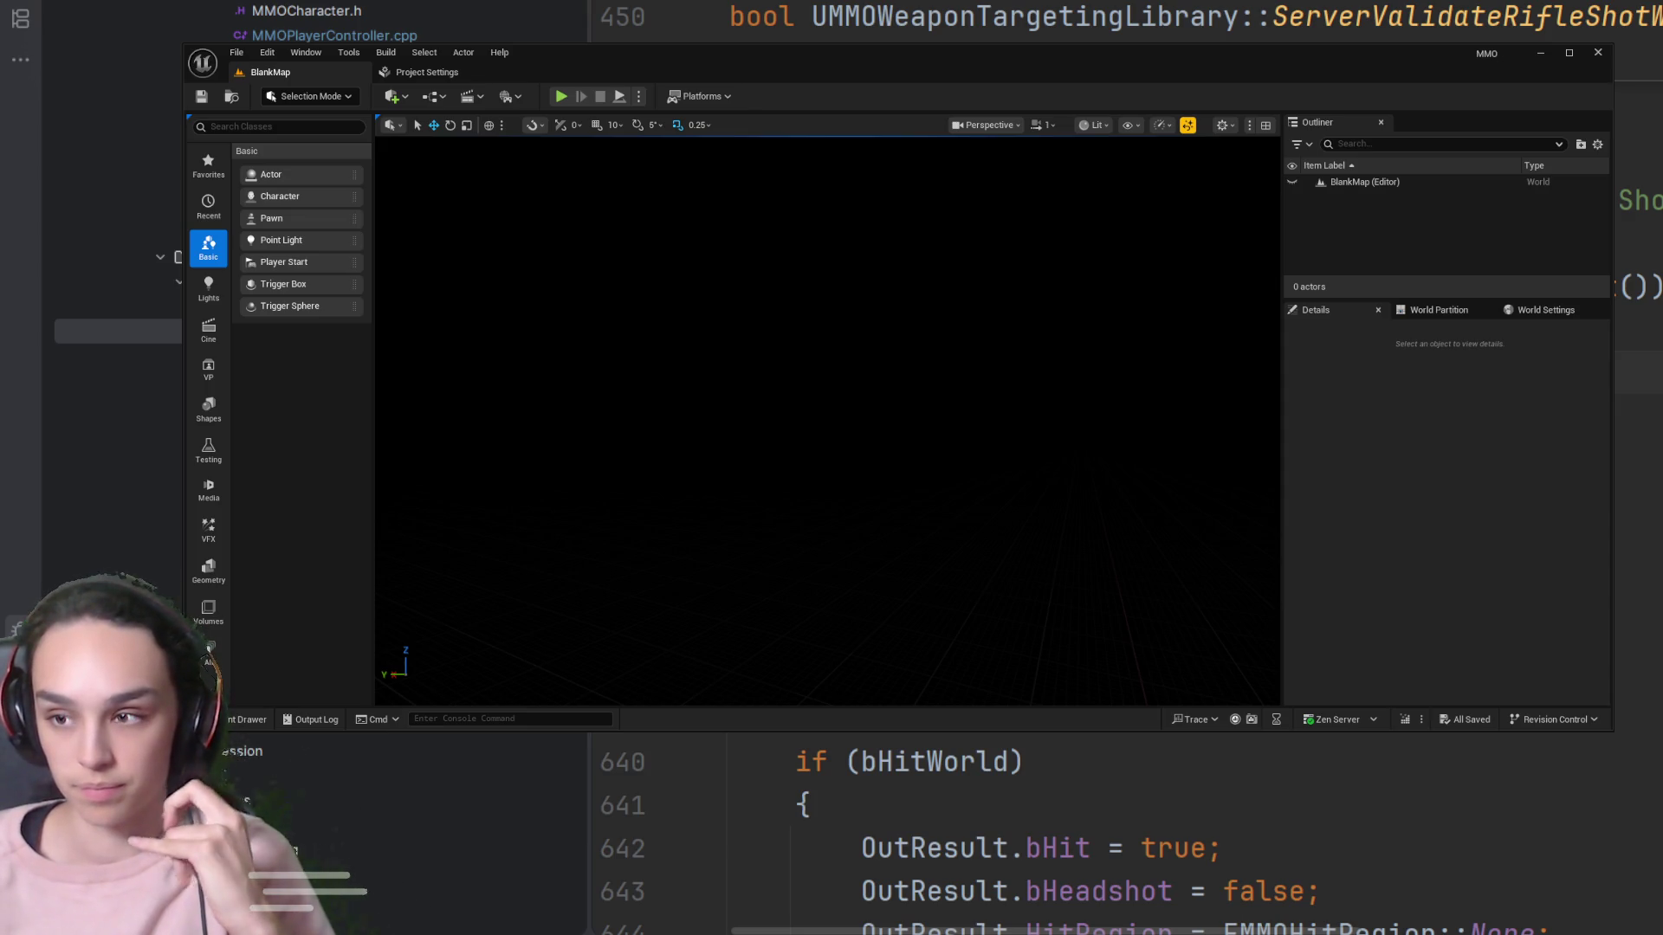
Open TDMMap from the Maps folder and start Play In Editor as the Red Team character
{"action": "left_click", "coordinate": [232, 720]}
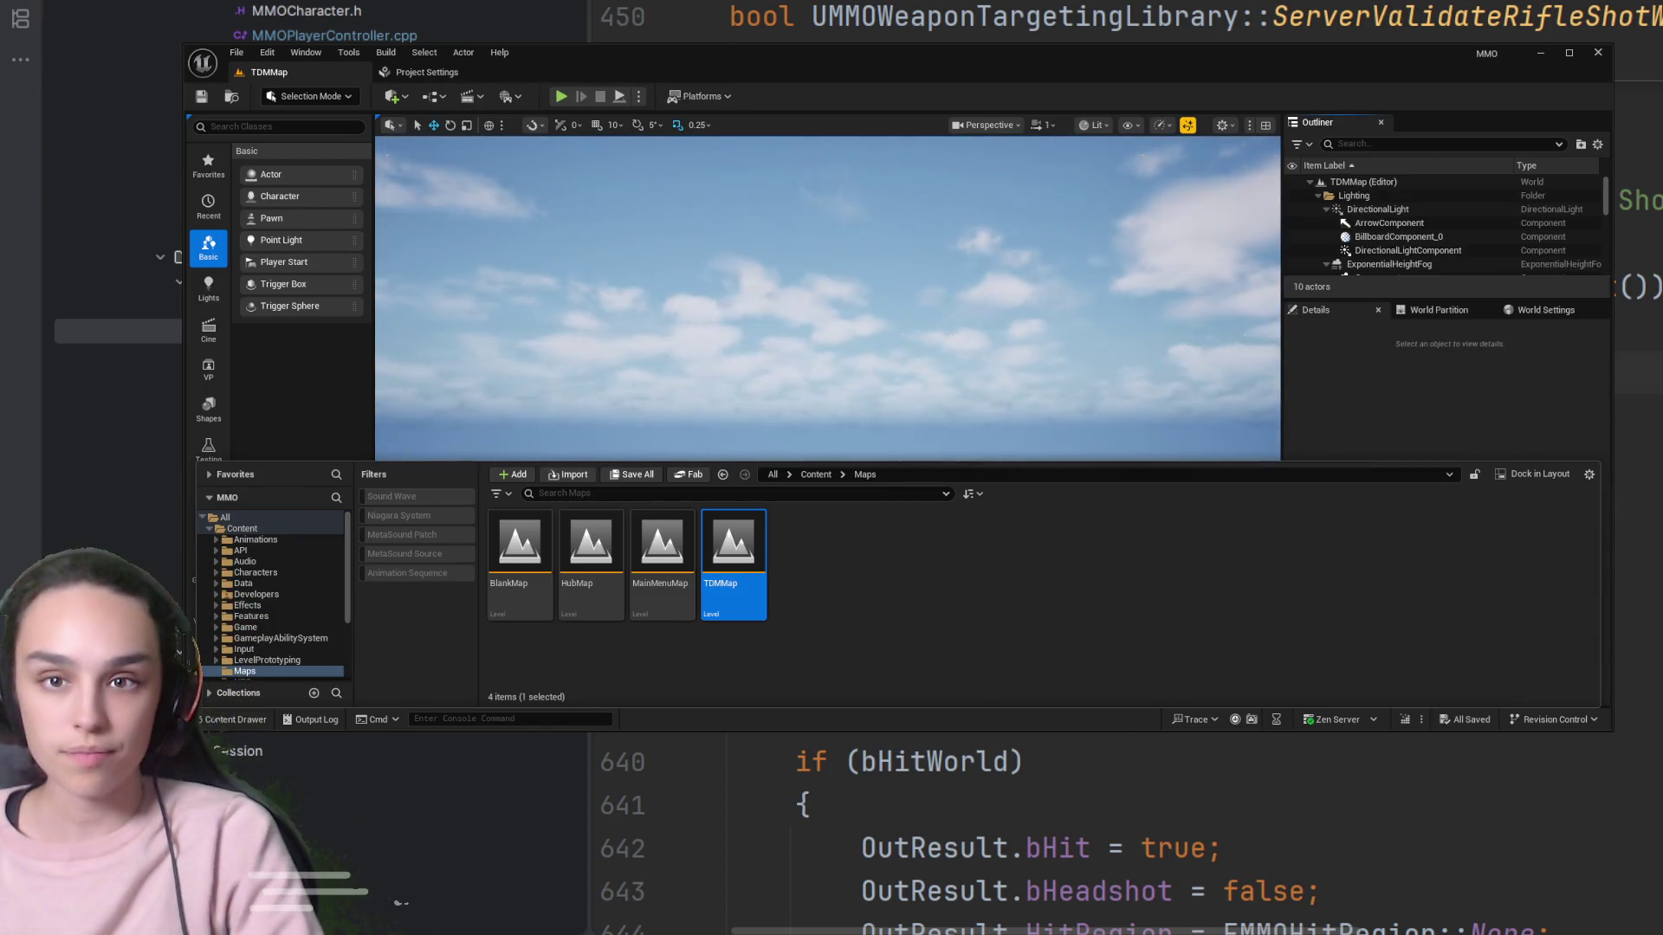
{"action": "left_click", "coordinate": [559, 98]}
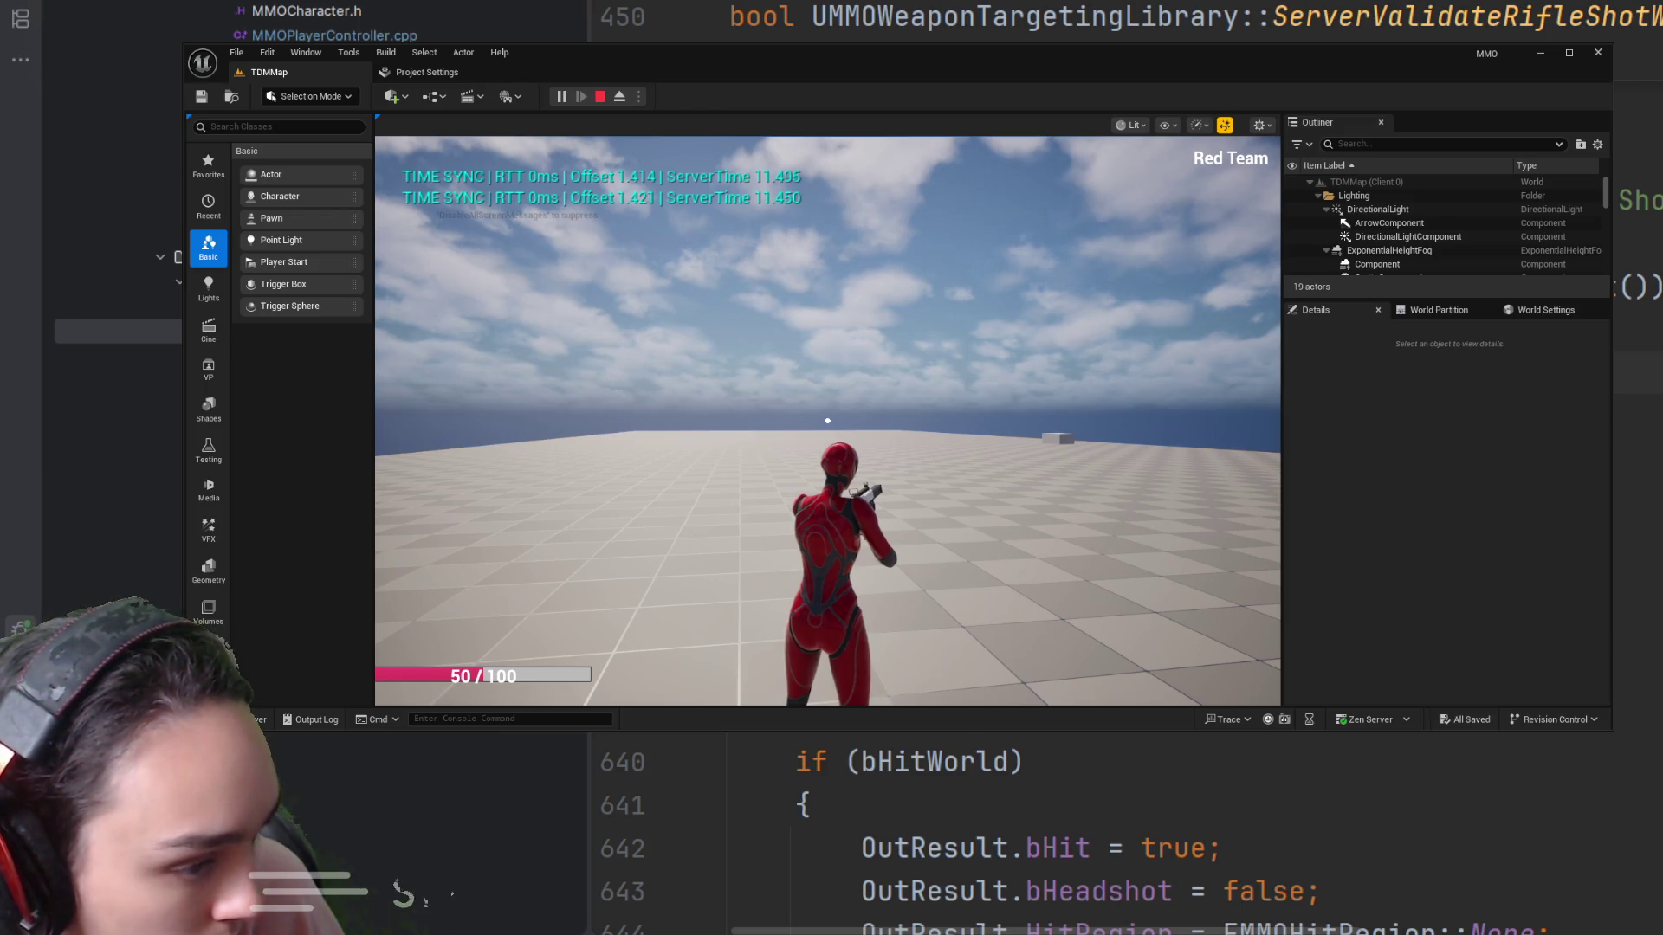
Aim down sights and fire pistol test shots into the floor and at the blue Vanguard
{"action": "right_click", "coordinate": [828, 421]}
{"action": "right_click", "coordinate": [827, 421]}
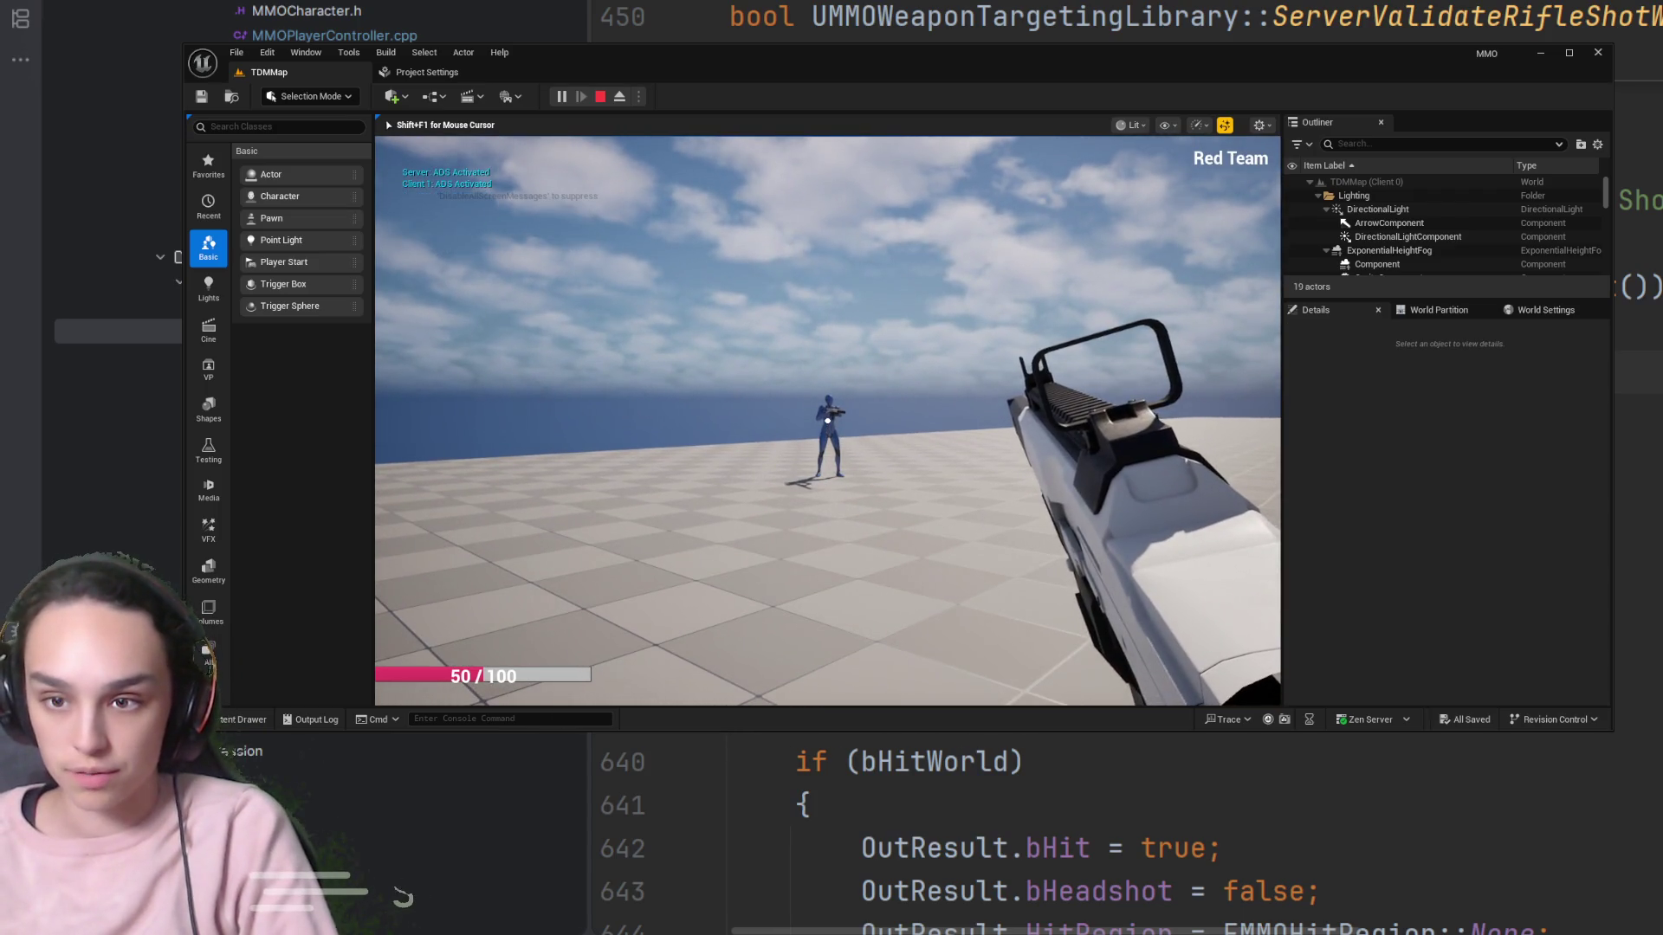
{"action": "left_click", "coordinate": [827, 421]}
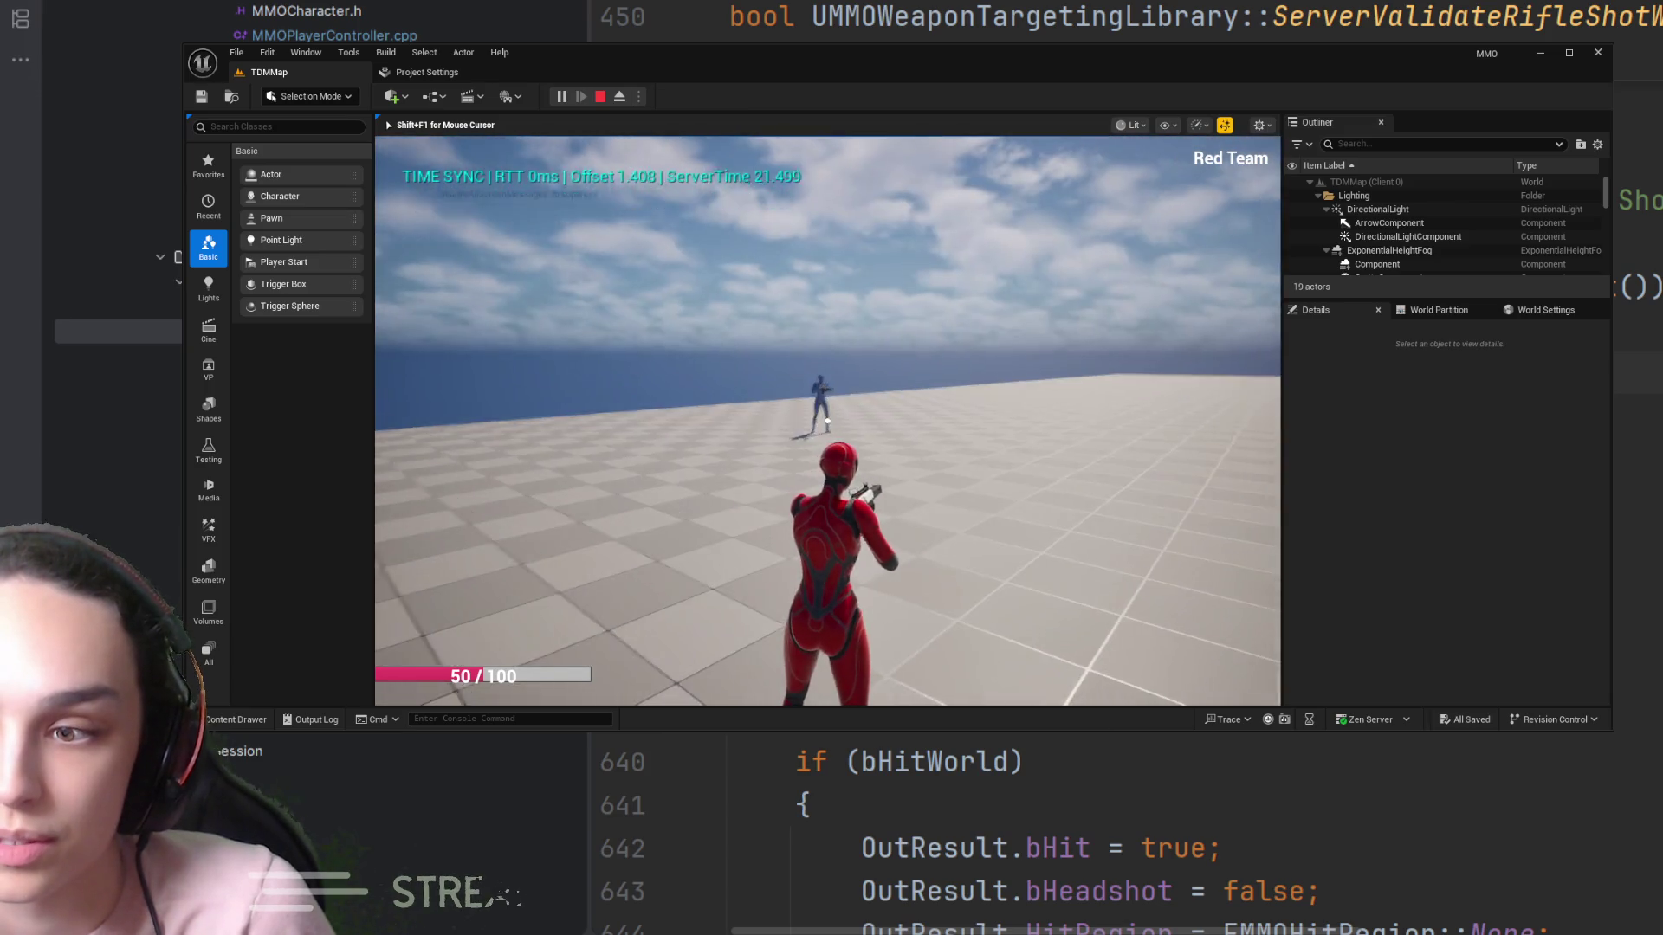
{"action": "right_click", "coordinate": [827, 421]}
{"action": "left_click", "coordinate": [827, 421]}
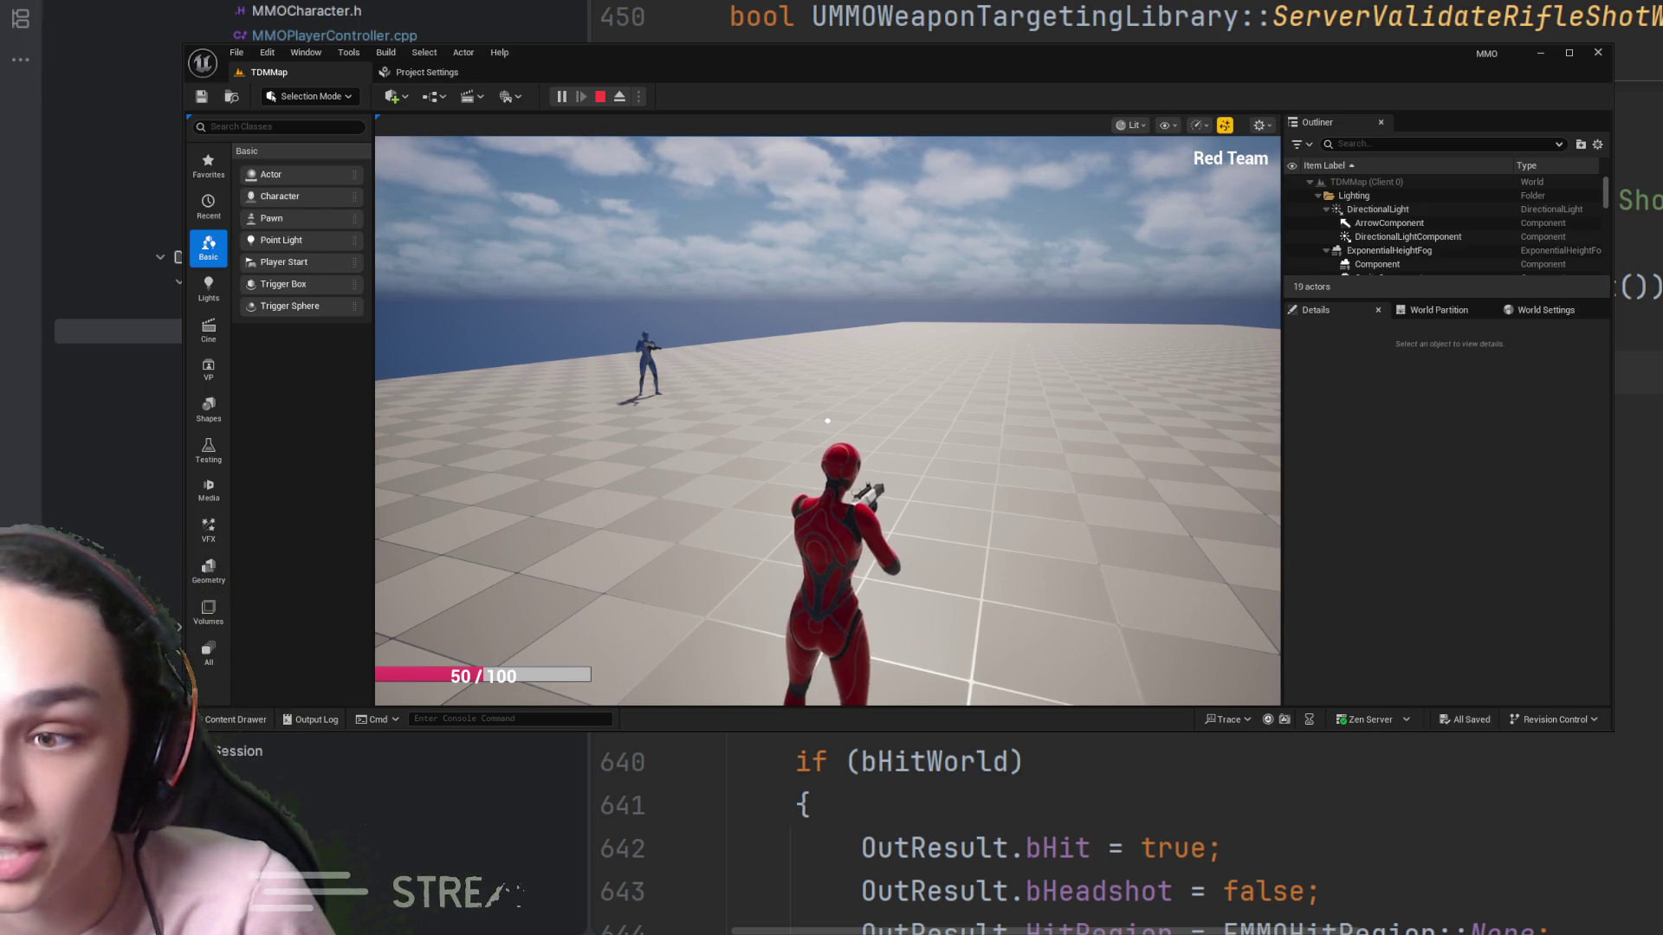
{"action": "right_click", "coordinate": [827, 421]}
{"action": "left_click", "coordinate": [828, 421]}
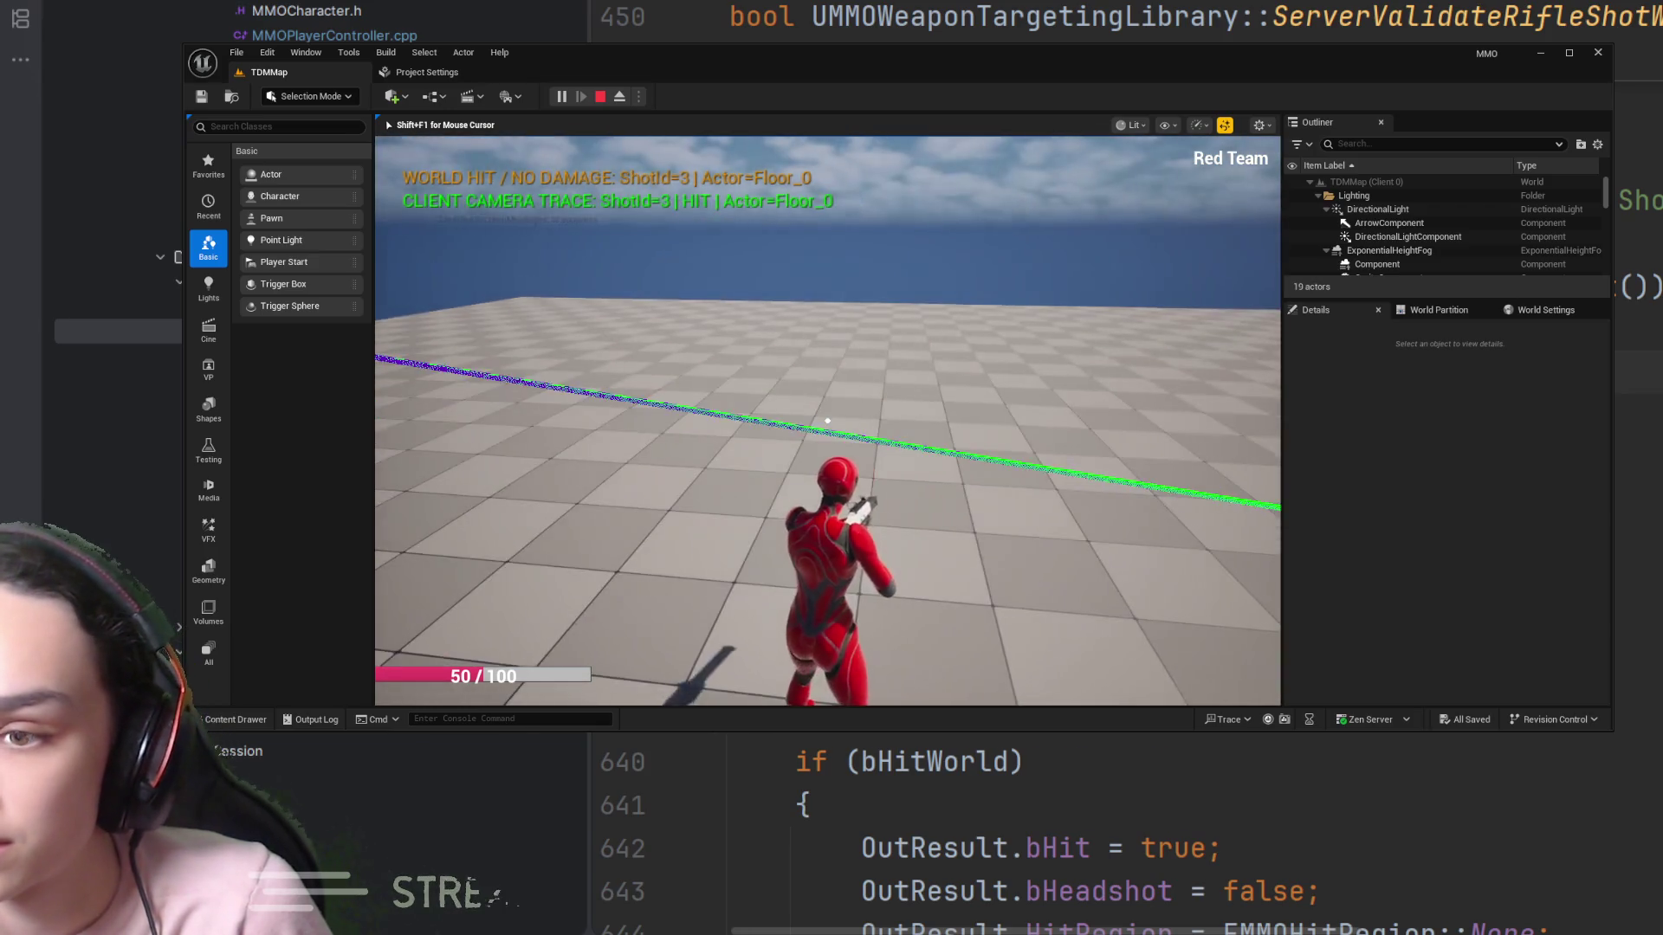
Switch to the rifle and fire into the floor, logging a Floor_0 WORLD HIT with no damage
{"action": "key", "text": "2"}
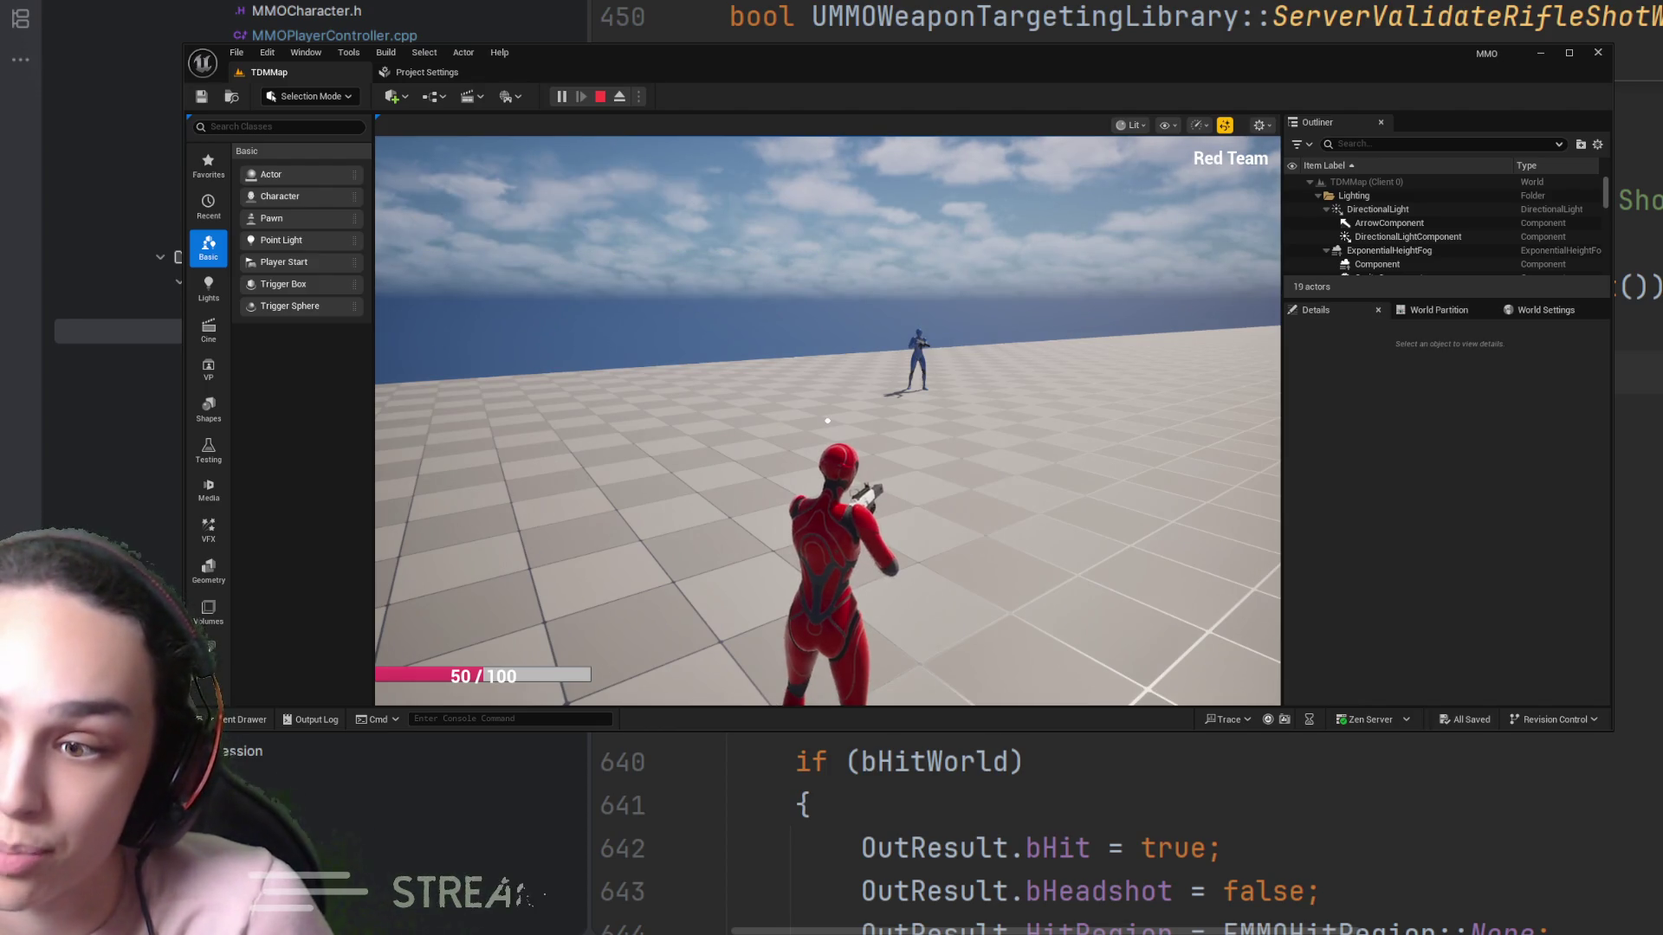
{"action": "left_click", "coordinate": [827, 421]}
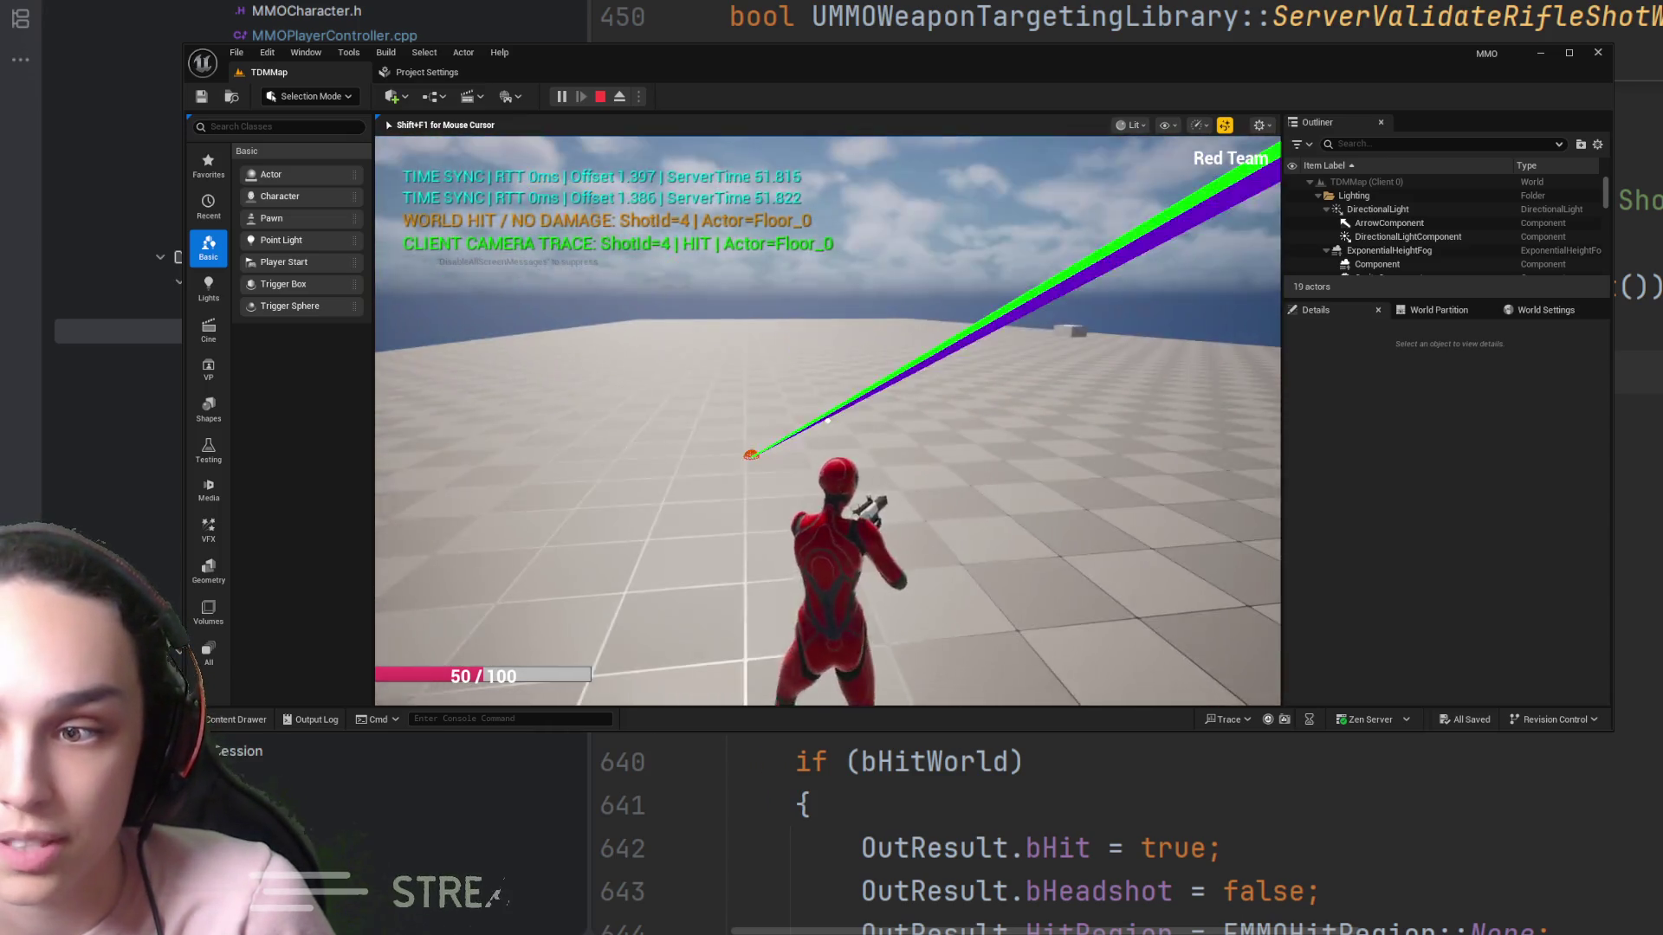
{"action": "key", "text": "Tab"}
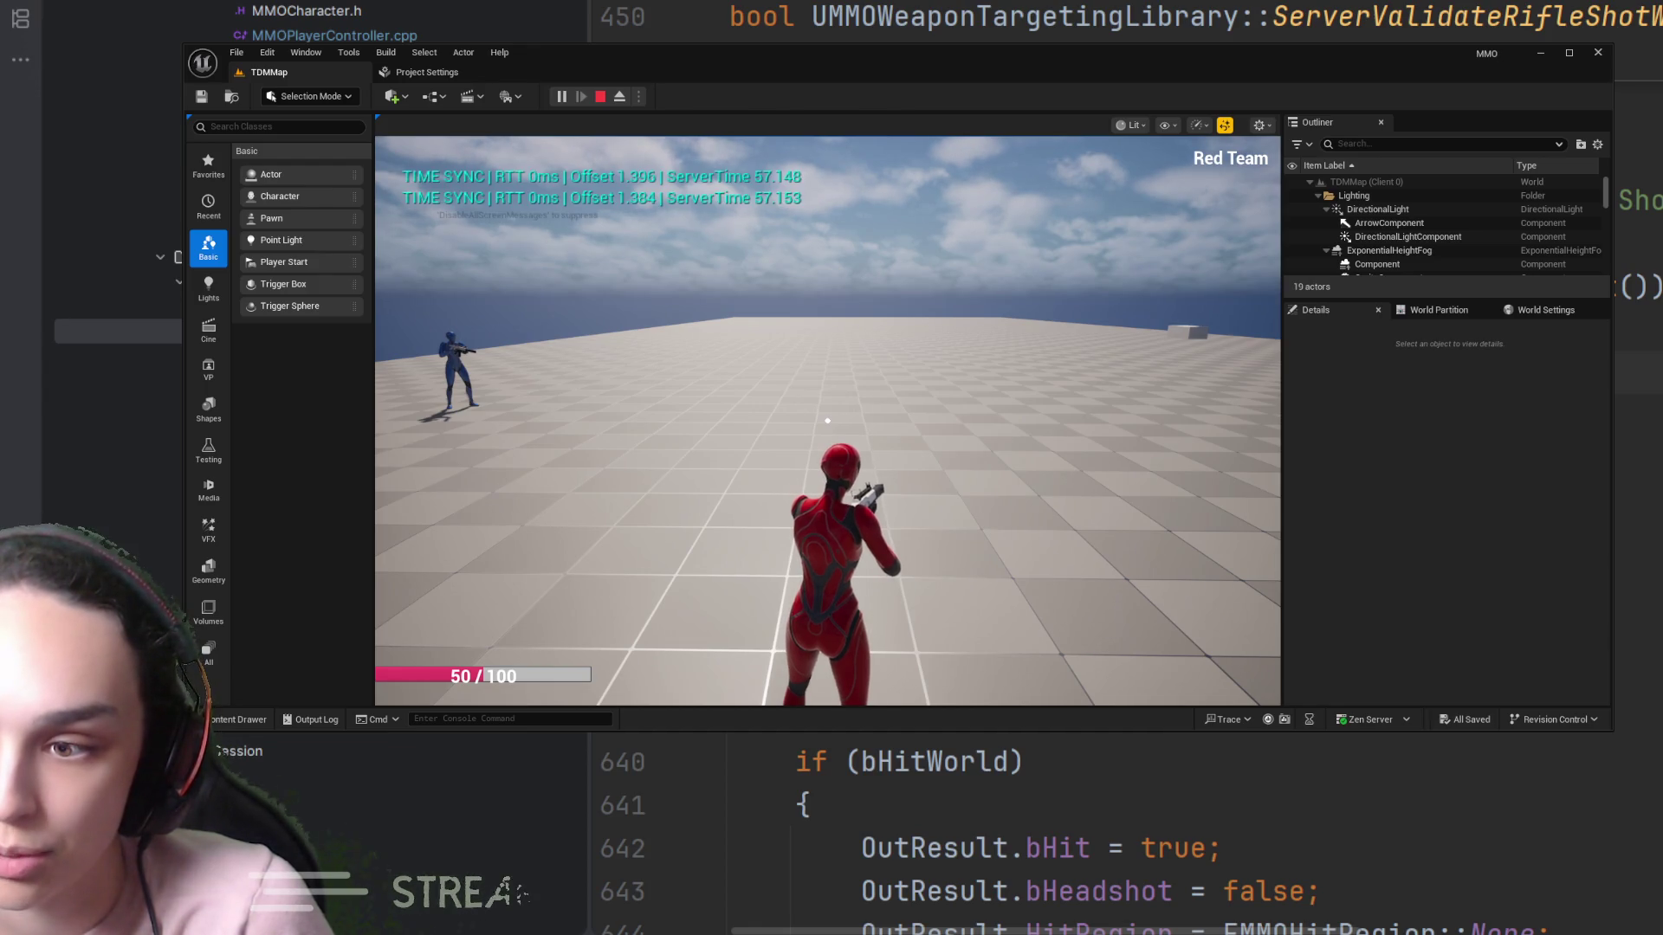
Fire rifle shots at the blue enemy and into the floor, checking the hit readouts
{"action": "left_click", "coordinate": [827, 421]}
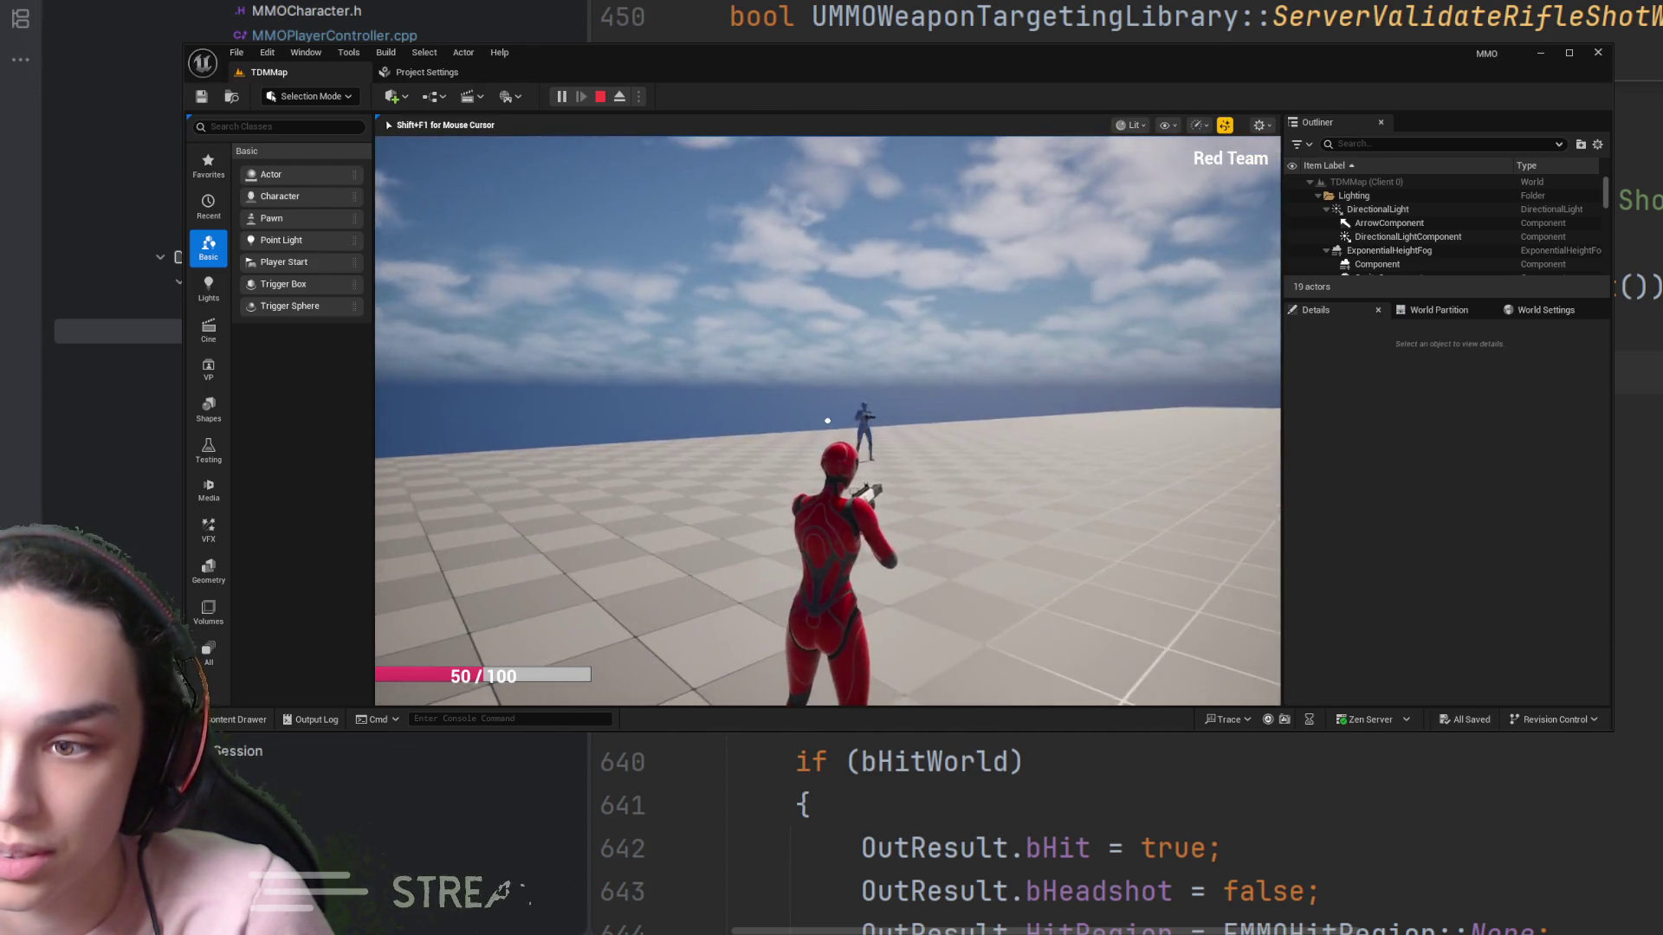
{"action": "left_click", "coordinate": [827, 421]}
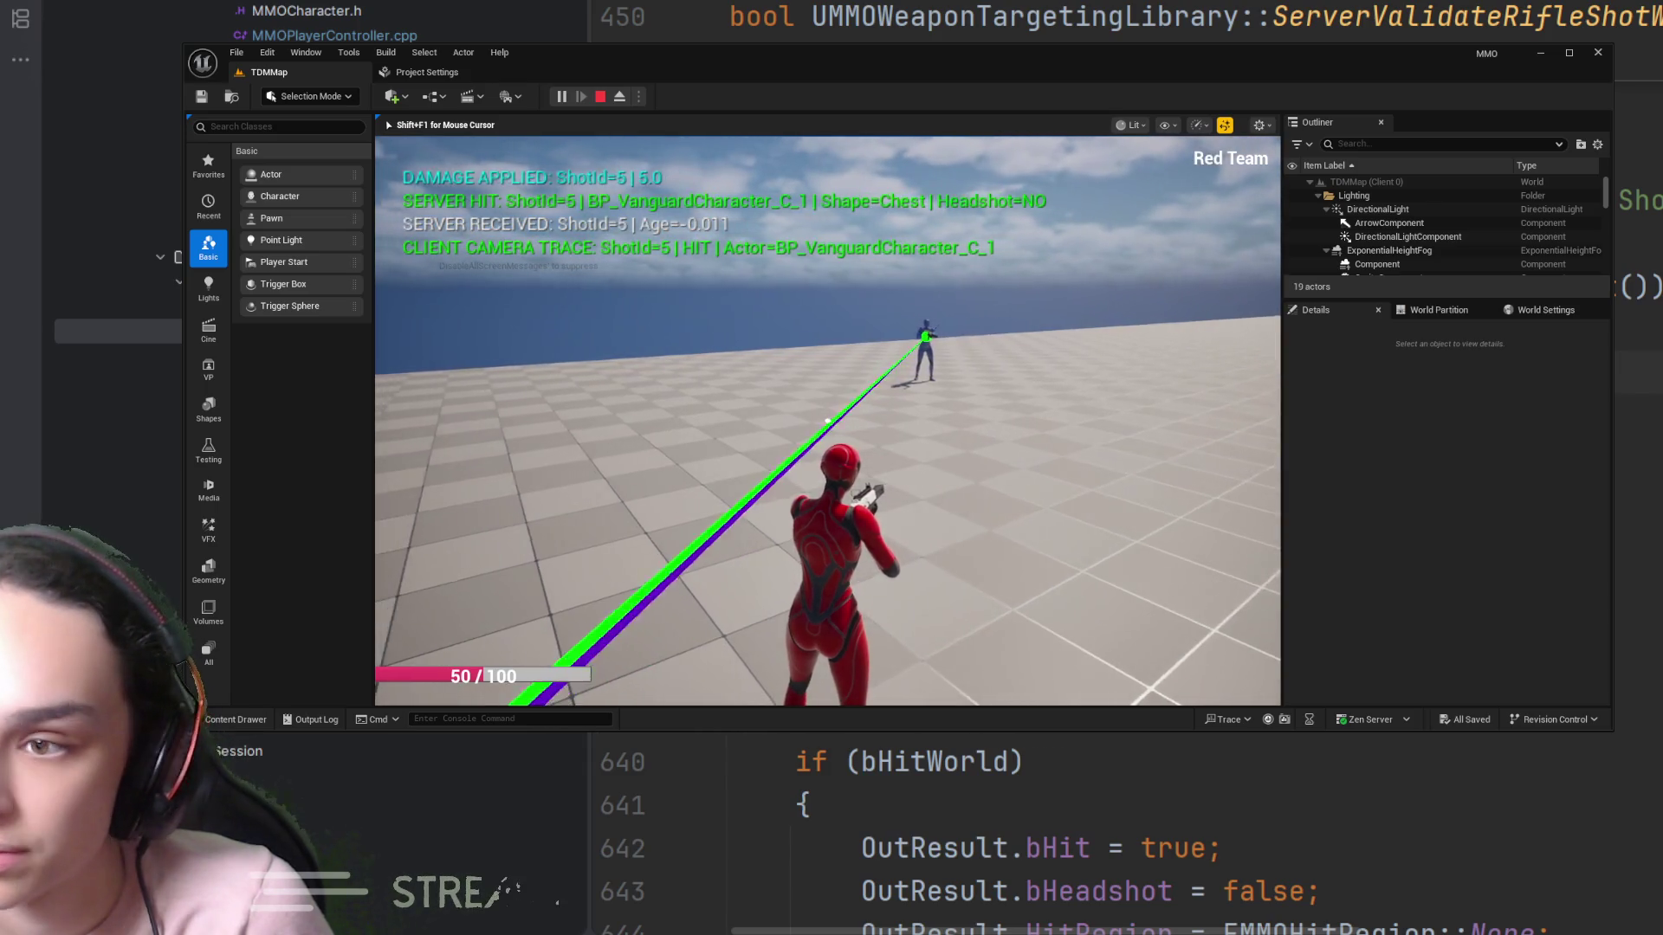
{"action": "key", "text": "Tab"}
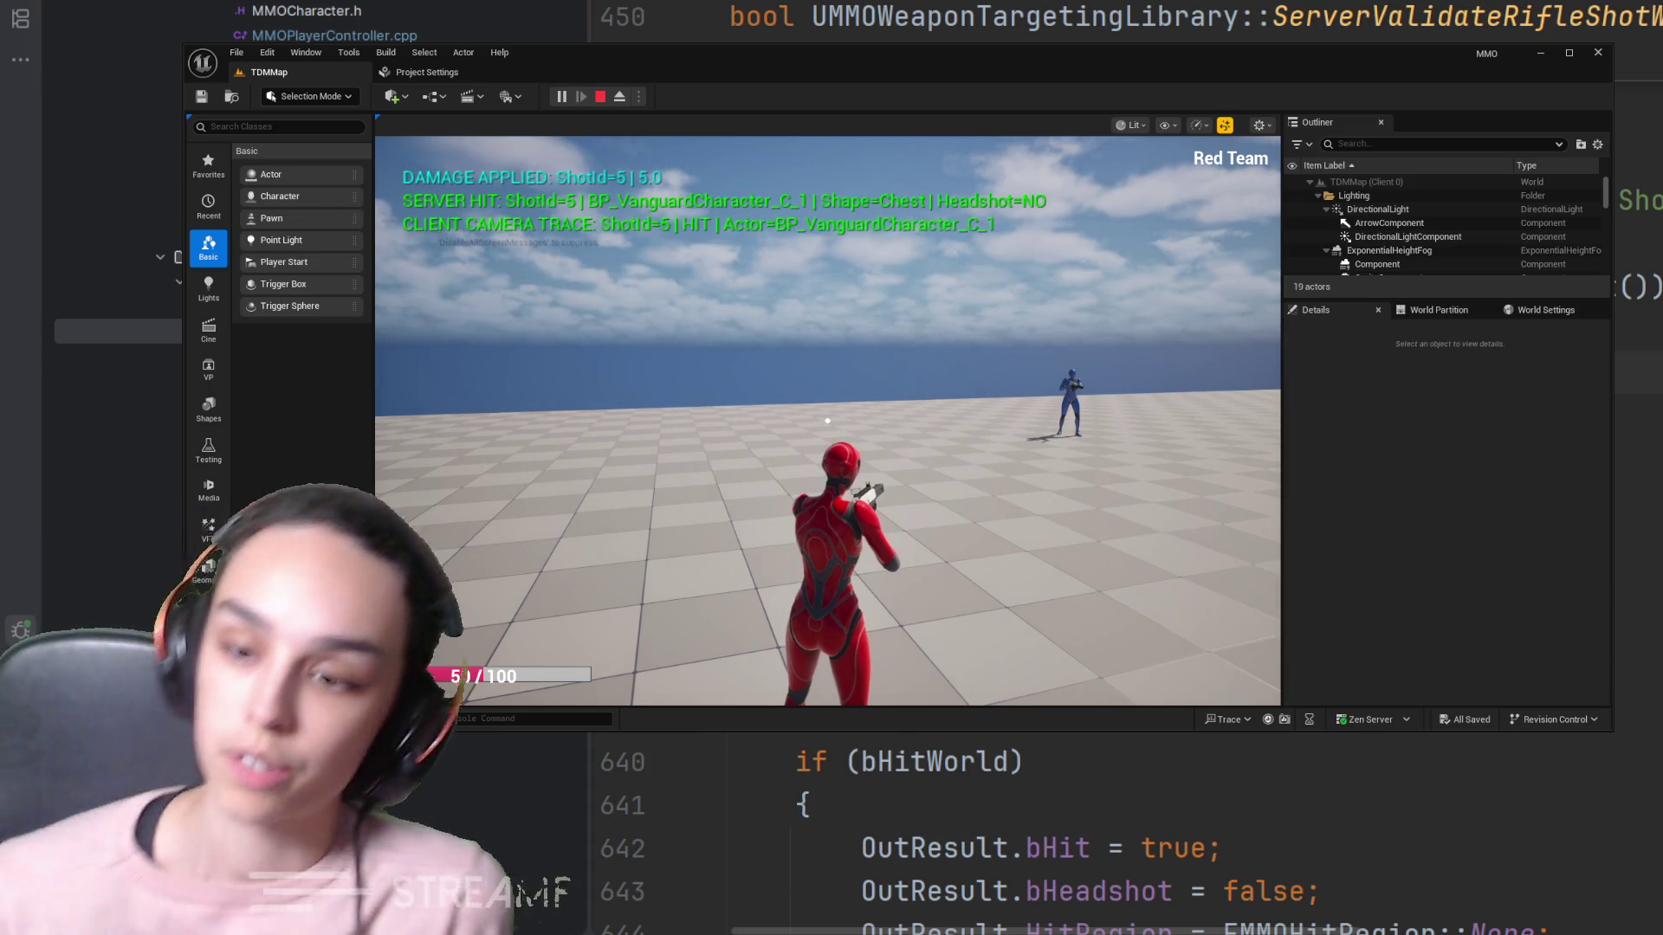
{"action": "left_click", "coordinate": [827, 420]}
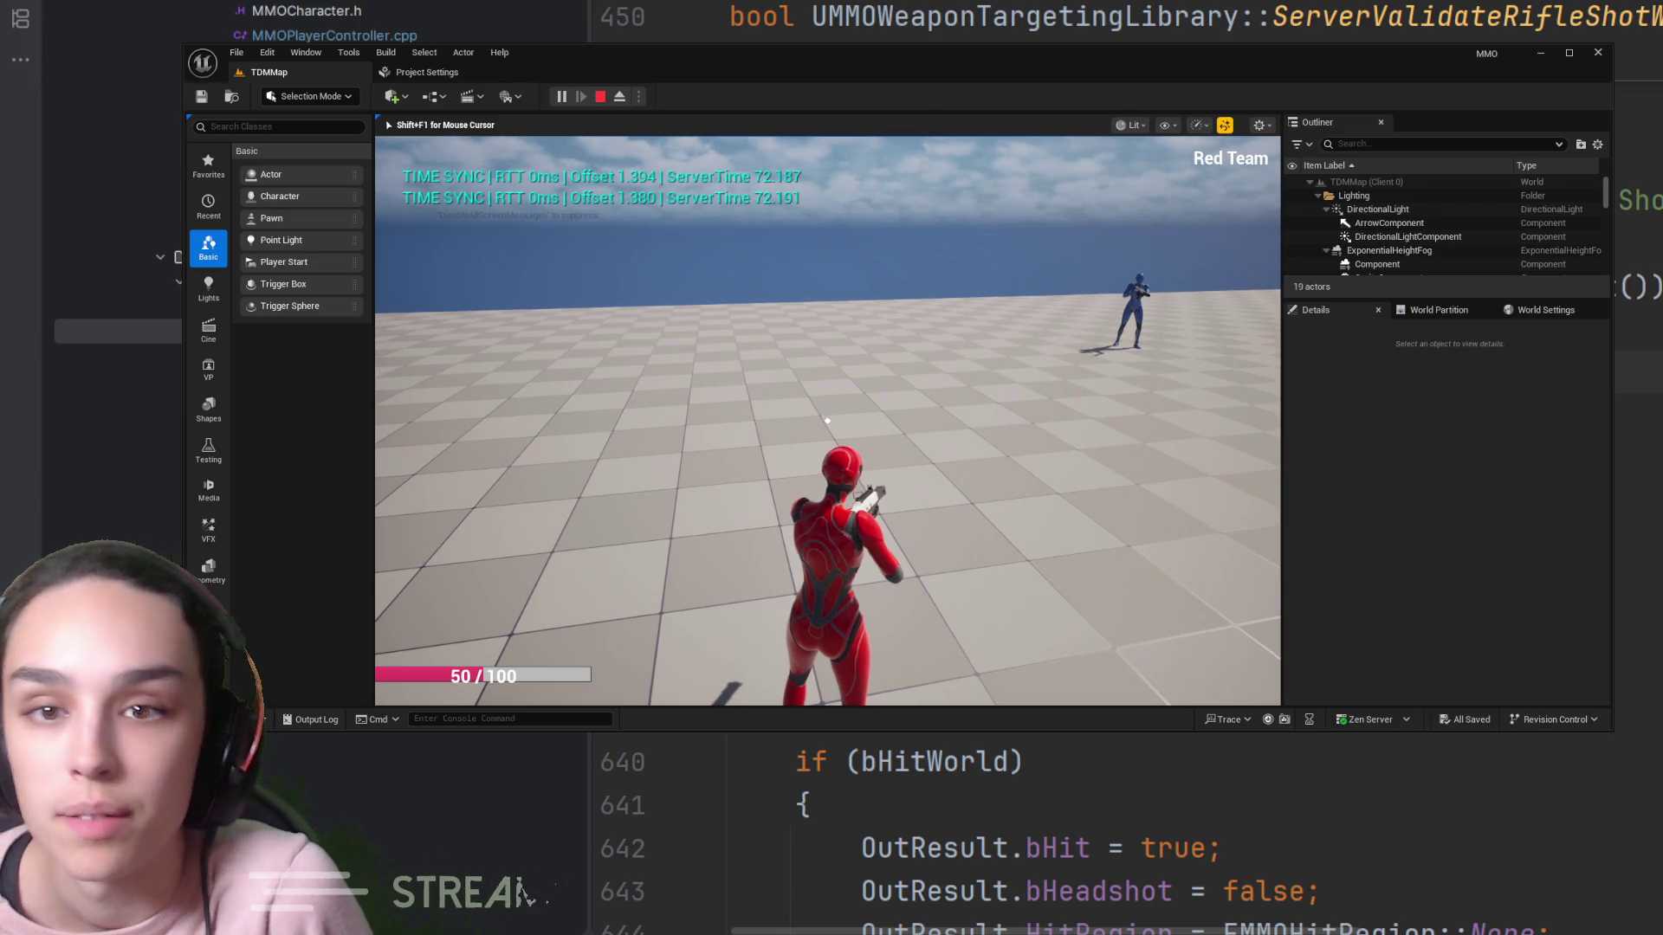
{"action": "left_click", "coordinate": [827, 421]}
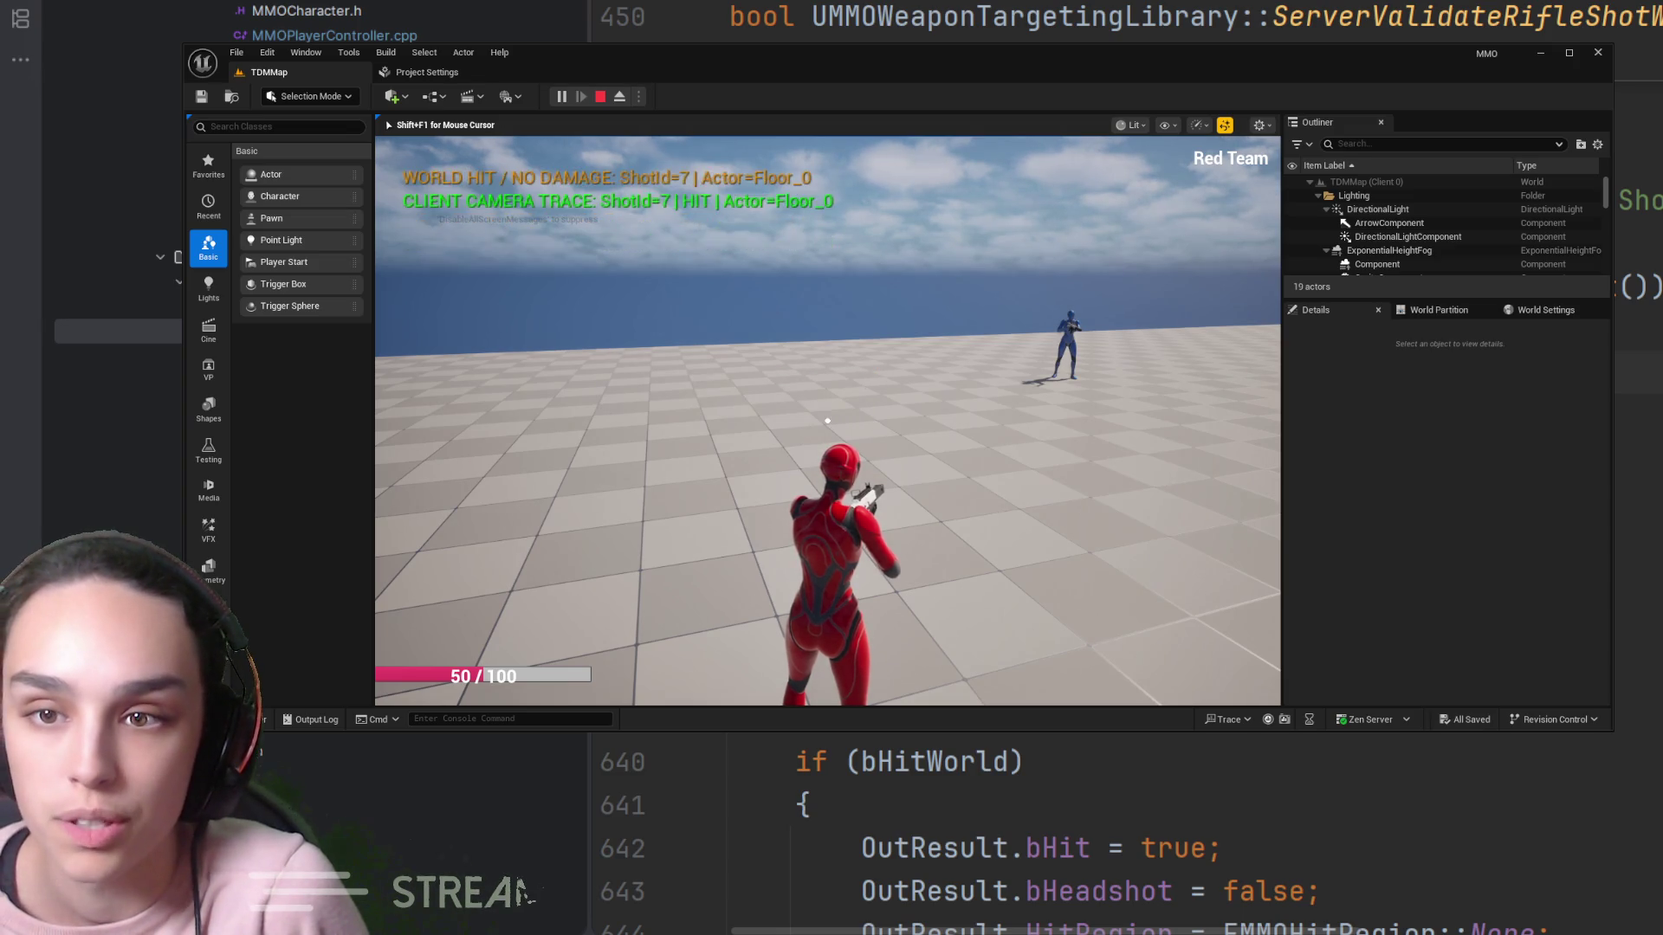
Land an aimed shot on the blue enemy for DAMAGE APPLIED 5.0, then end the session
{"action": "left_click", "coordinate": [827, 421]}
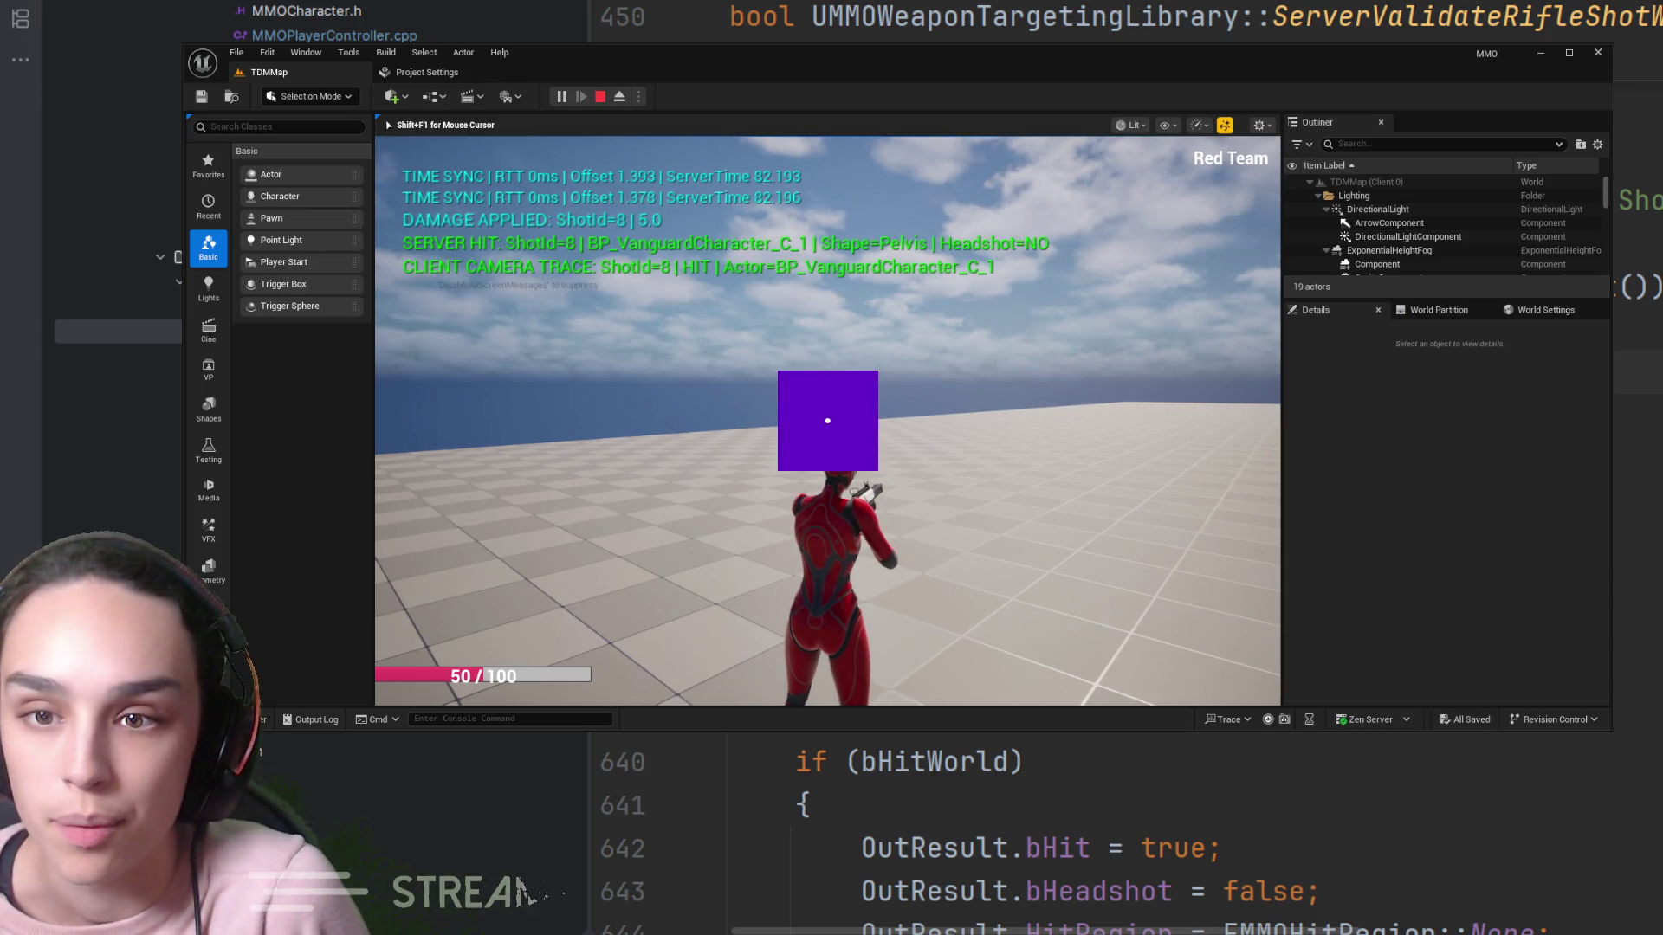
{"action": "mouse_move", "coordinate": [828, 421]}
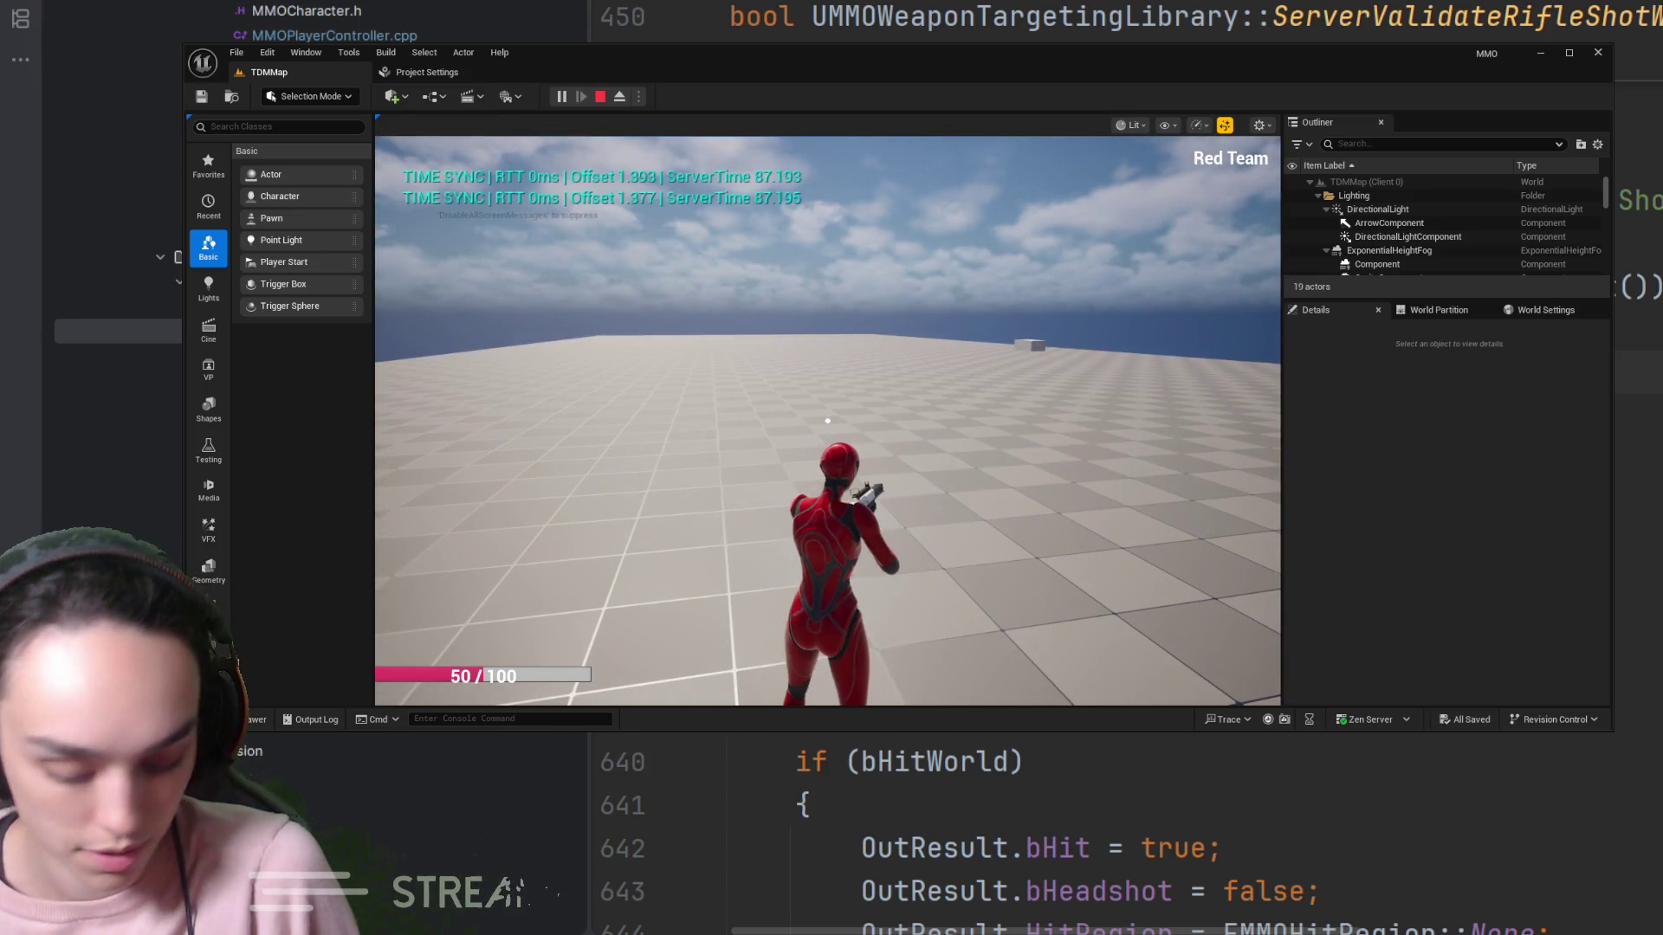
{"action": "right_click", "coordinate": [827, 421]}
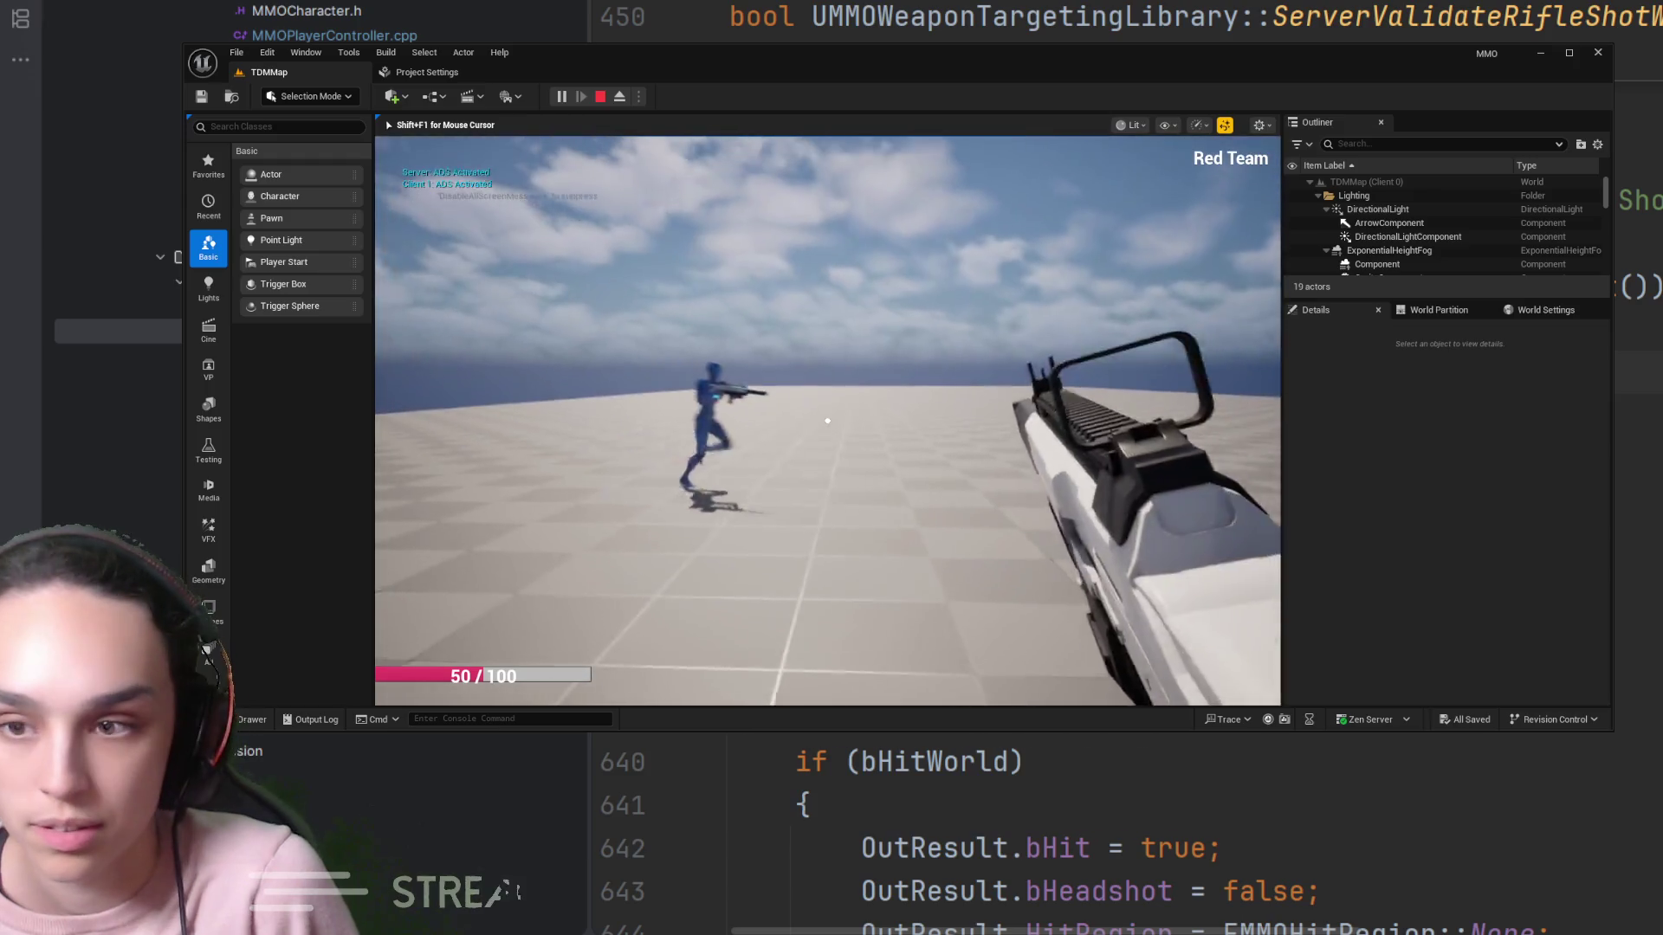
{"action": "left_click", "coordinate": [827, 421]}
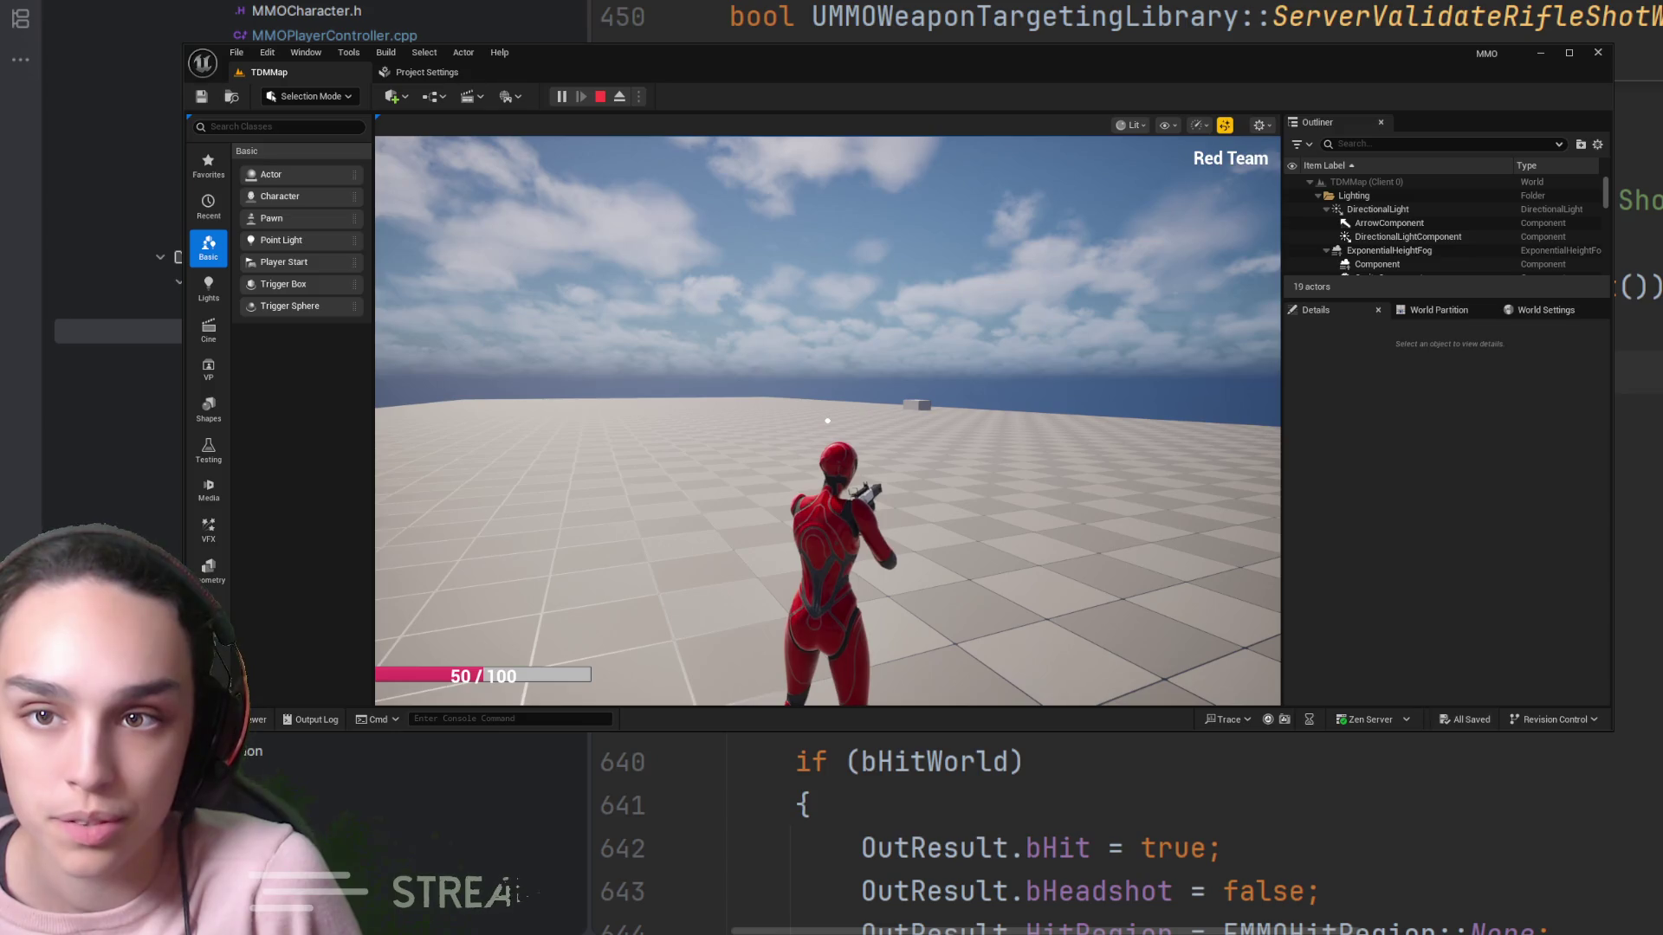
{"action": "left_click", "coordinate": [600, 97]}
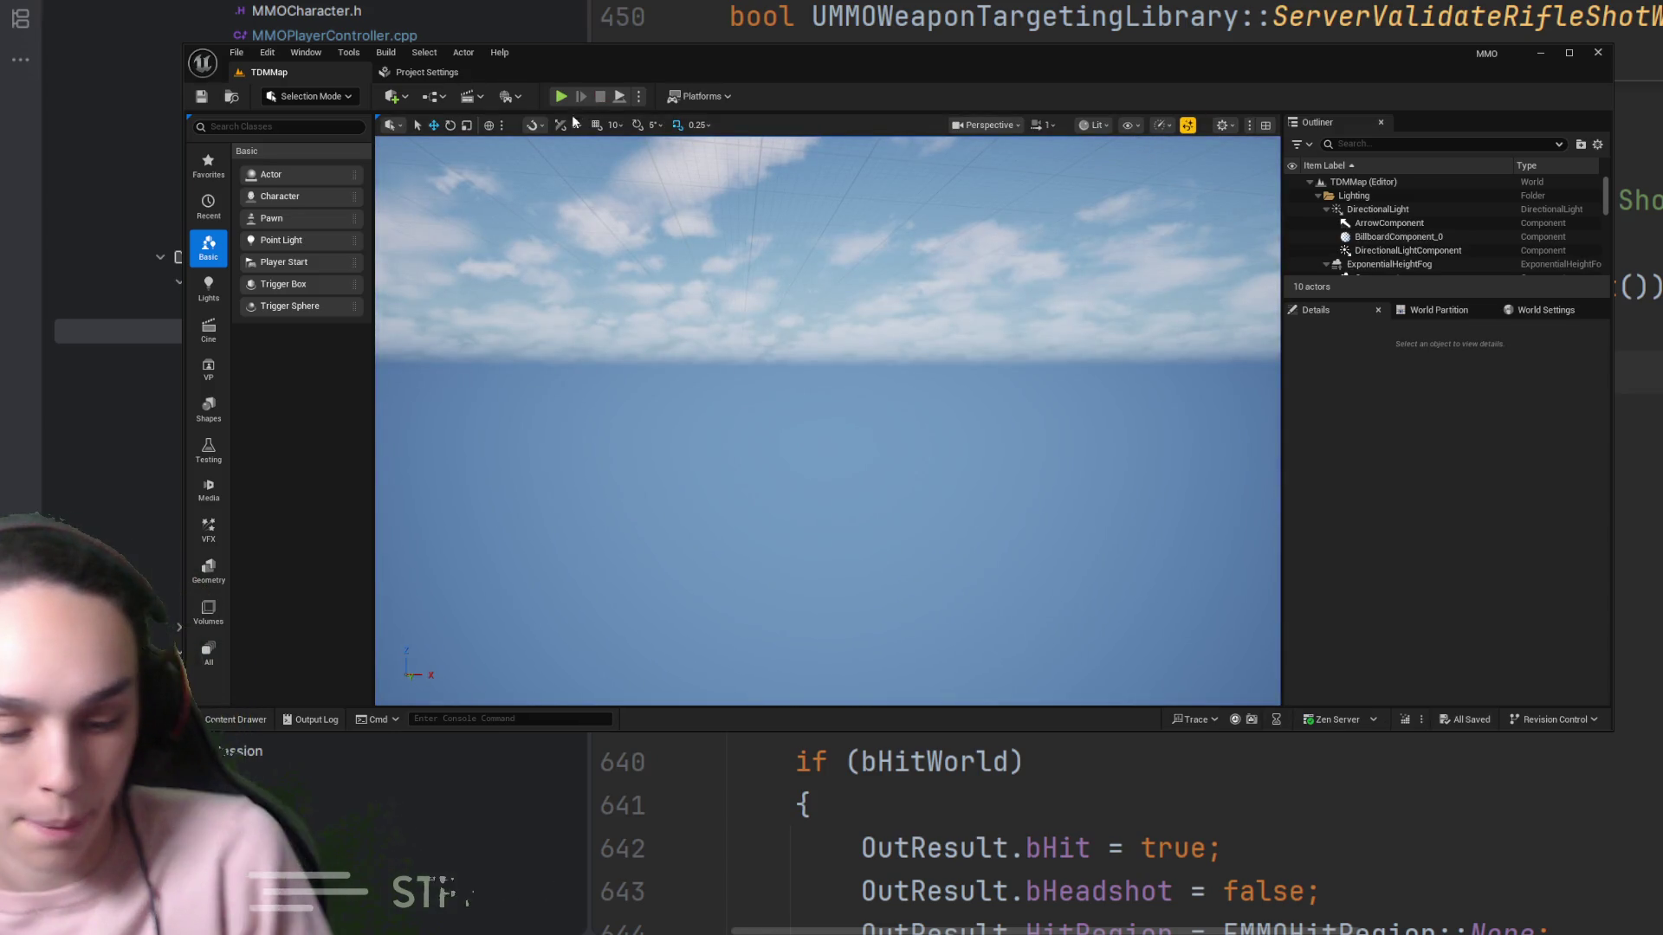
Restart the TDMMap play-in-editor session
{"action": "left_click", "coordinate": [560, 97]}
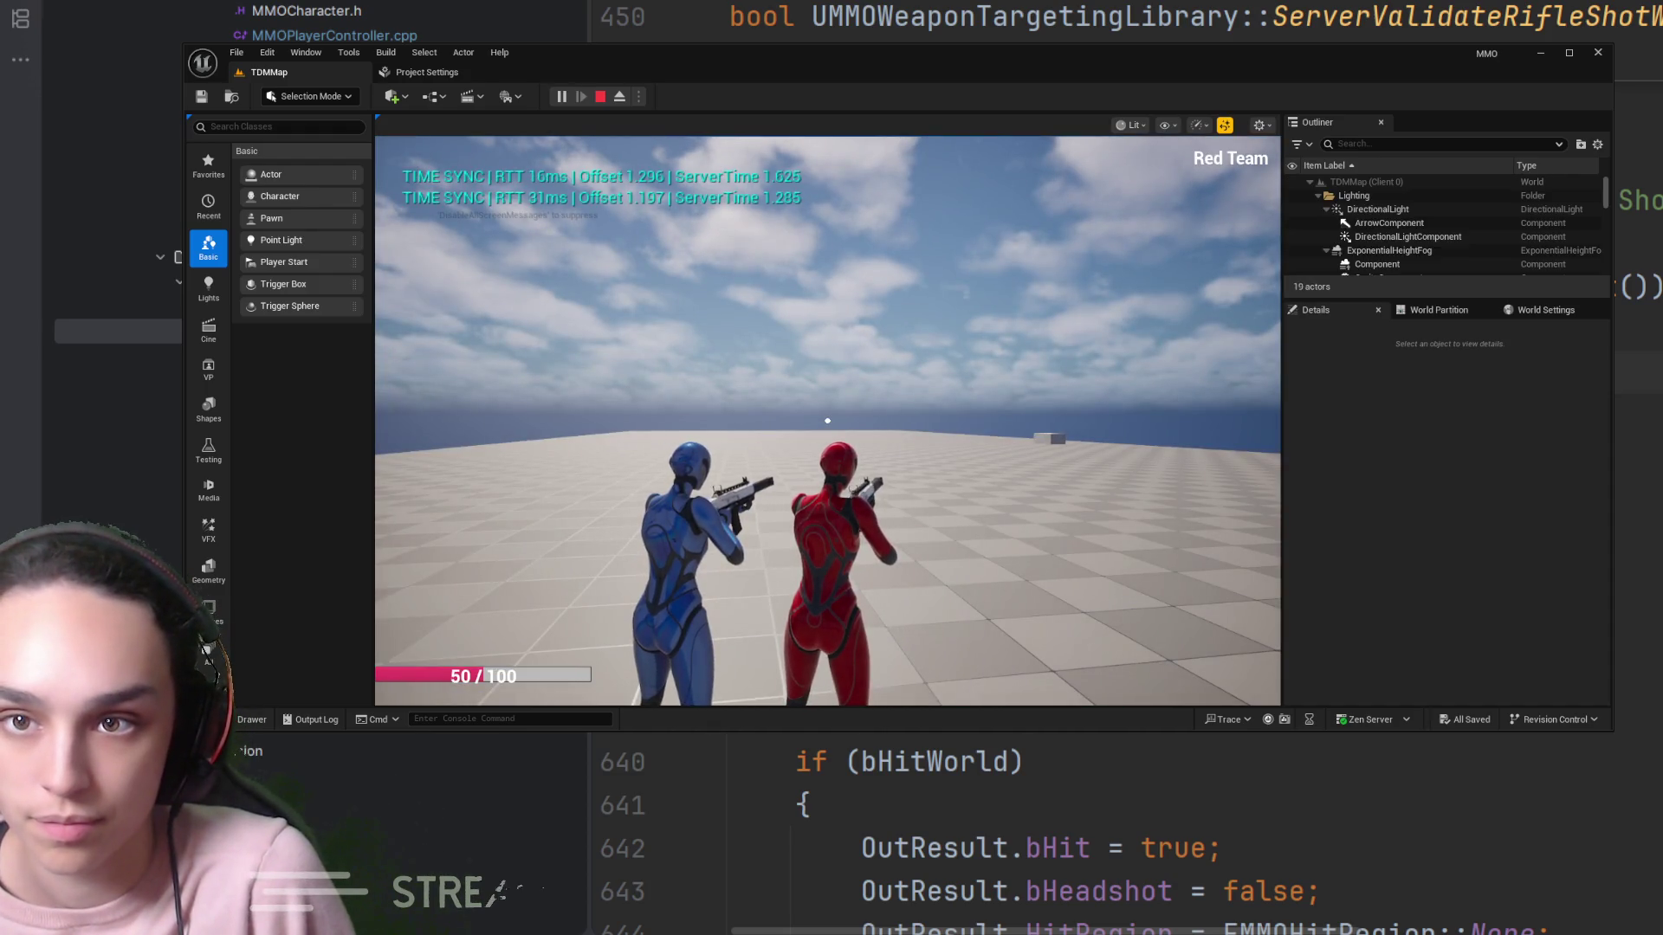
{"action": "key", "text": "Escape"}
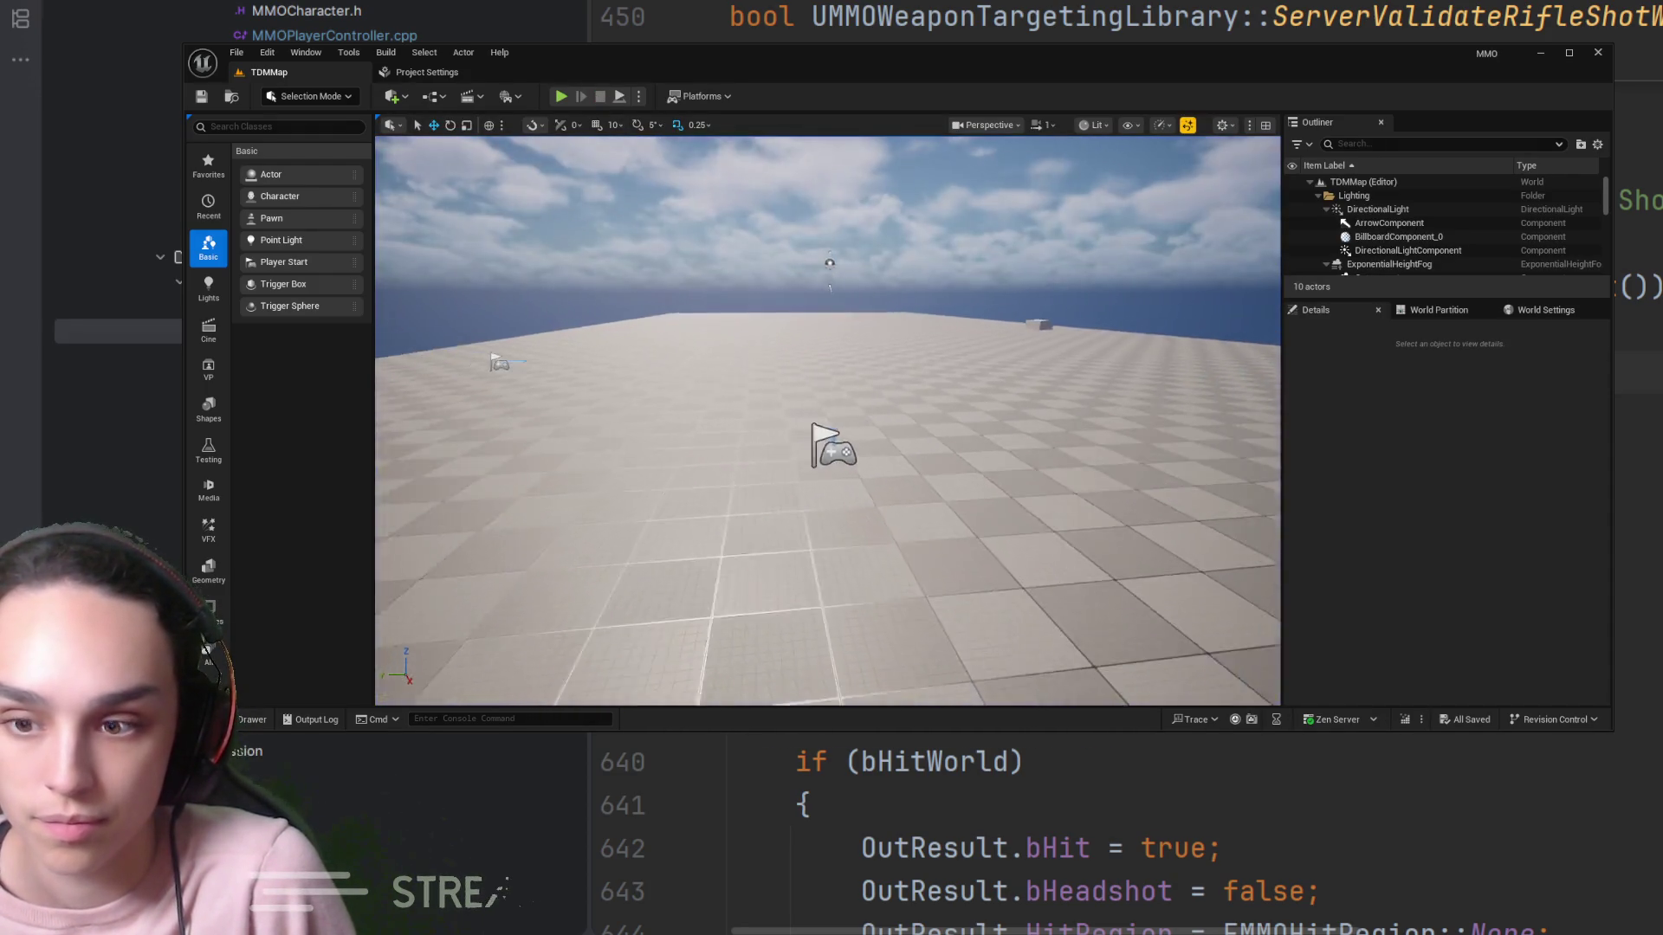
{"action": "left_click", "coordinate": [560, 97]}
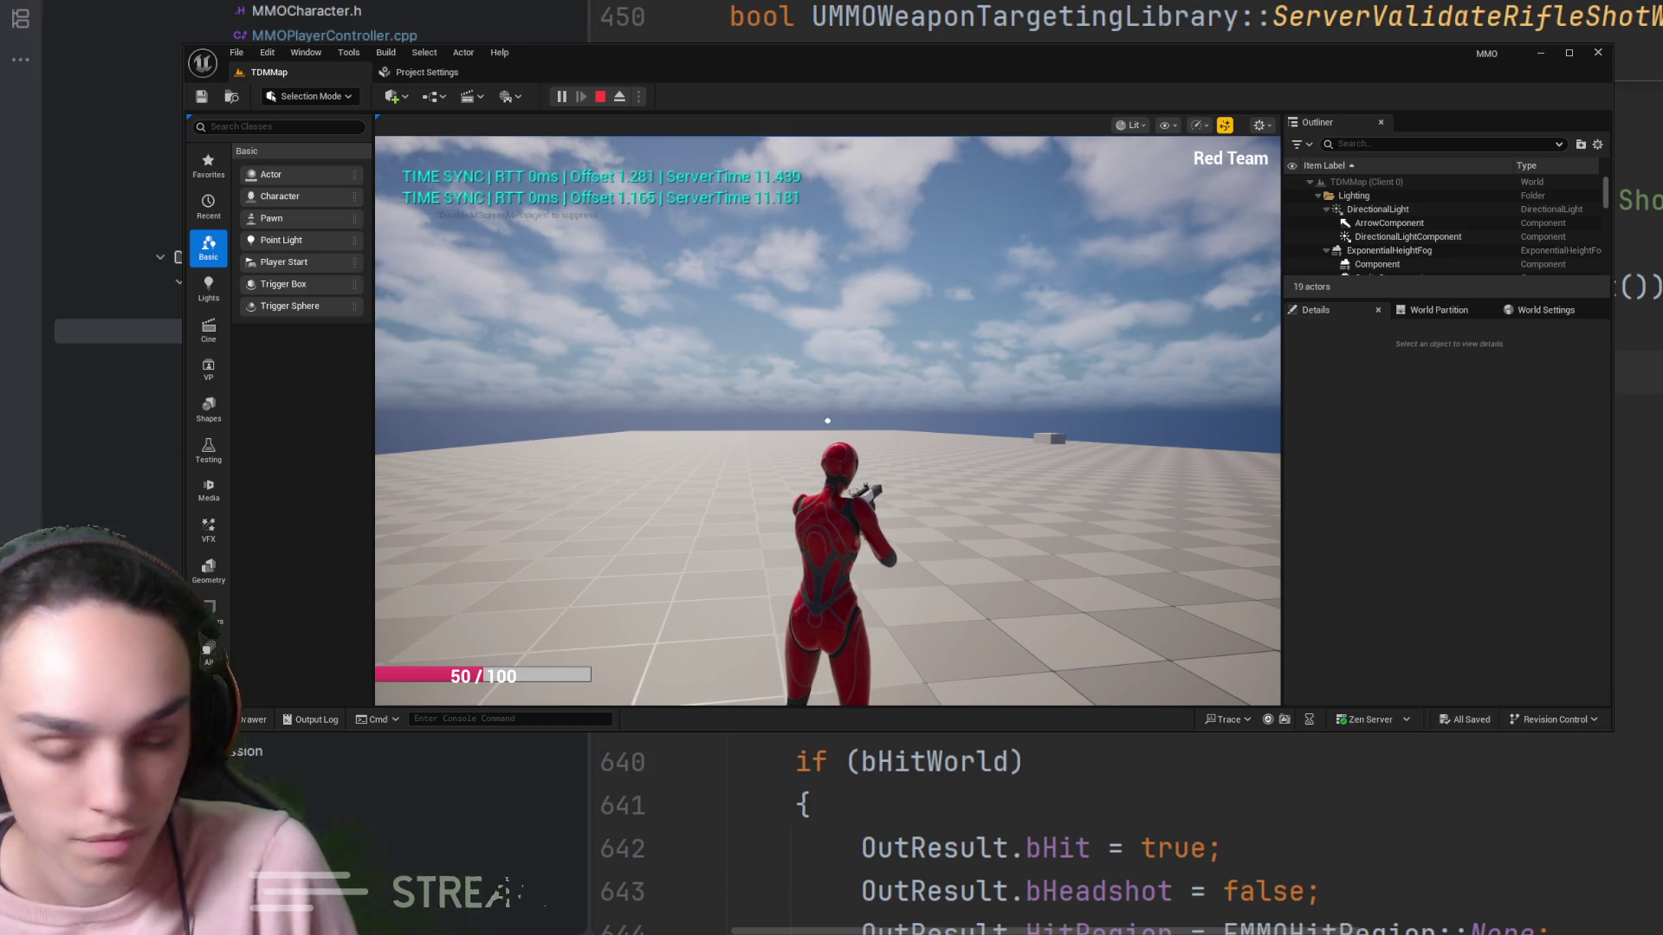
Fire two aimed rifle shots into the floor, logging a Floor_0 world hit, then stop playing
{"action": "right_click", "coordinate": [828, 421]}
{"action": "left_click", "coordinate": [827, 421]}
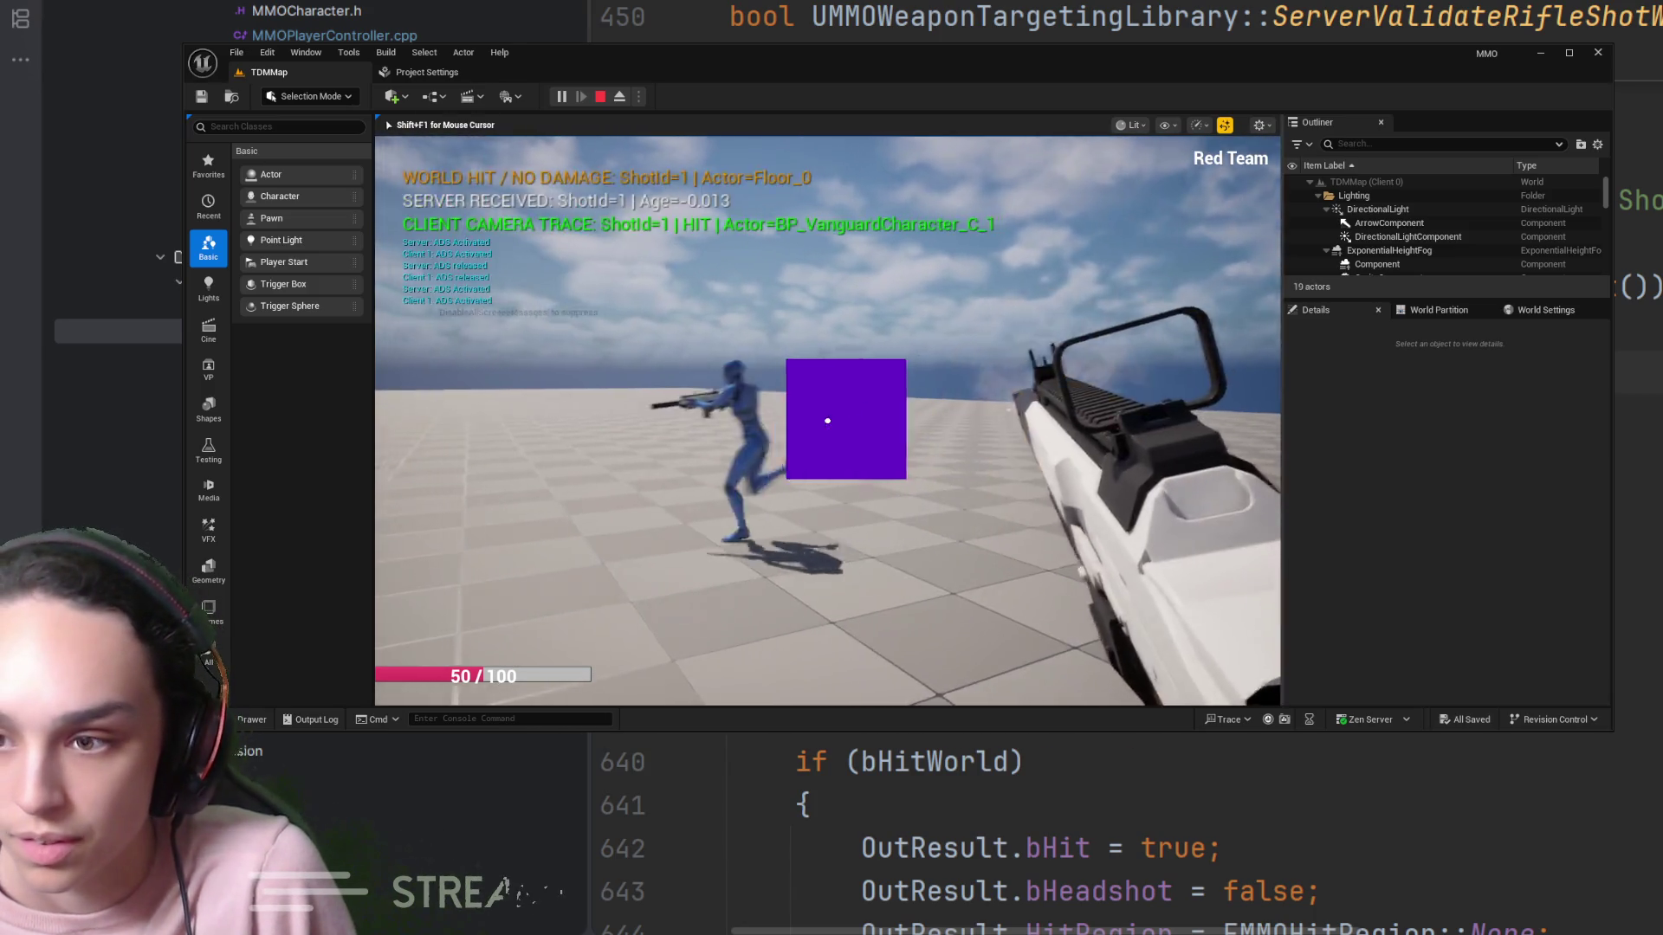
{"action": "left_click", "coordinate": [827, 421]}
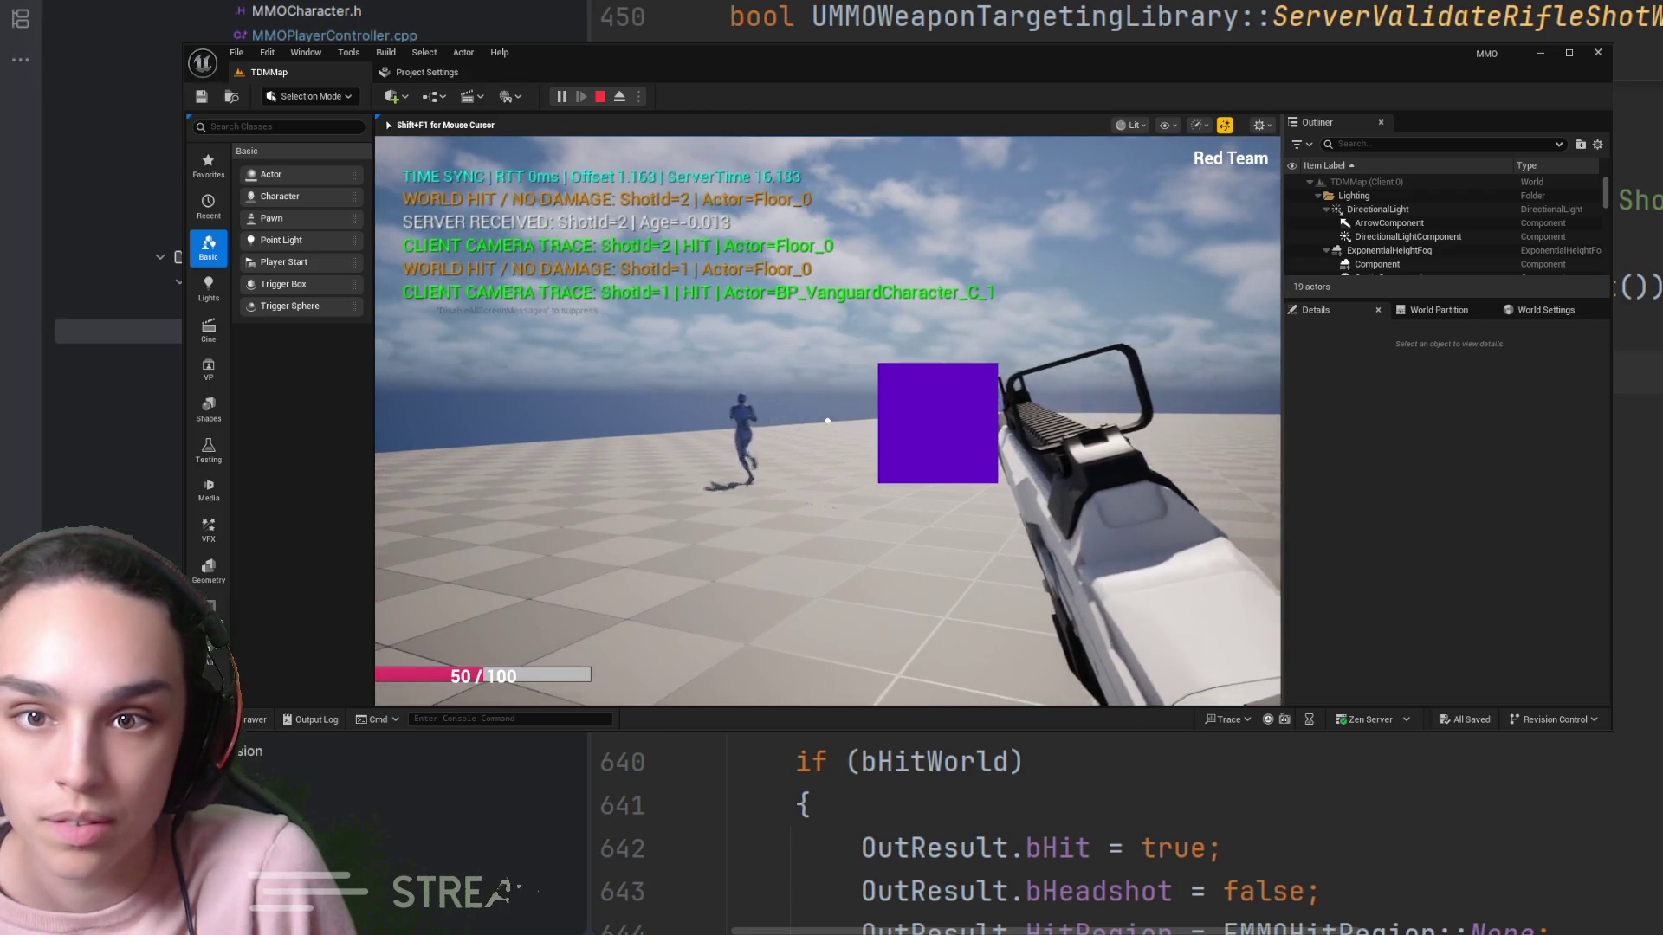
{"action": "right_click", "coordinate": [827, 421]}
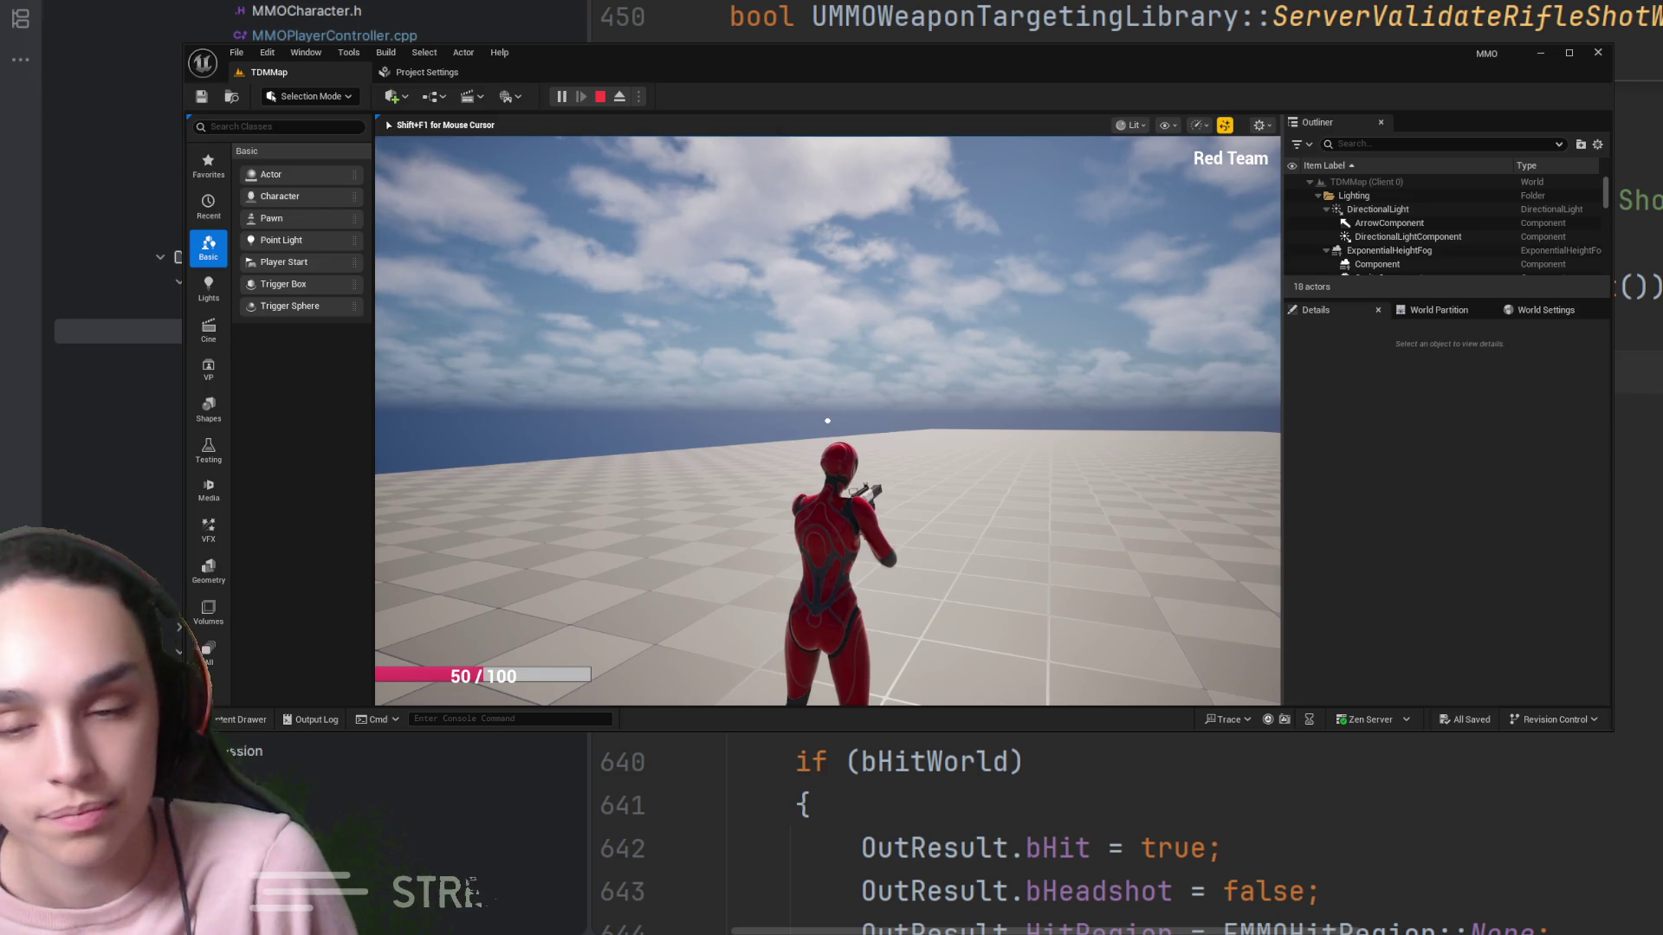
{"action": "key", "text": "shift+F1"}
{"action": "left_click", "coordinate": [607, 95]}
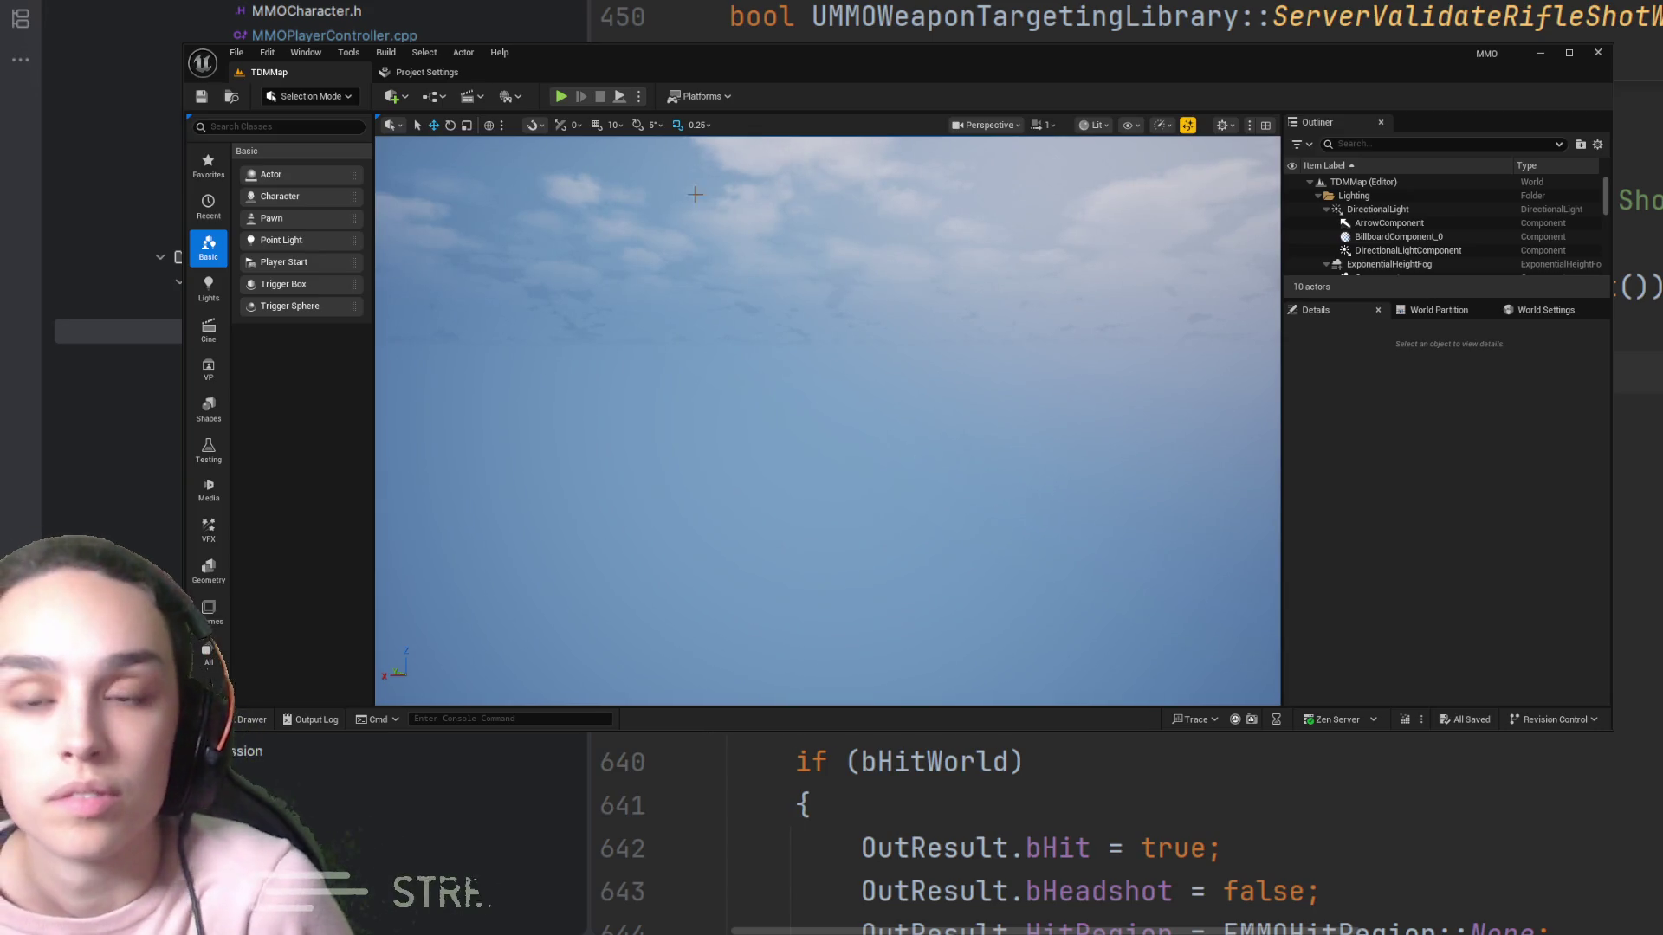
Start a new play session and fire aimed shots at the enemy character, one missing
{"action": "left_click", "coordinate": [563, 97]}
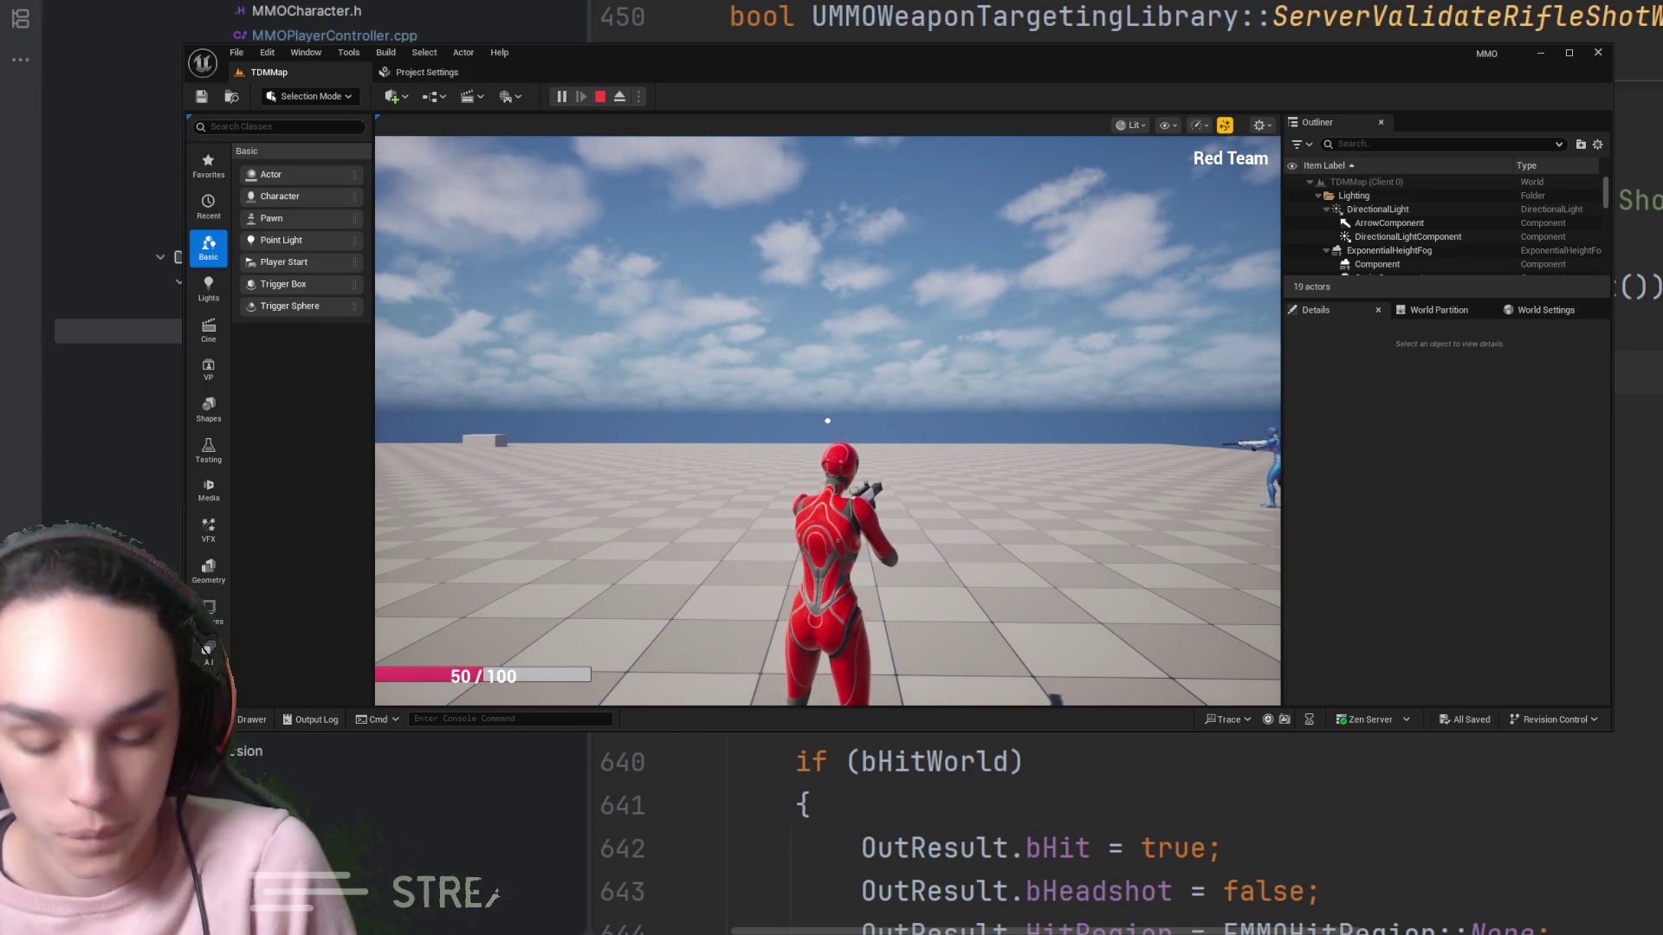
{"action": "right_click", "coordinate": [827, 421]}
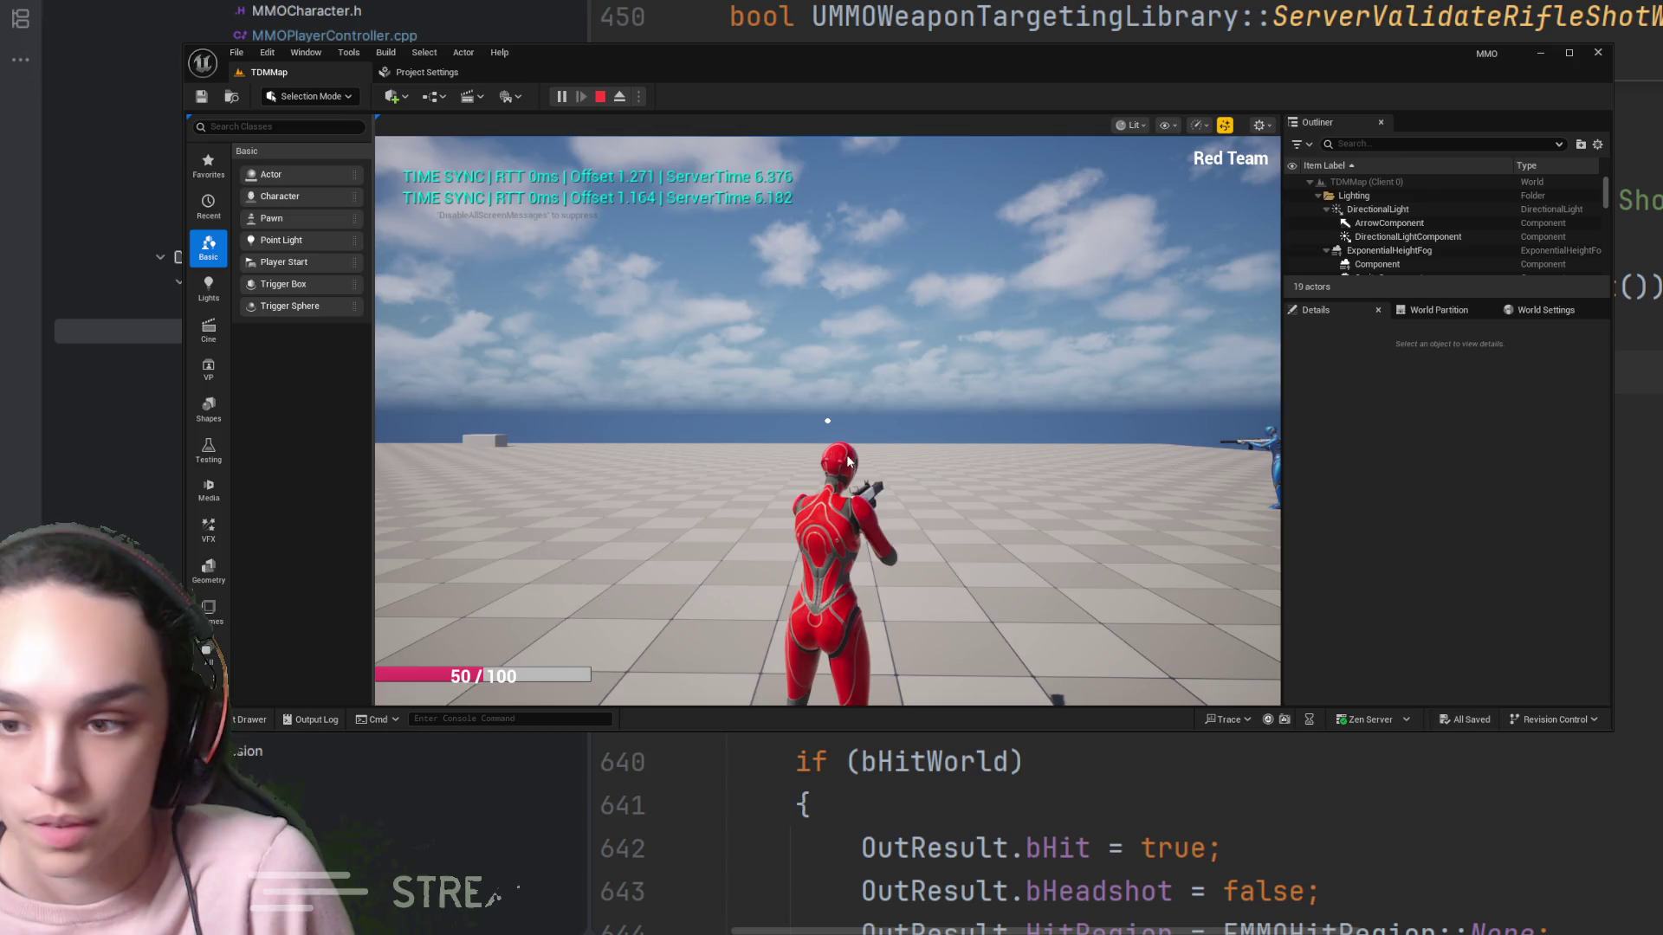
{"action": "right_click", "coordinate": [827, 421]}
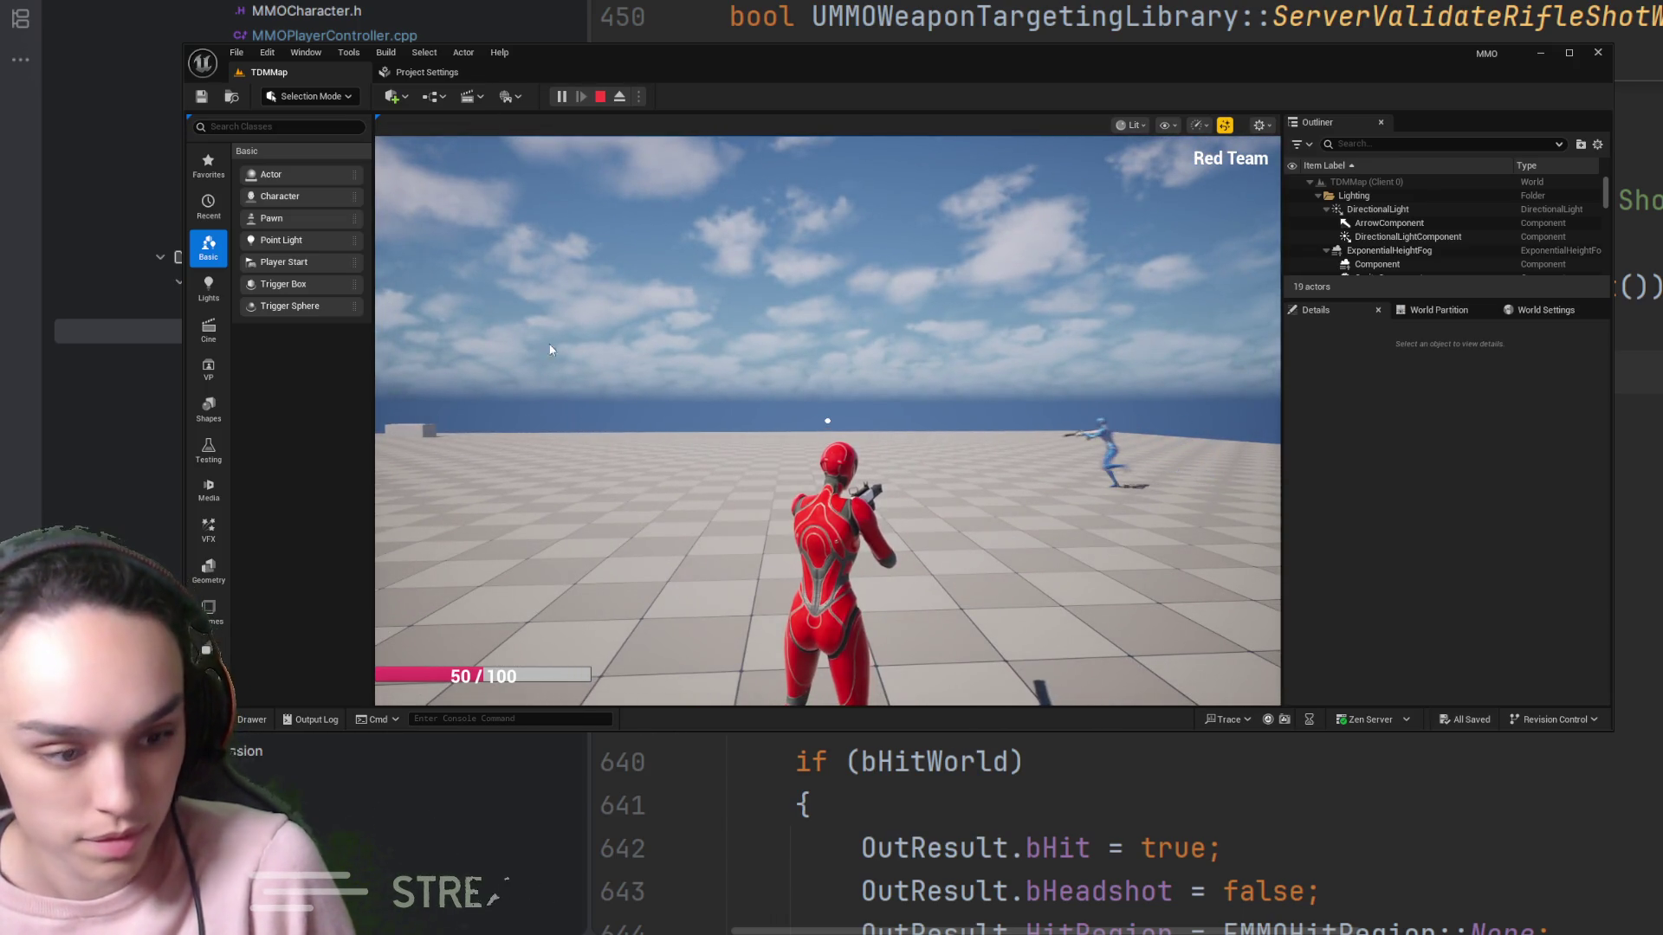
{"action": "key", "text": "shift+F1"}
{"action": "right_click", "coordinate": [802, 447]}
{"action": "left_click", "coordinate": [827, 421]}
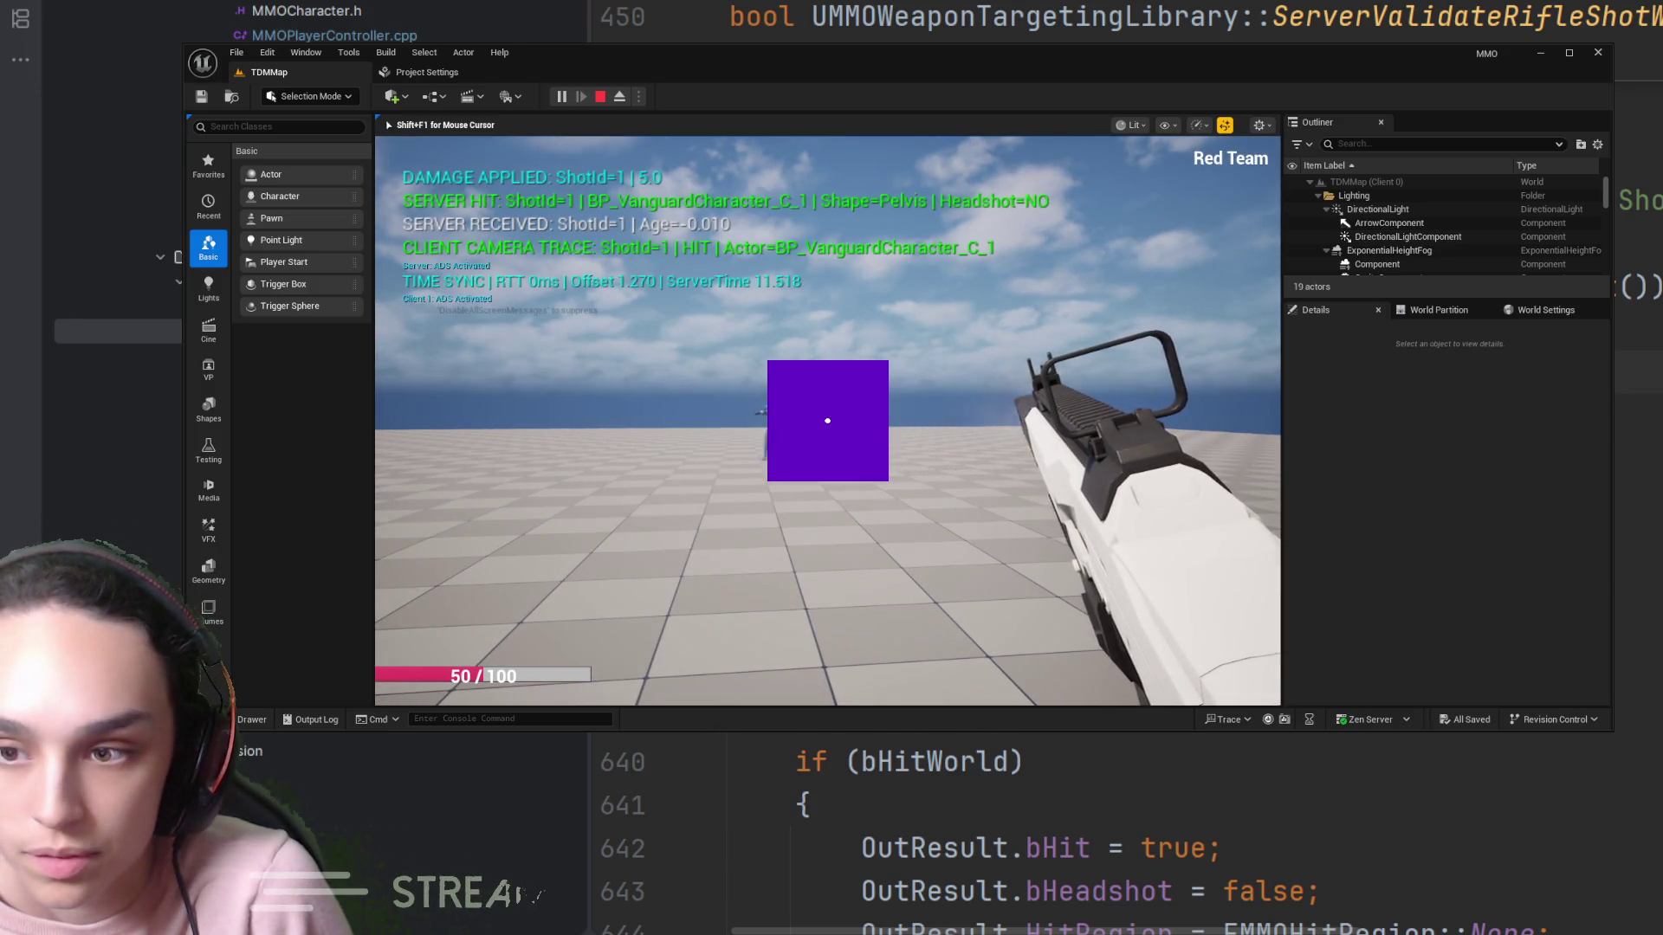
{"action": "right_click", "coordinate": [827, 421]}
{"action": "left_click", "coordinate": [828, 421]}
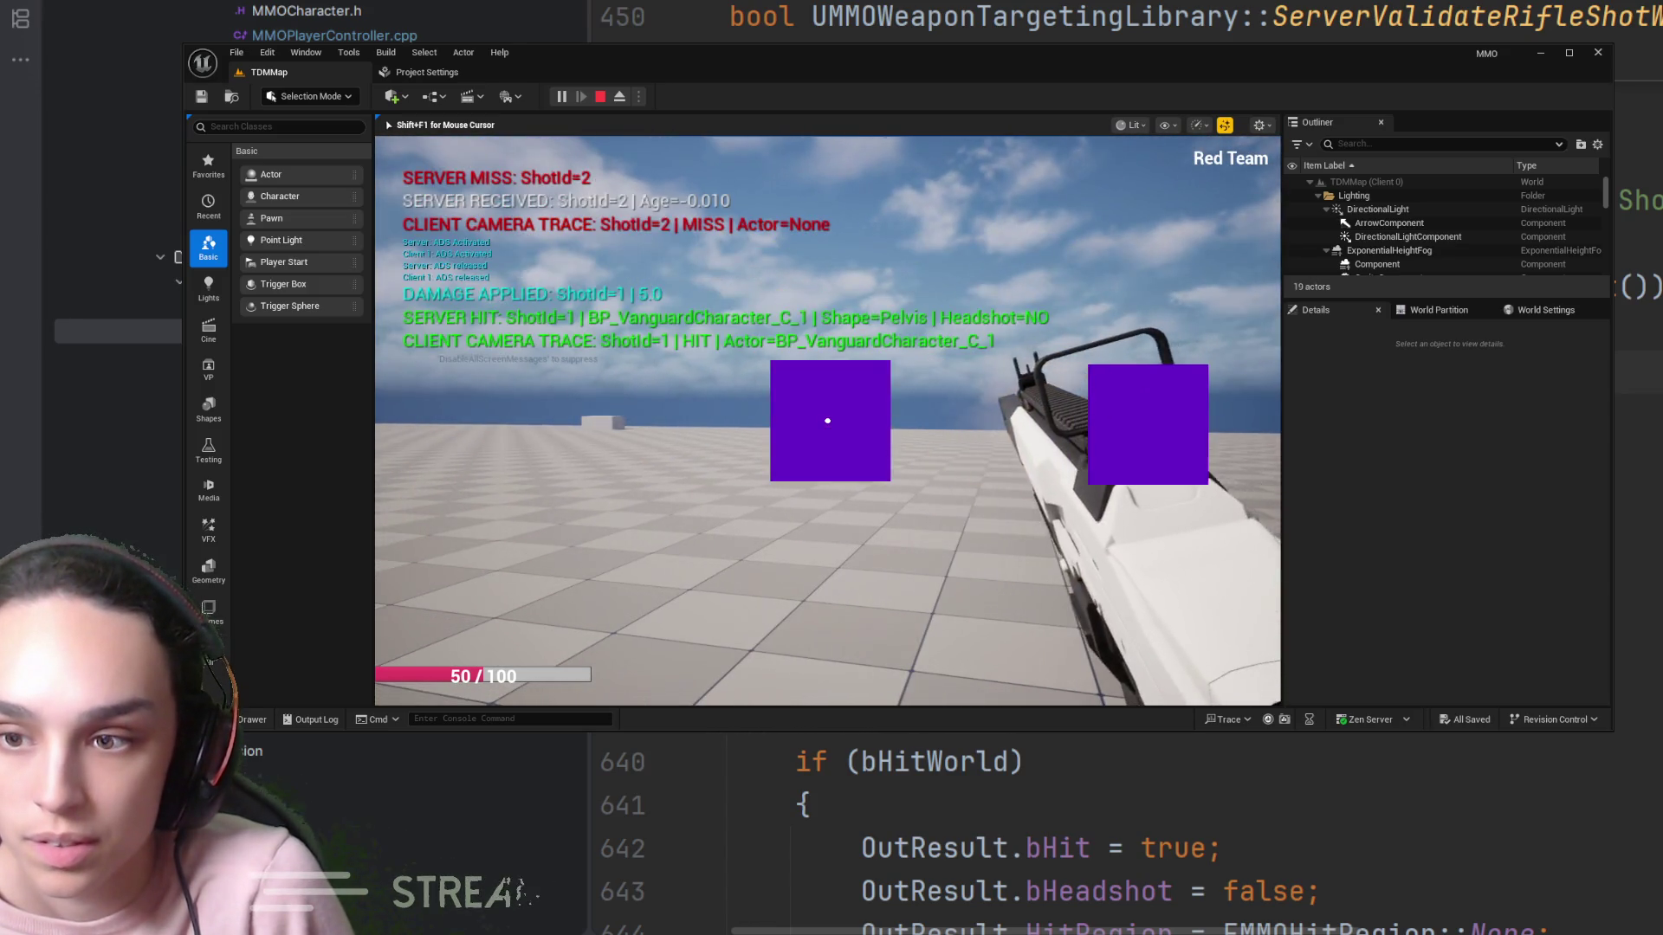
{"action": "right_click", "coordinate": [827, 421]}
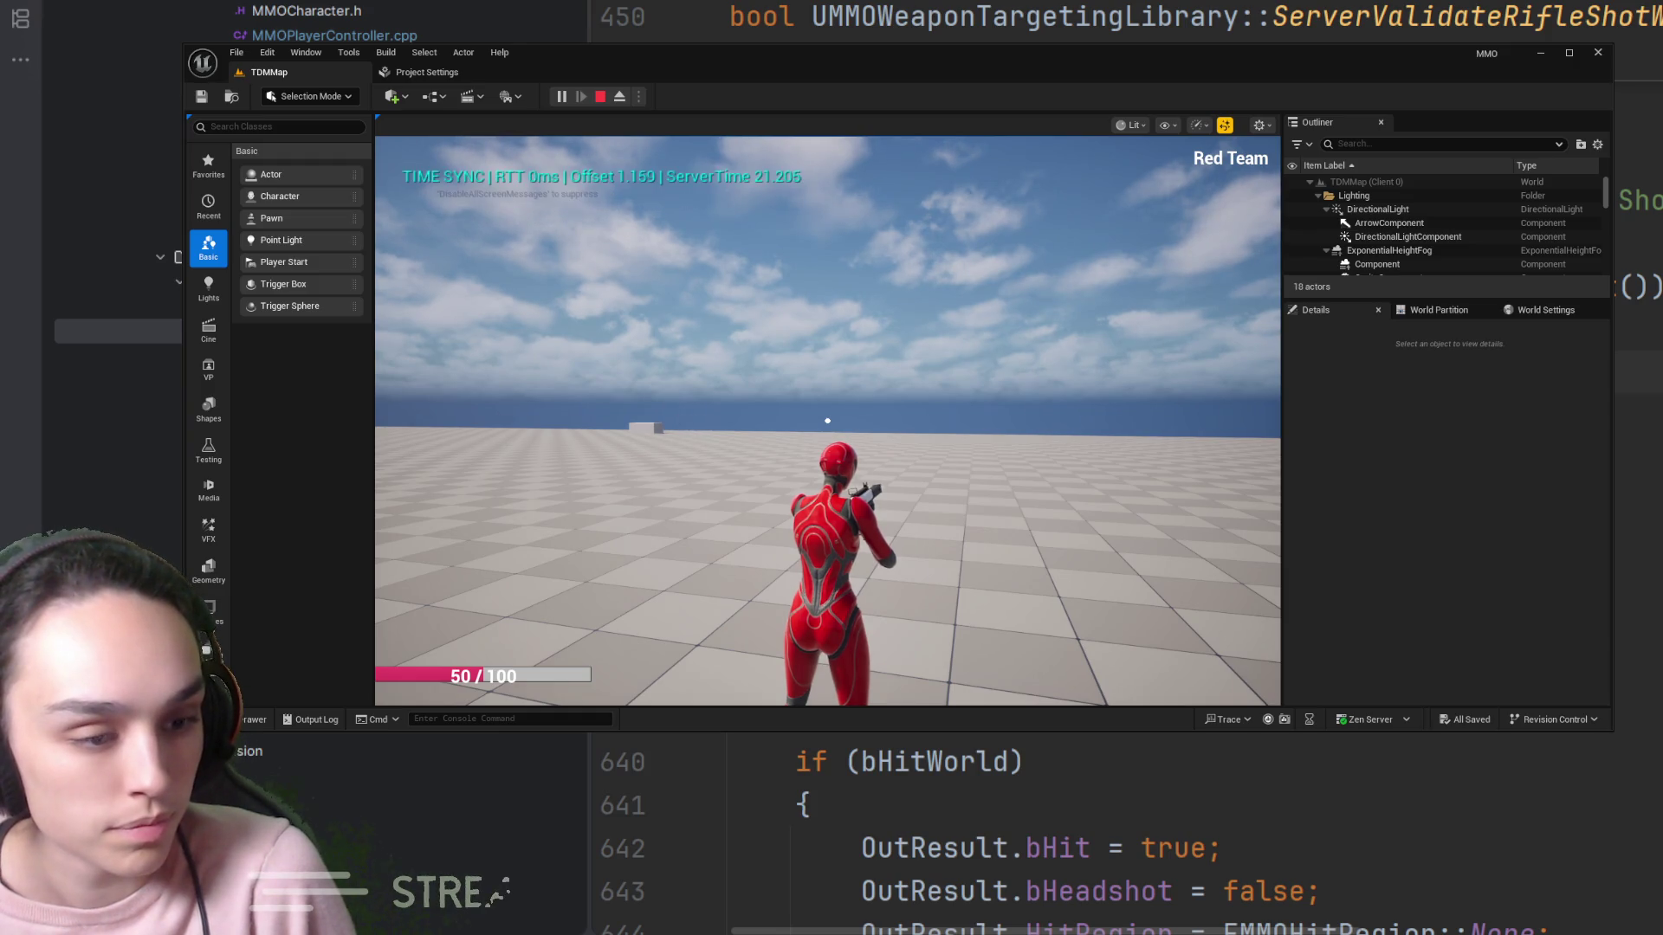
Fire aimed shots at the floor and the enemy, getting DAMAGE APPLIED 5.0, then stop playing
{"action": "right_click", "coordinate": [827, 421]}
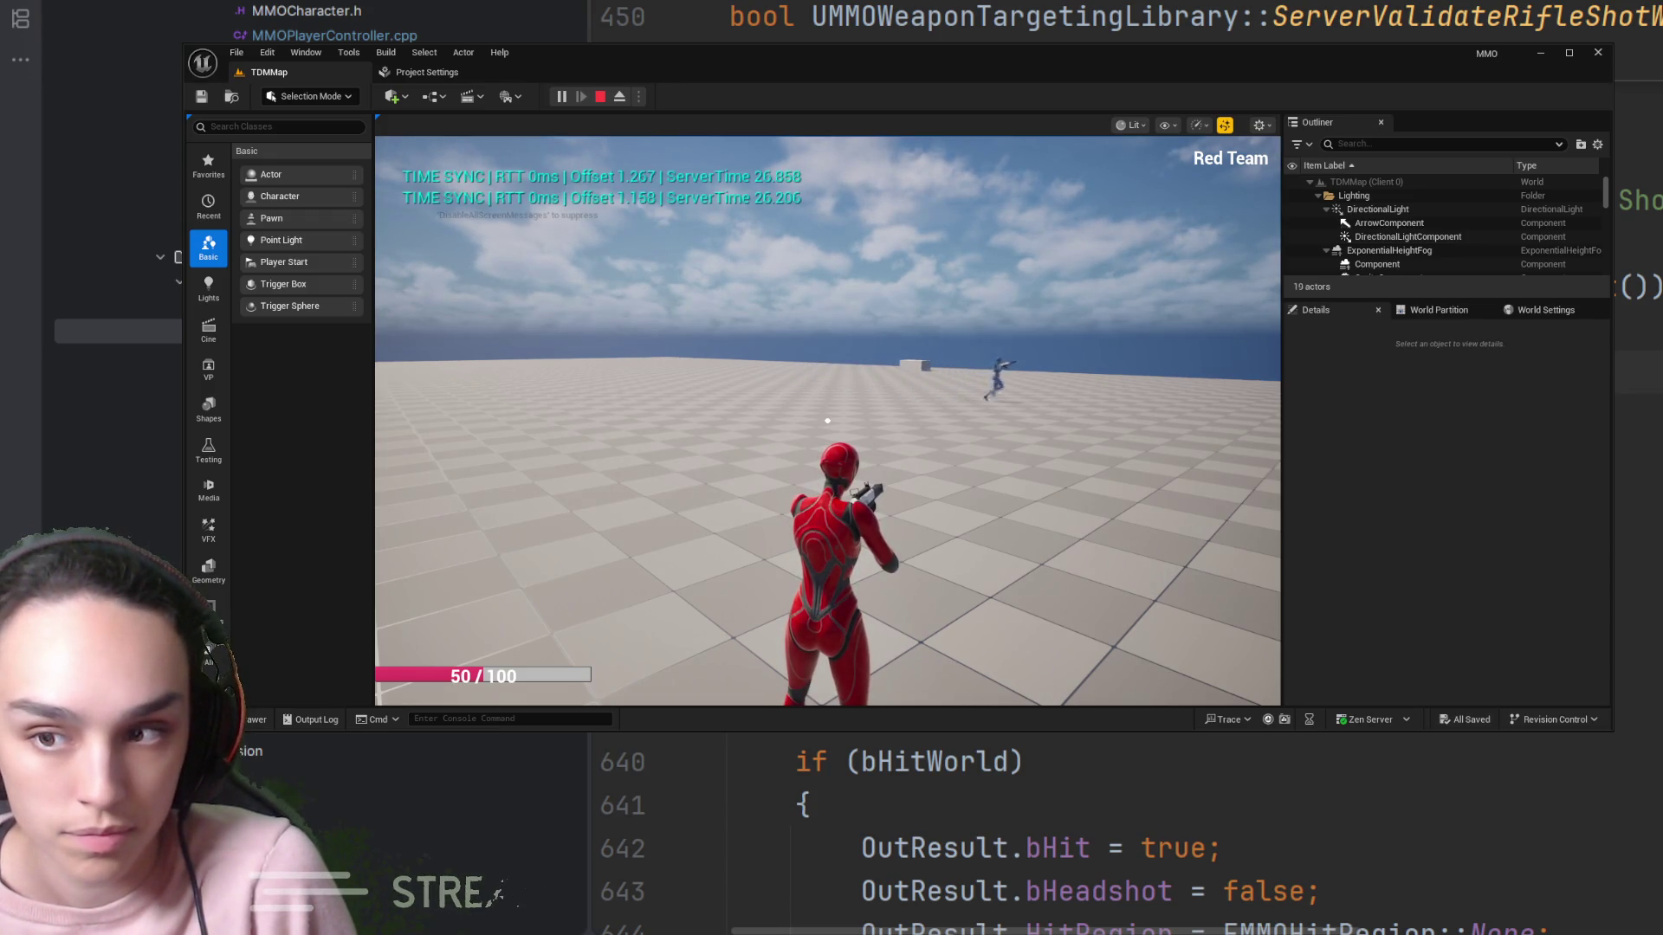
{"action": "right_click", "coordinate": [828, 421]}
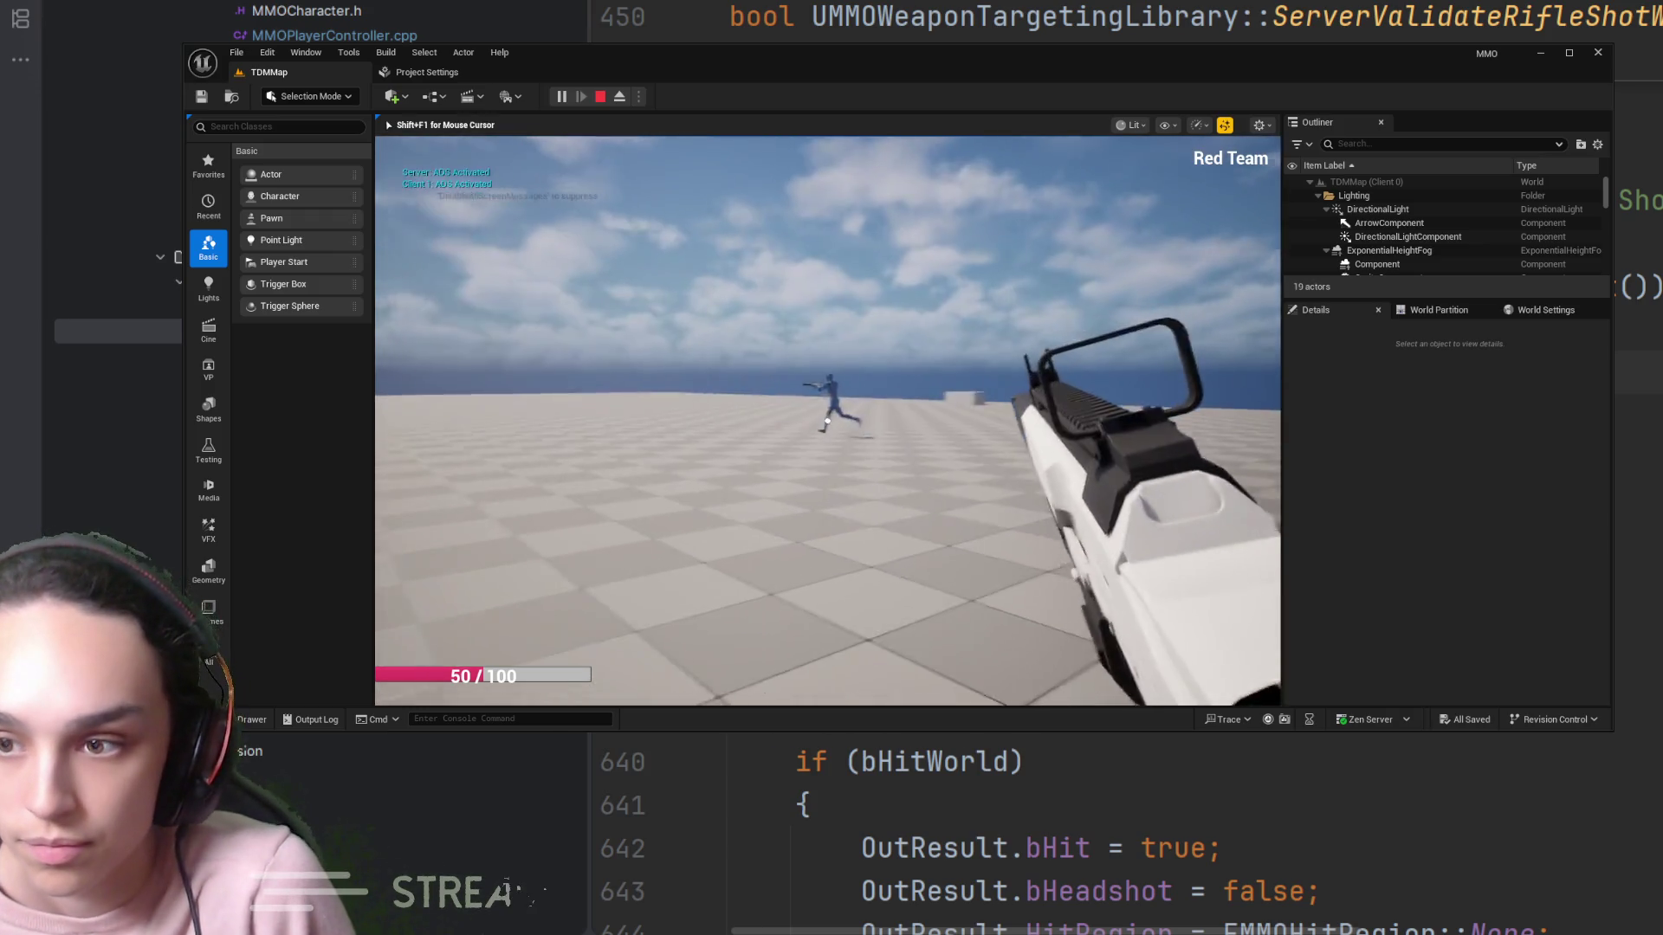
{"action": "left_click", "coordinate": [827, 421]}
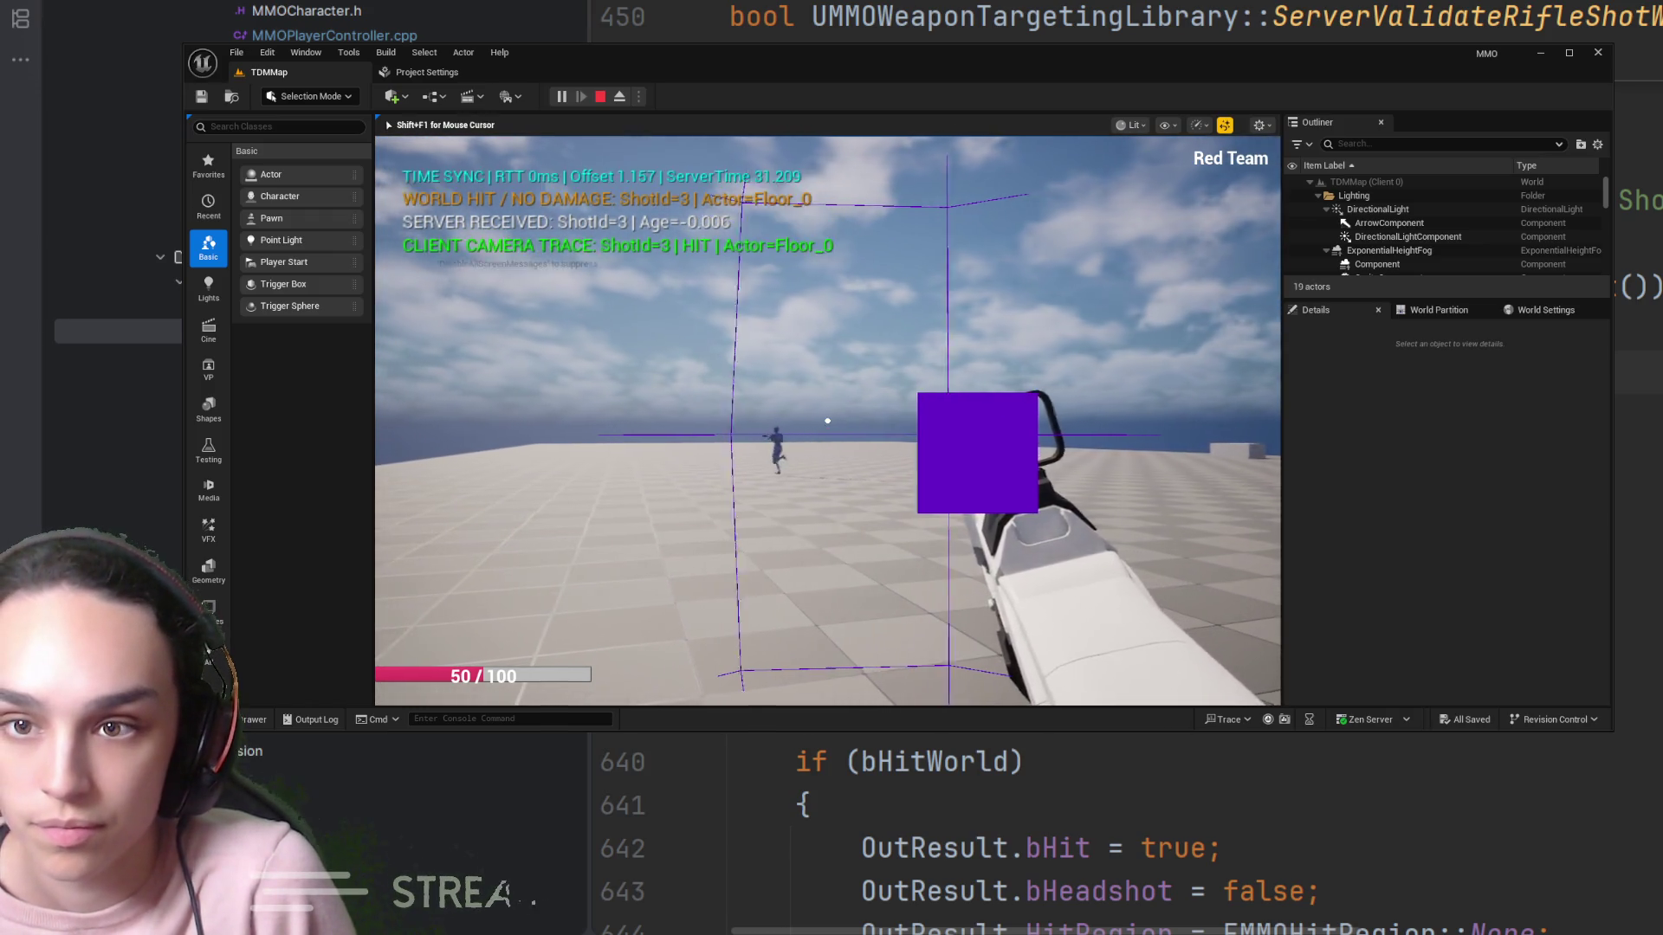
{"action": "left_click", "coordinate": [827, 421]}
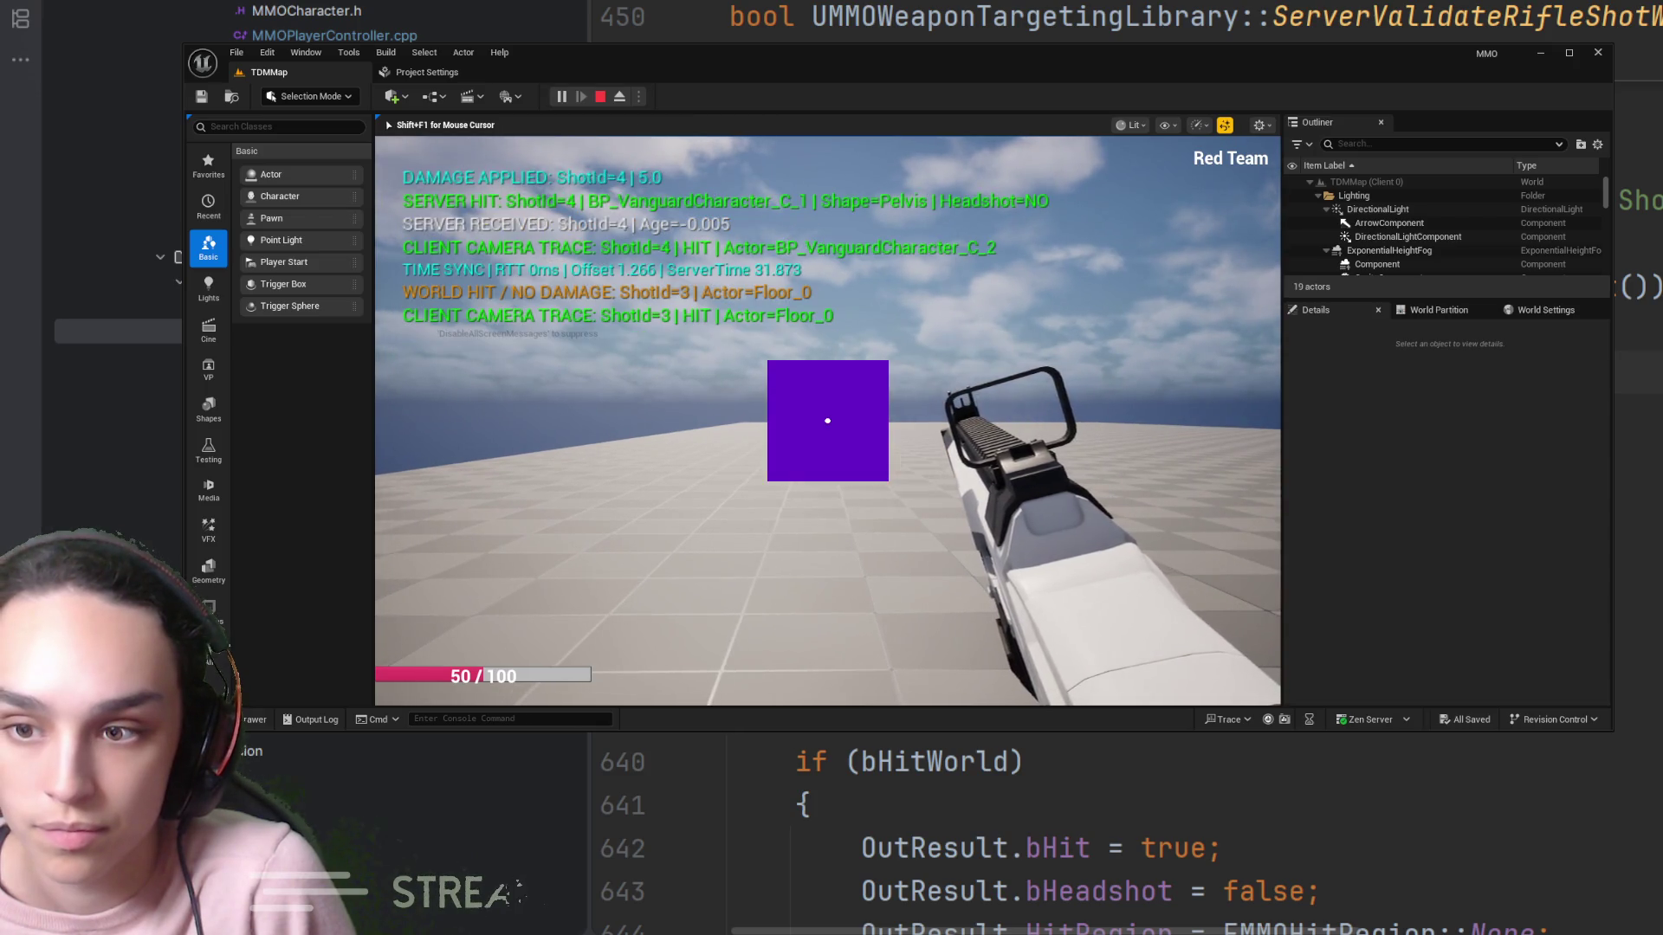
{"action": "left_click", "coordinate": [827, 421]}
{"action": "right_click", "coordinate": [827, 421]}
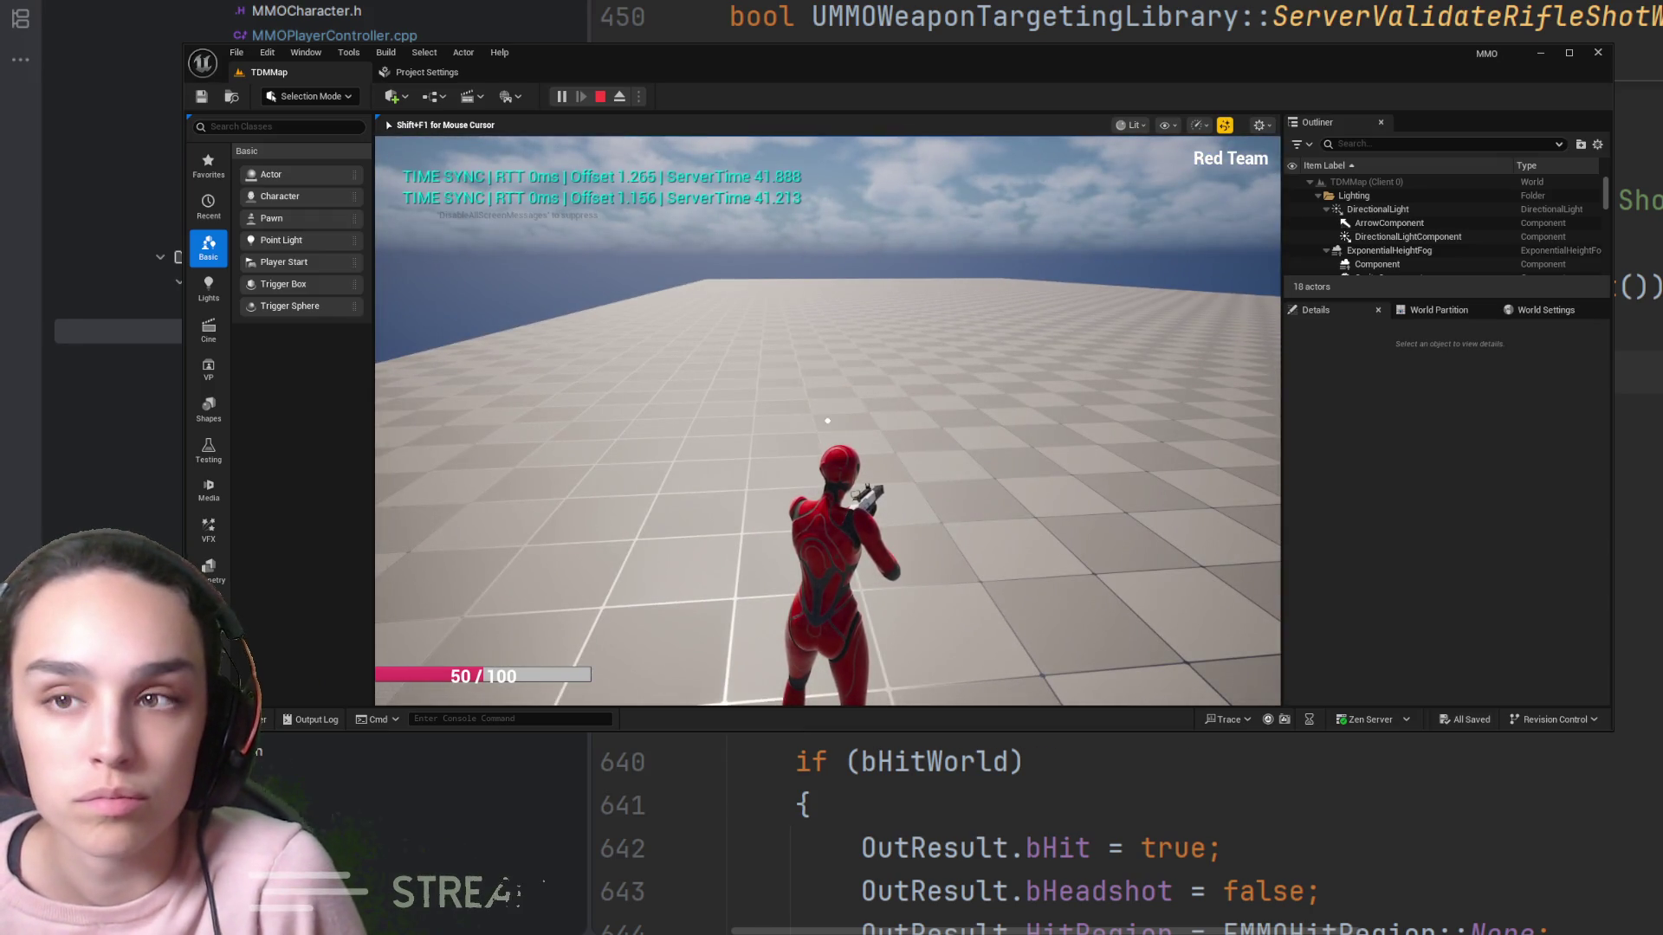
{"action": "left_click", "coordinate": [601, 96]}
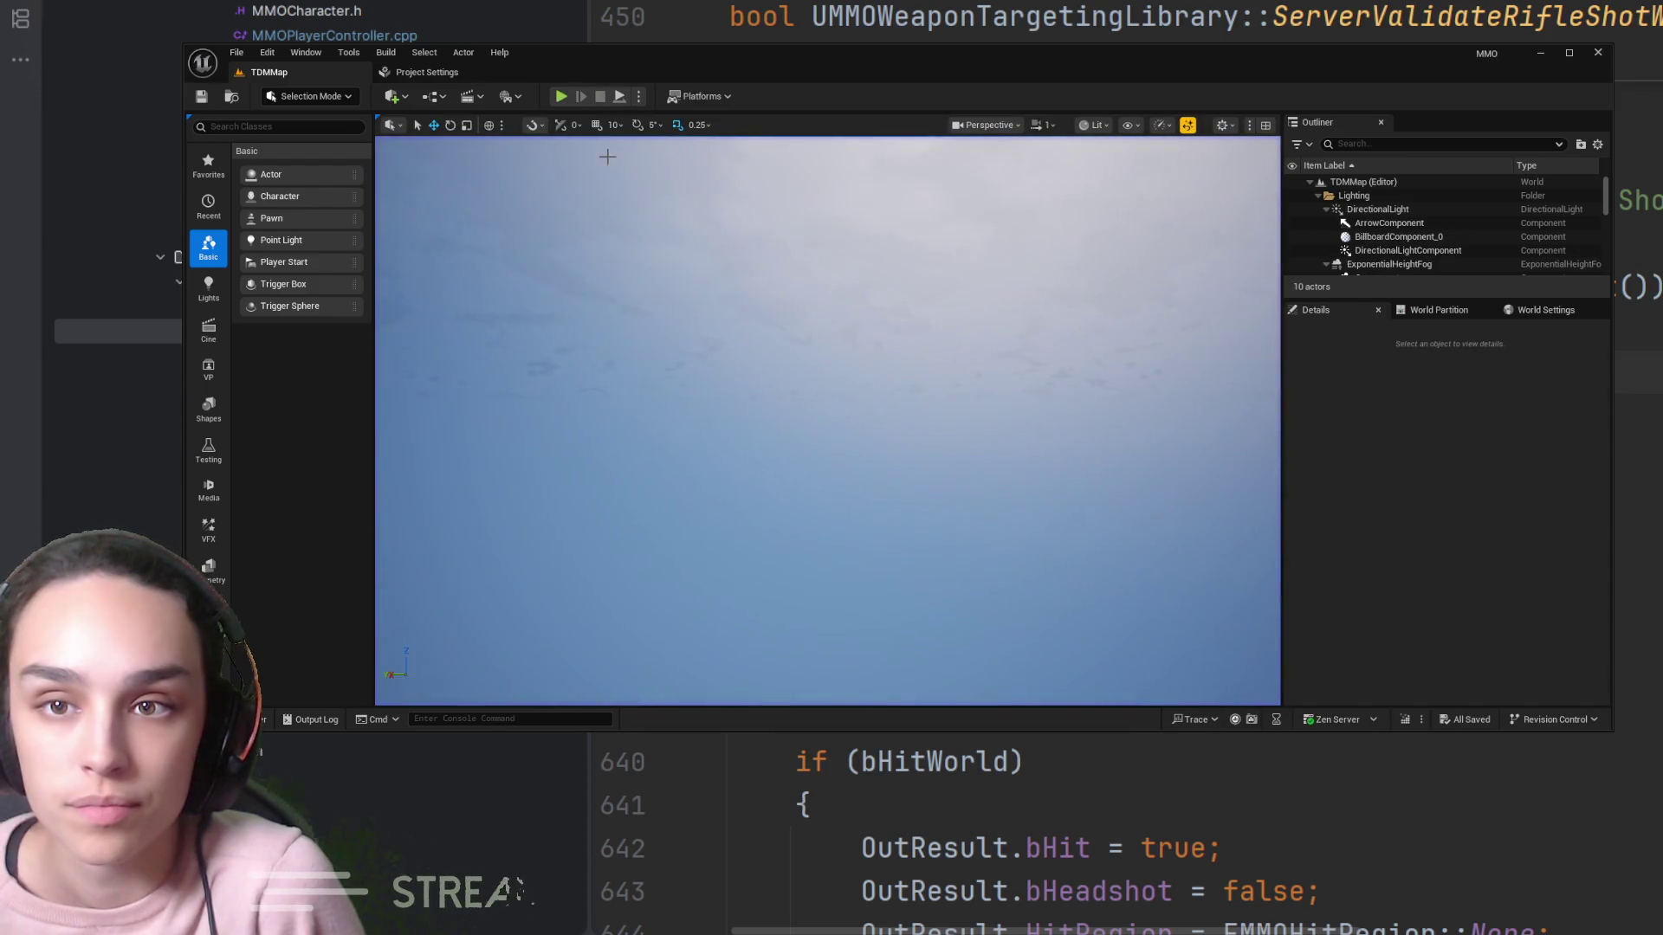
In a fresh run, hit the Vanguard's forearm, pelvis and chest for 5.0 damage each, then stop
{"action": "left_click", "coordinate": [561, 98]}
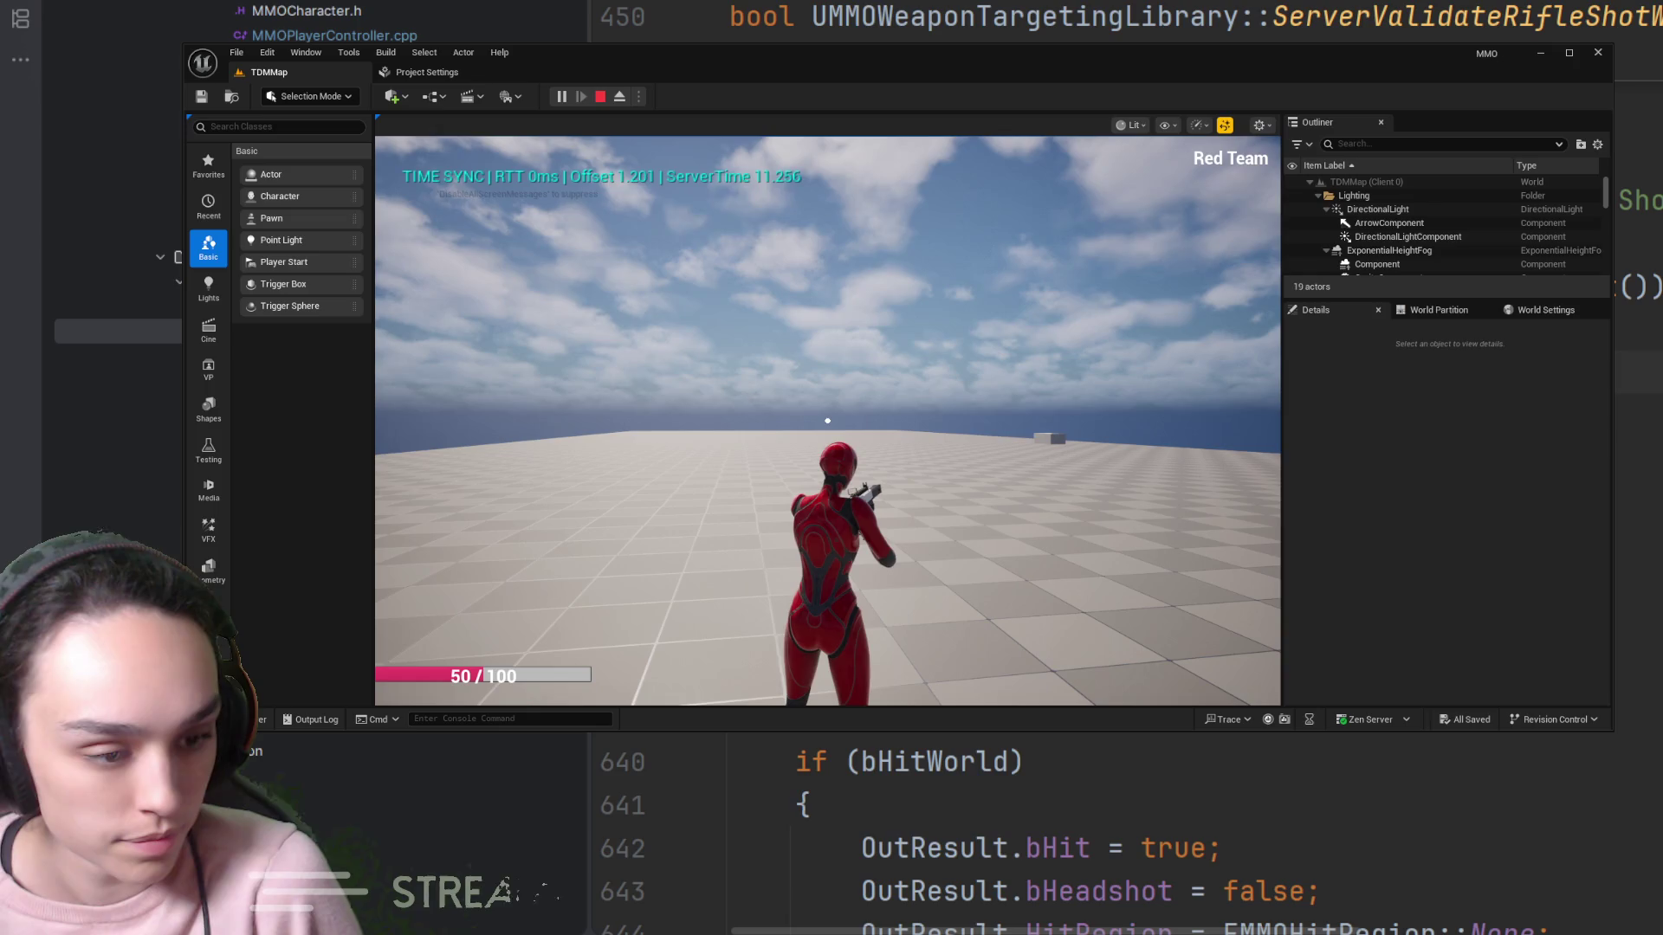
{"action": "left_click", "coordinate": [1118, 563]}
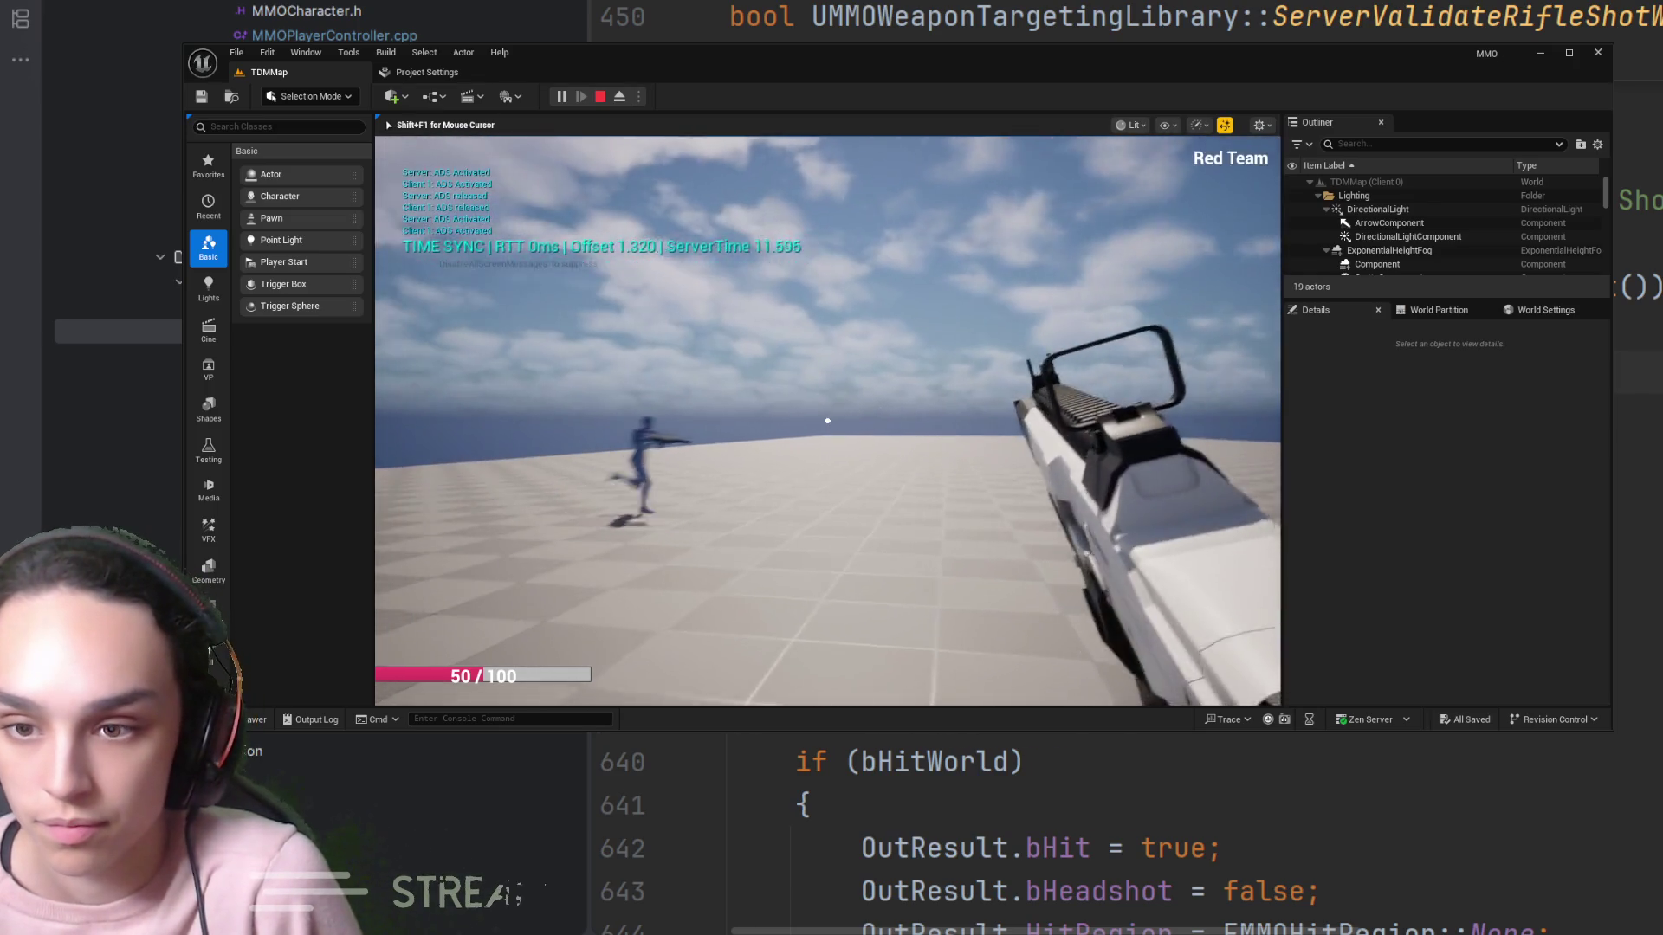
{"action": "left_click", "coordinate": [827, 421]}
{"action": "left_click", "coordinate": [828, 421]}
{"action": "key", "text": "d"}
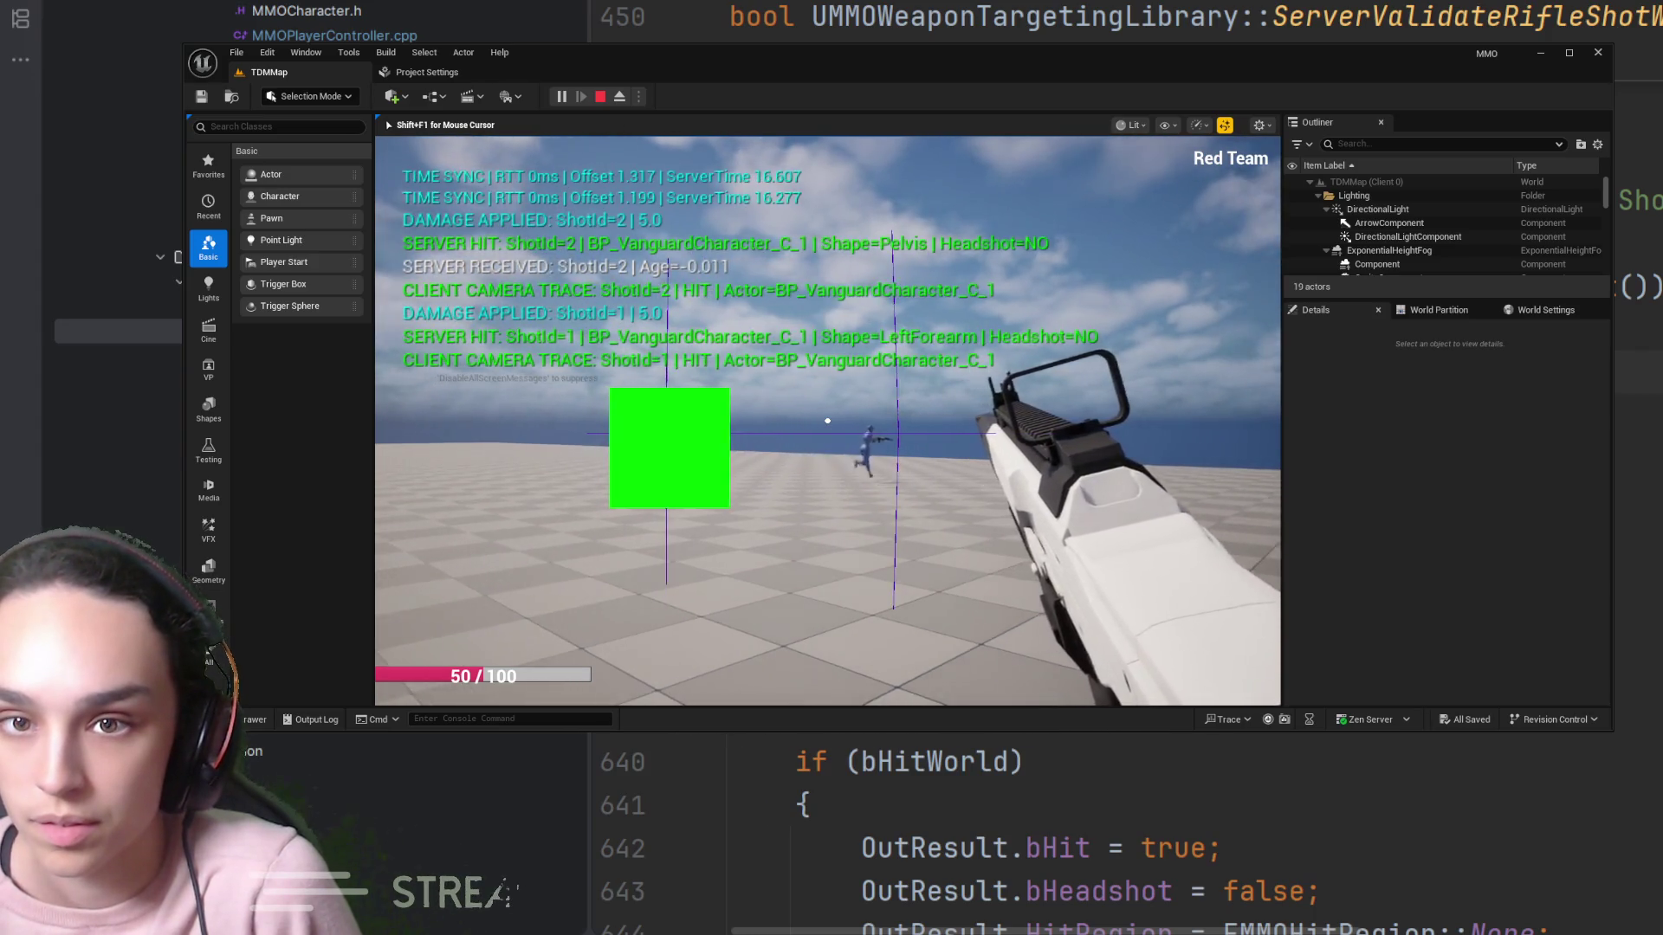
{"action": "left_click", "coordinate": [827, 421]}
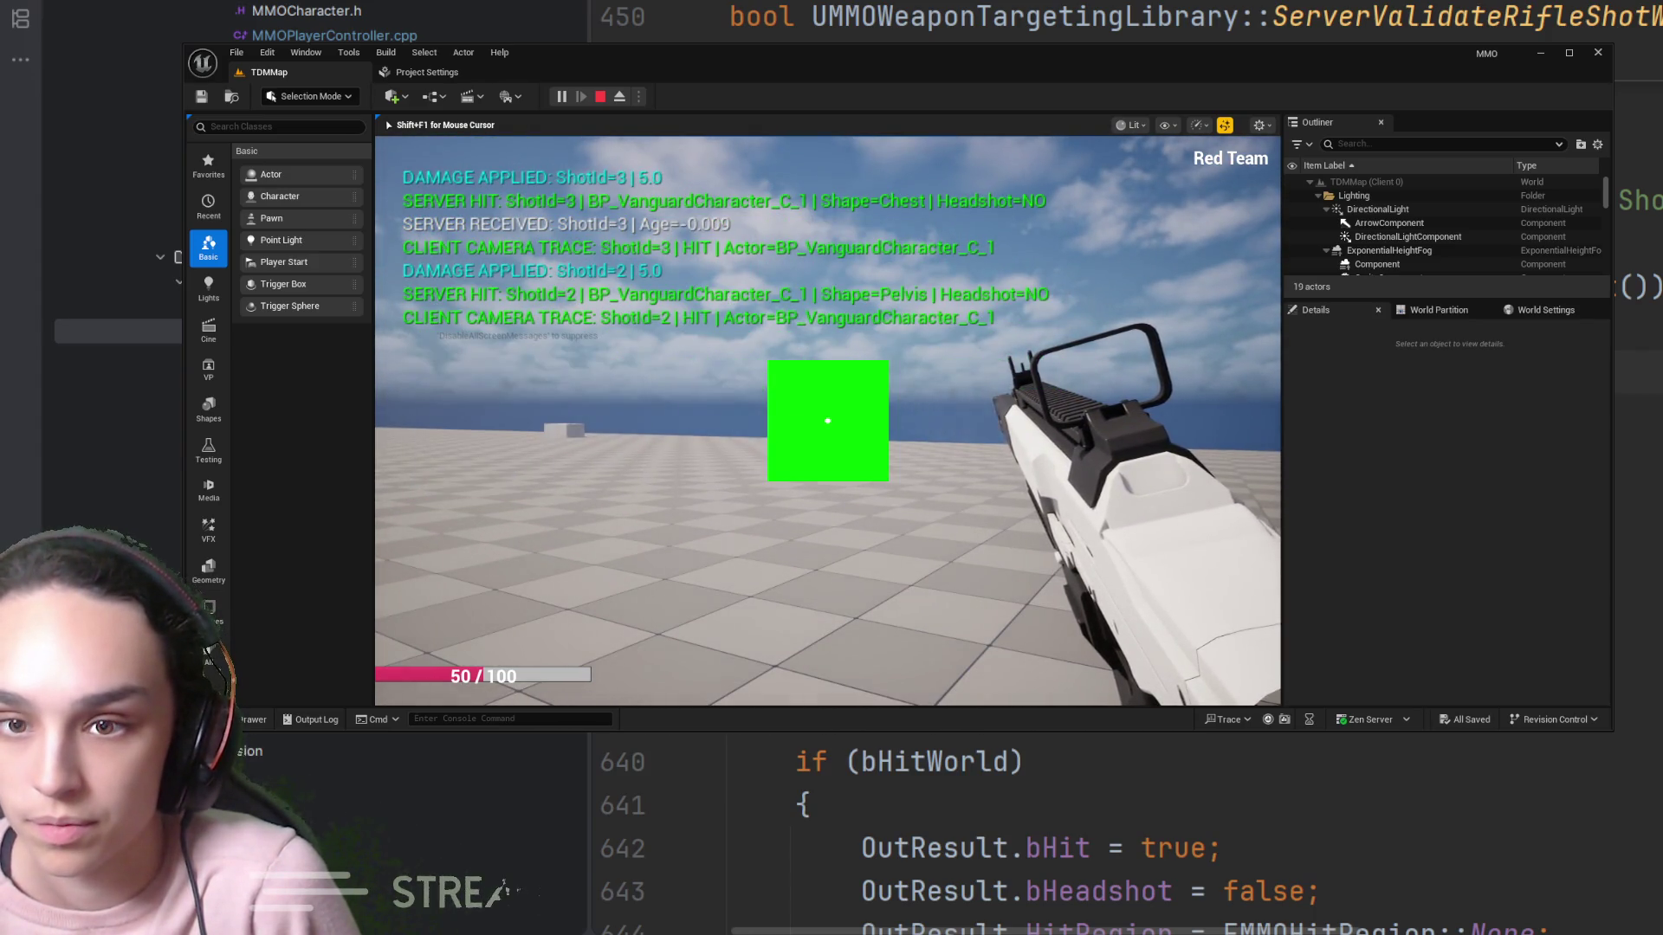
{"action": "right_click", "coordinate": [827, 421]}
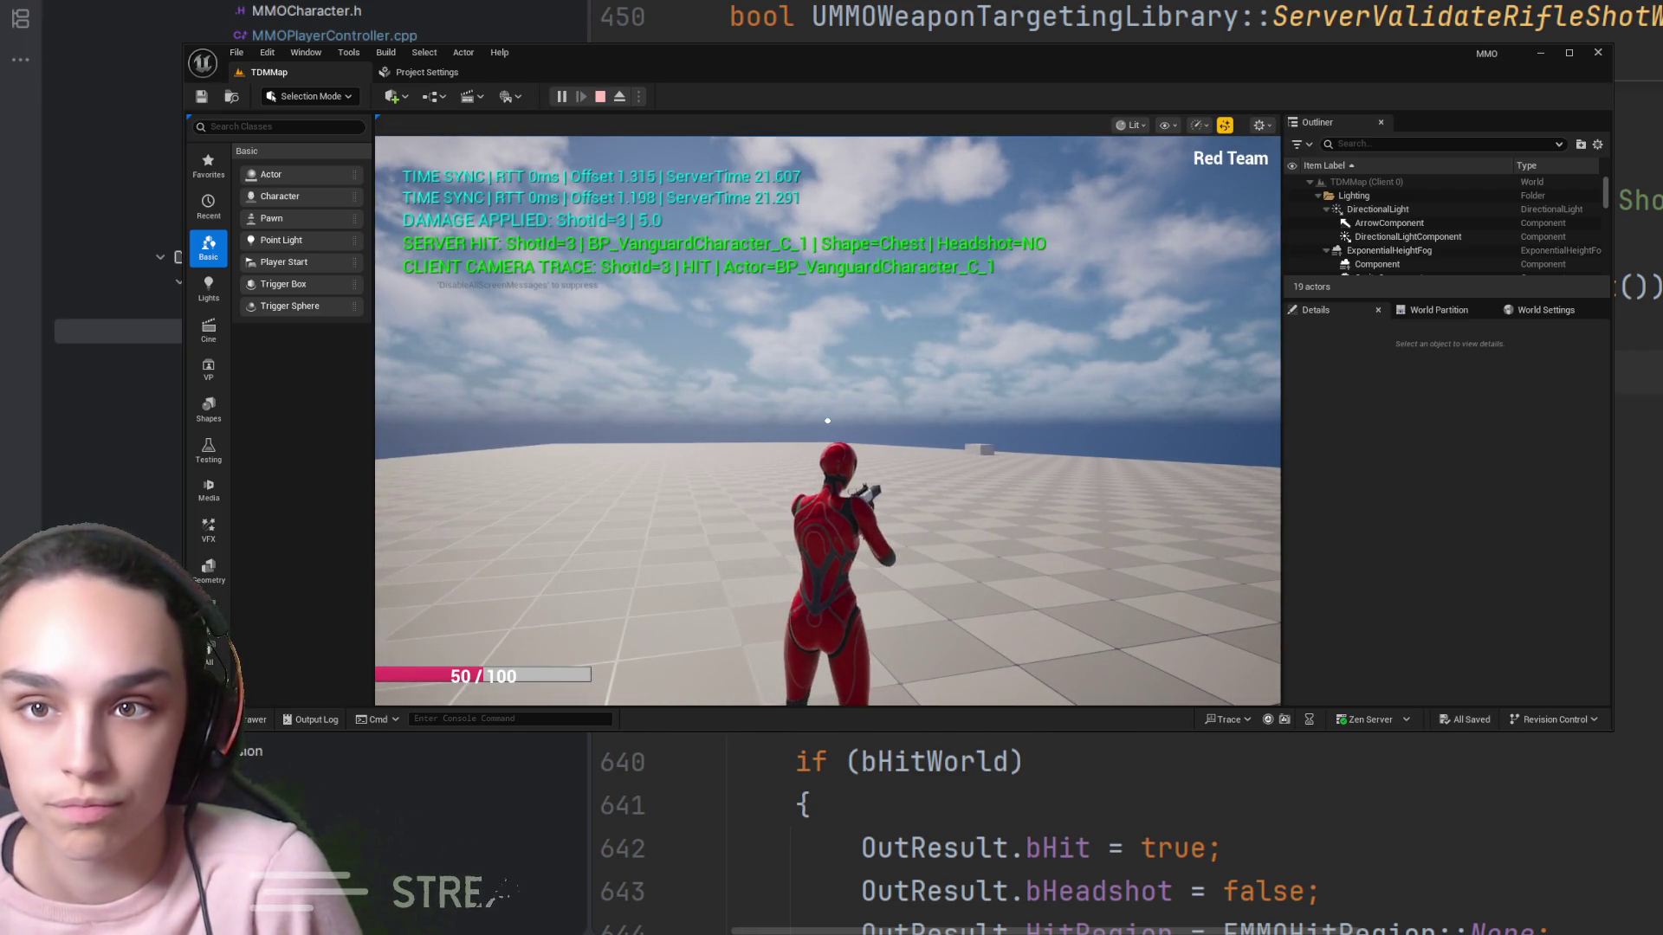
{"action": "left_click", "coordinate": [601, 96]}
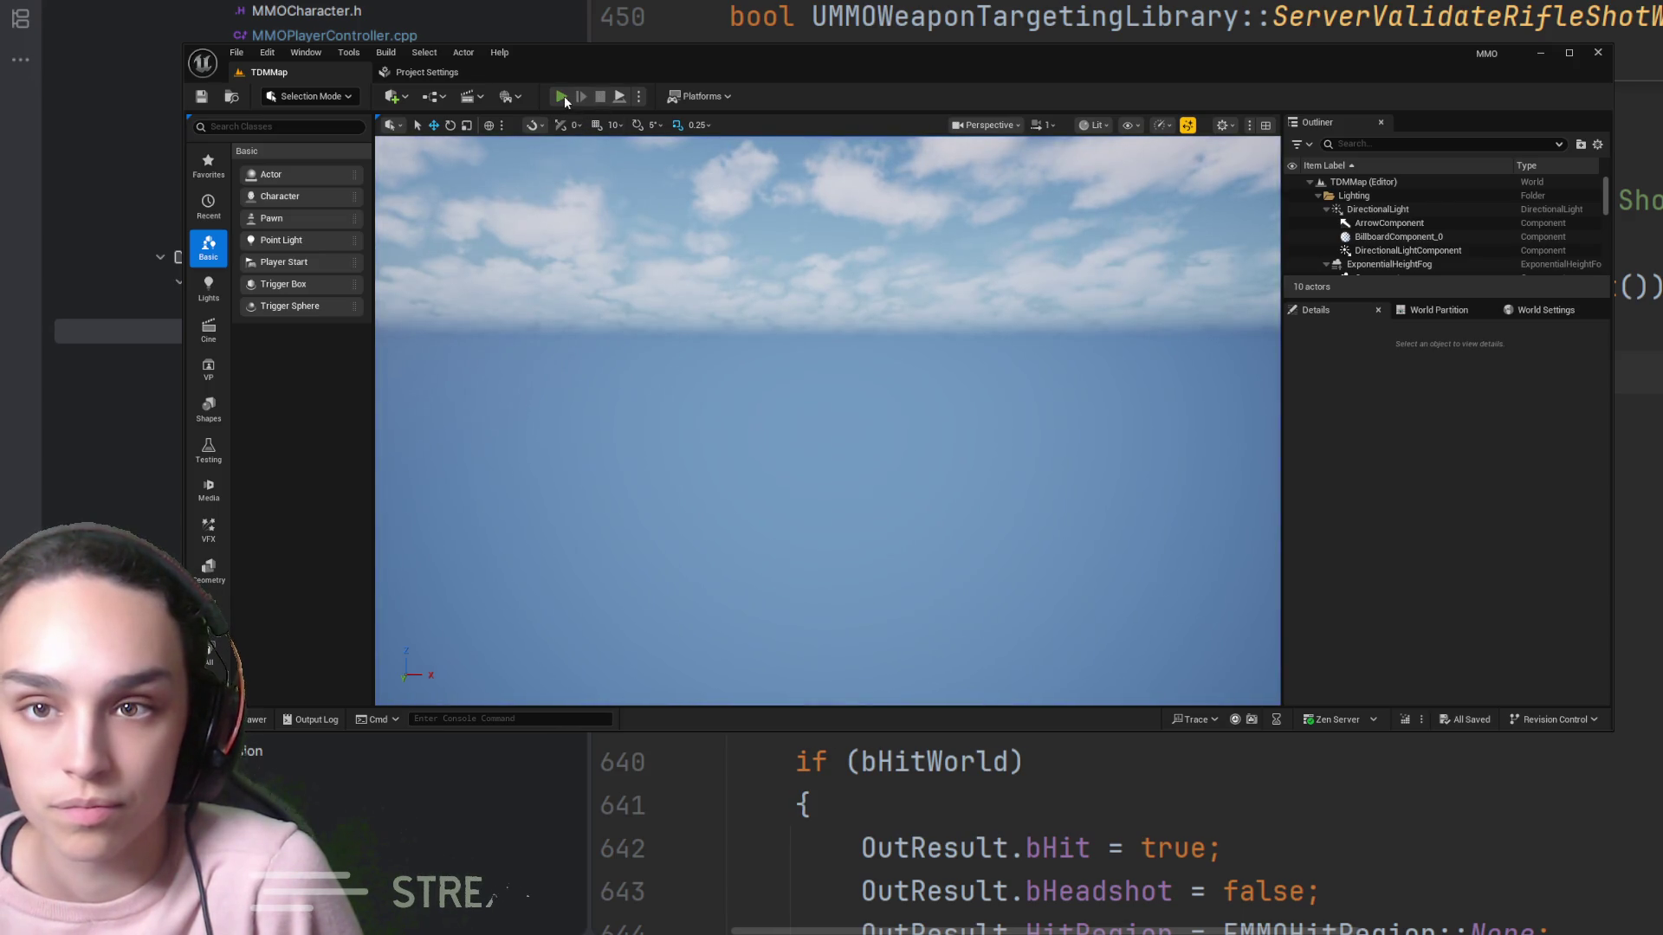
Start a new play session and fire two aimed rifle shots at the blue character
{"action": "left_click", "coordinate": [562, 96]}
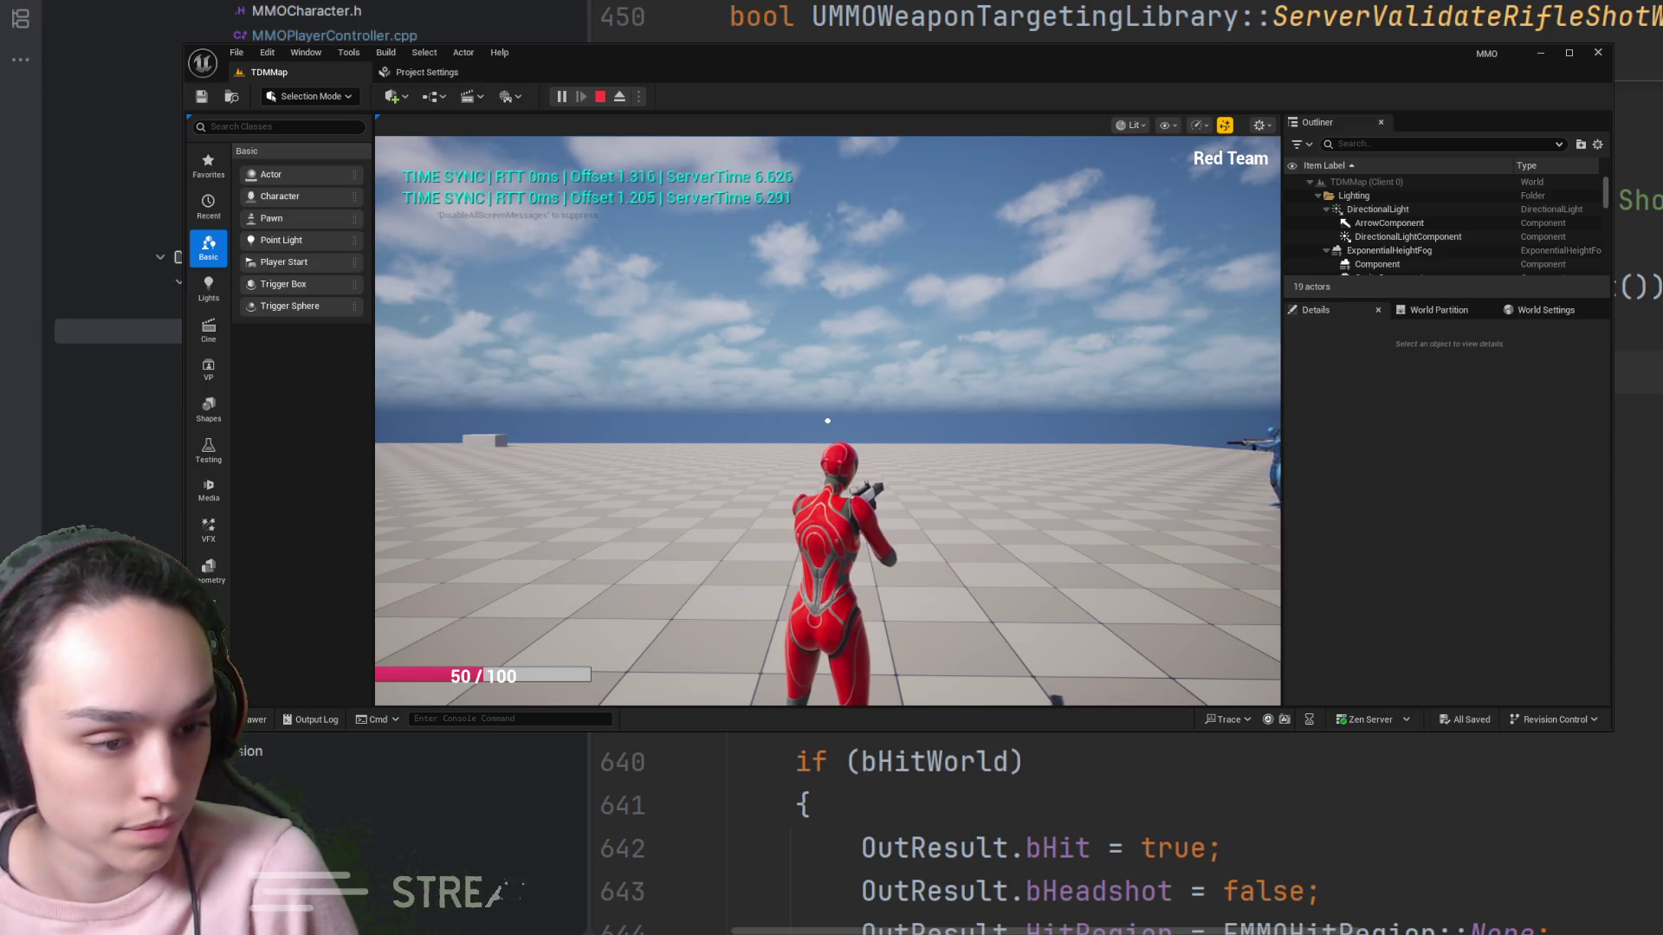
{"action": "right_click", "coordinate": [827, 421]}
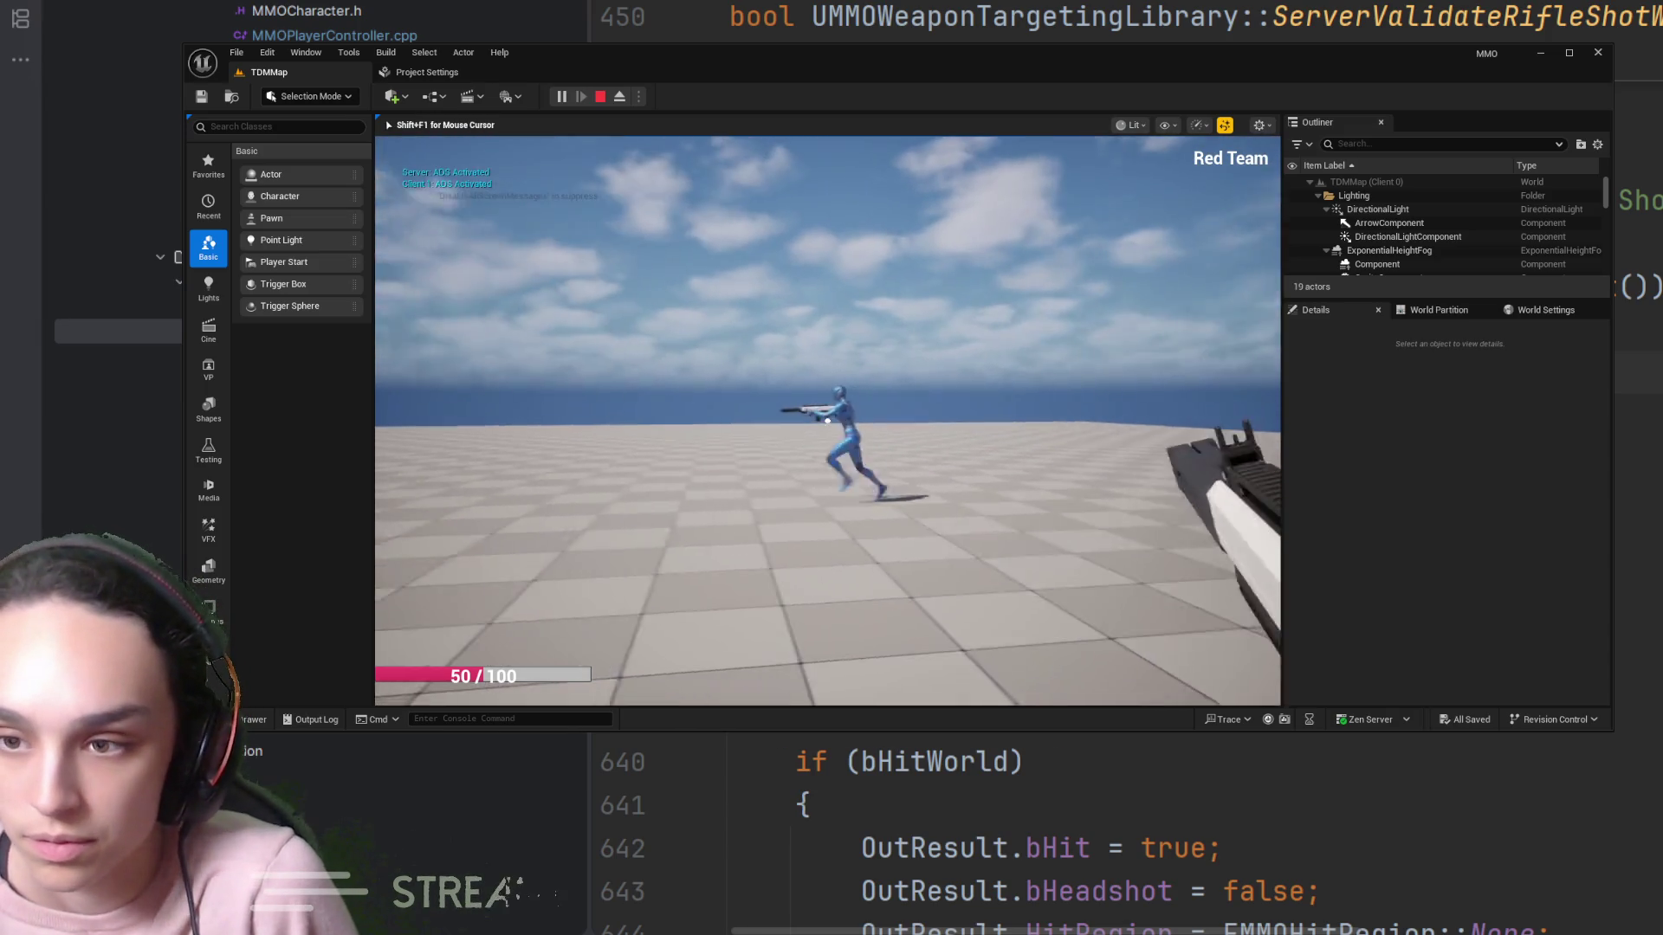
{"action": "left_click", "coordinate": [827, 420]}
{"action": "left_click", "coordinate": [827, 421]}
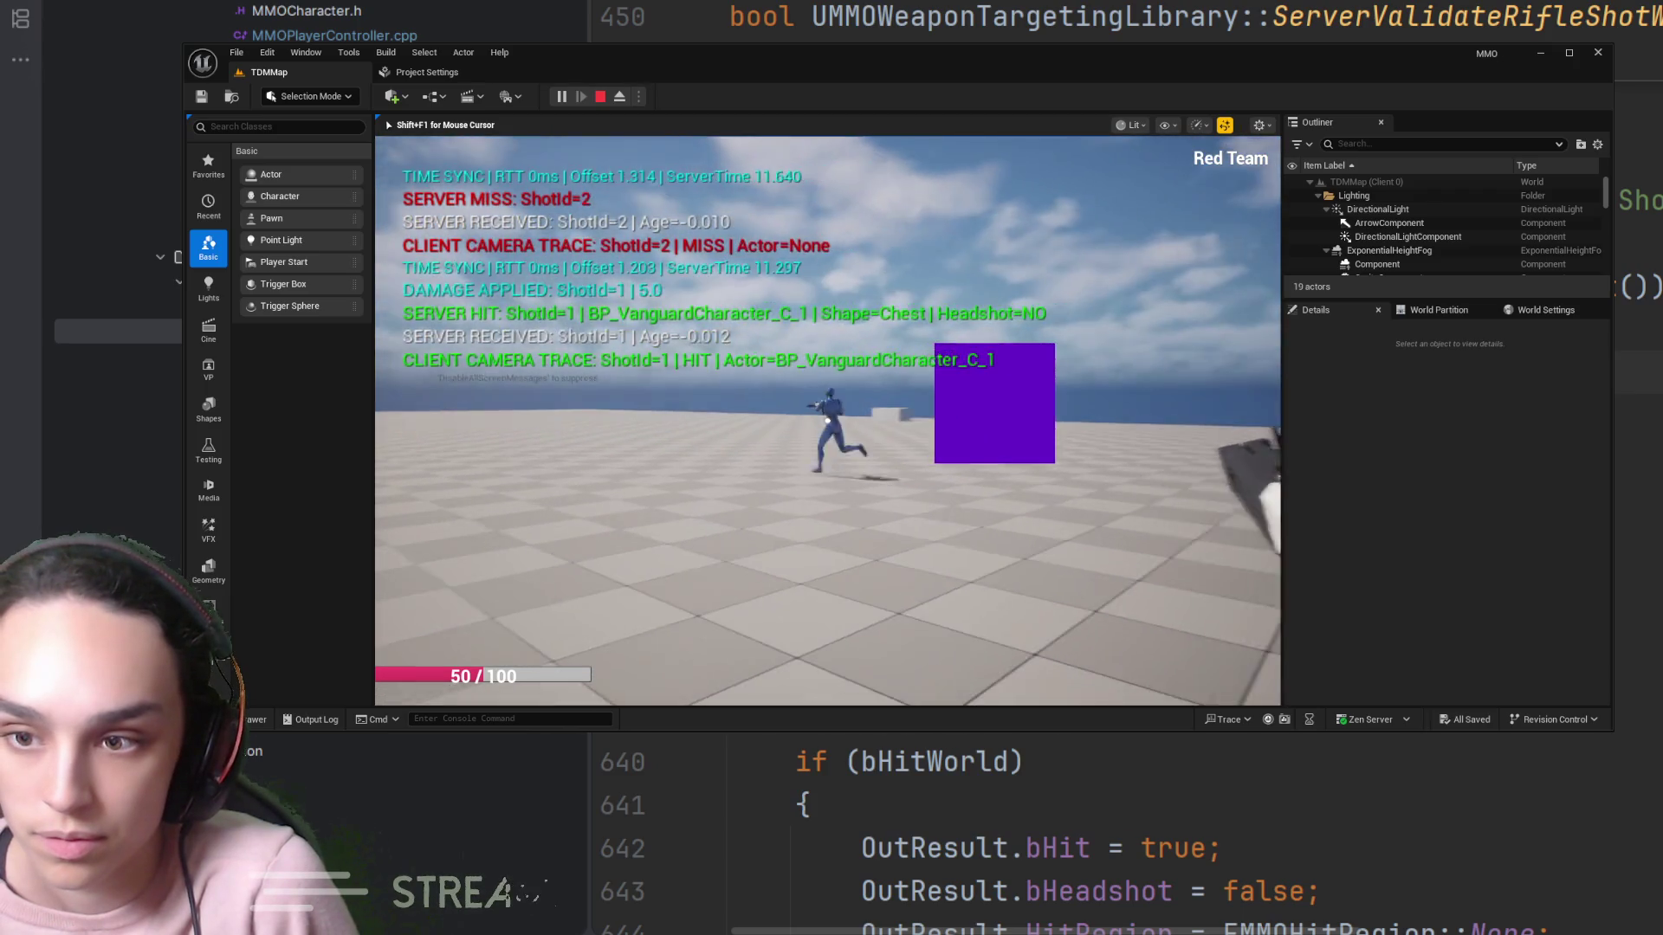
{"action": "right_click", "coordinate": [827, 421]}
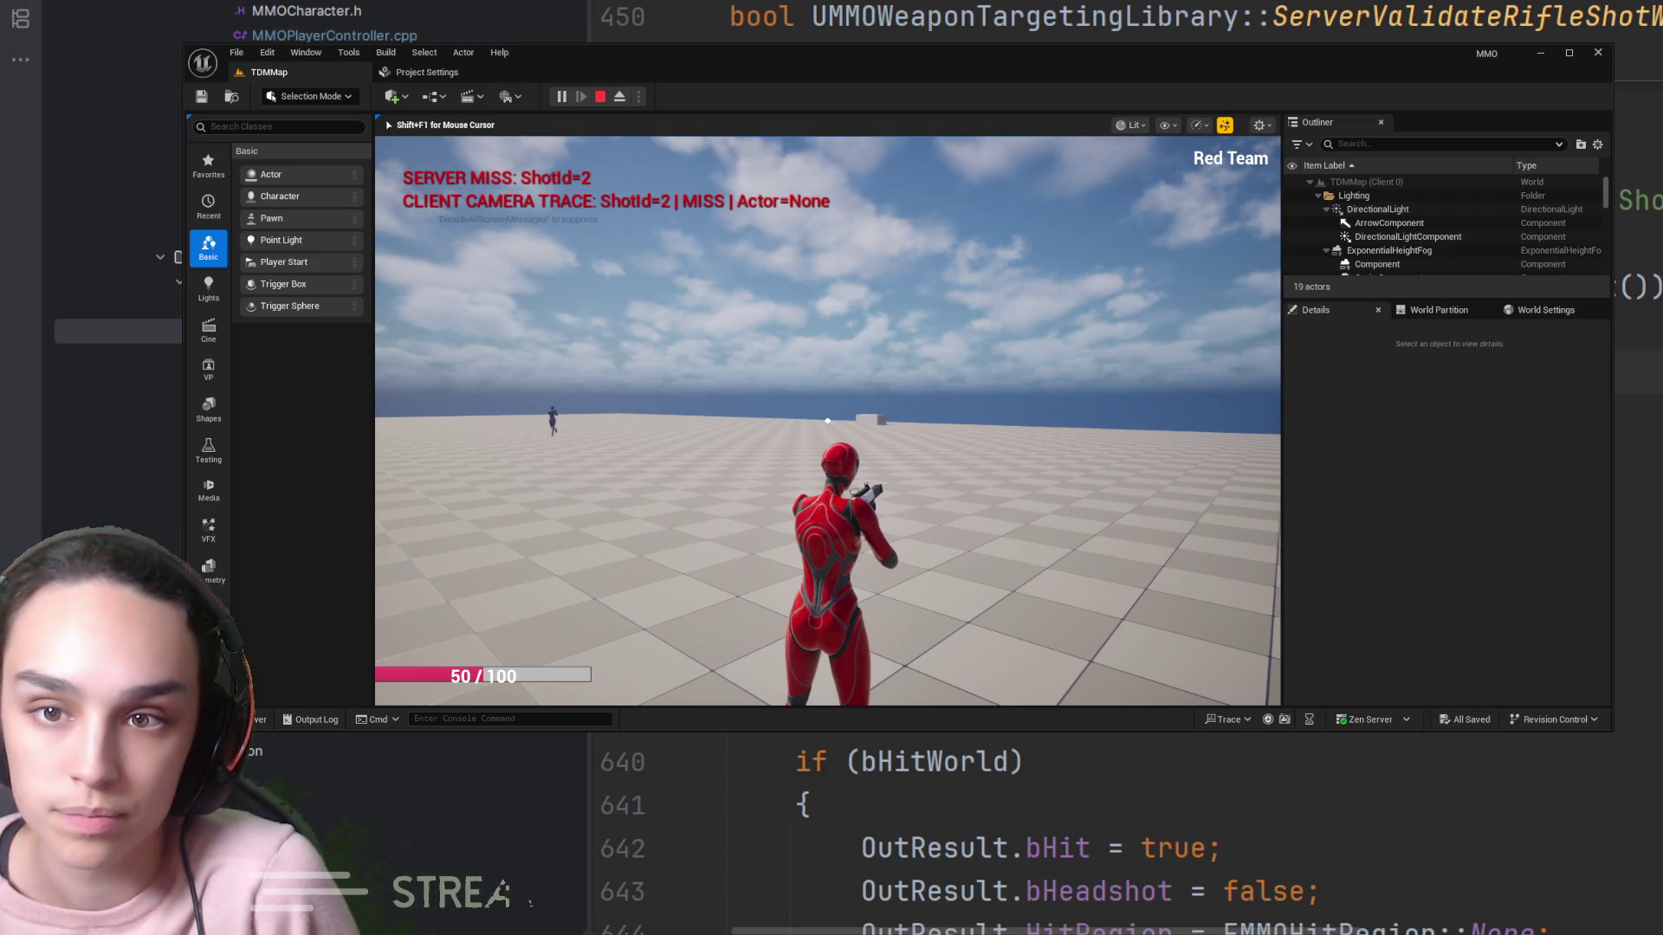
Fire test shots into the sky, the floor and the distant block, then exit with Esc
{"action": "right_click", "coordinate": [827, 421]}
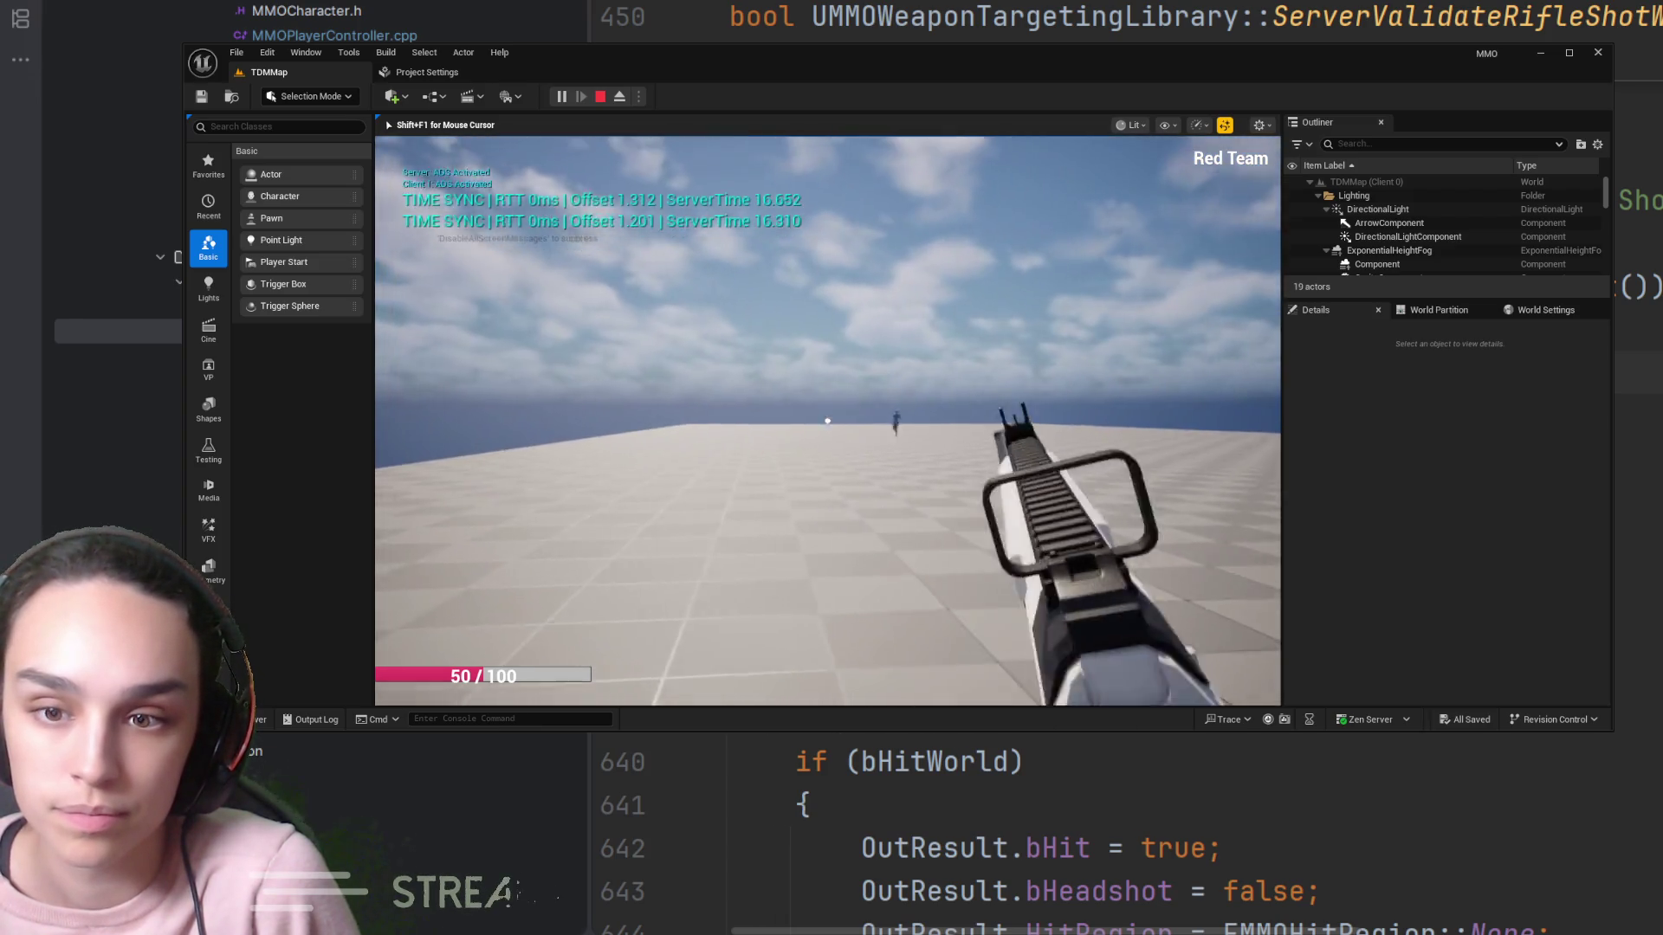
{"action": "left_click", "coordinate": [828, 421]}
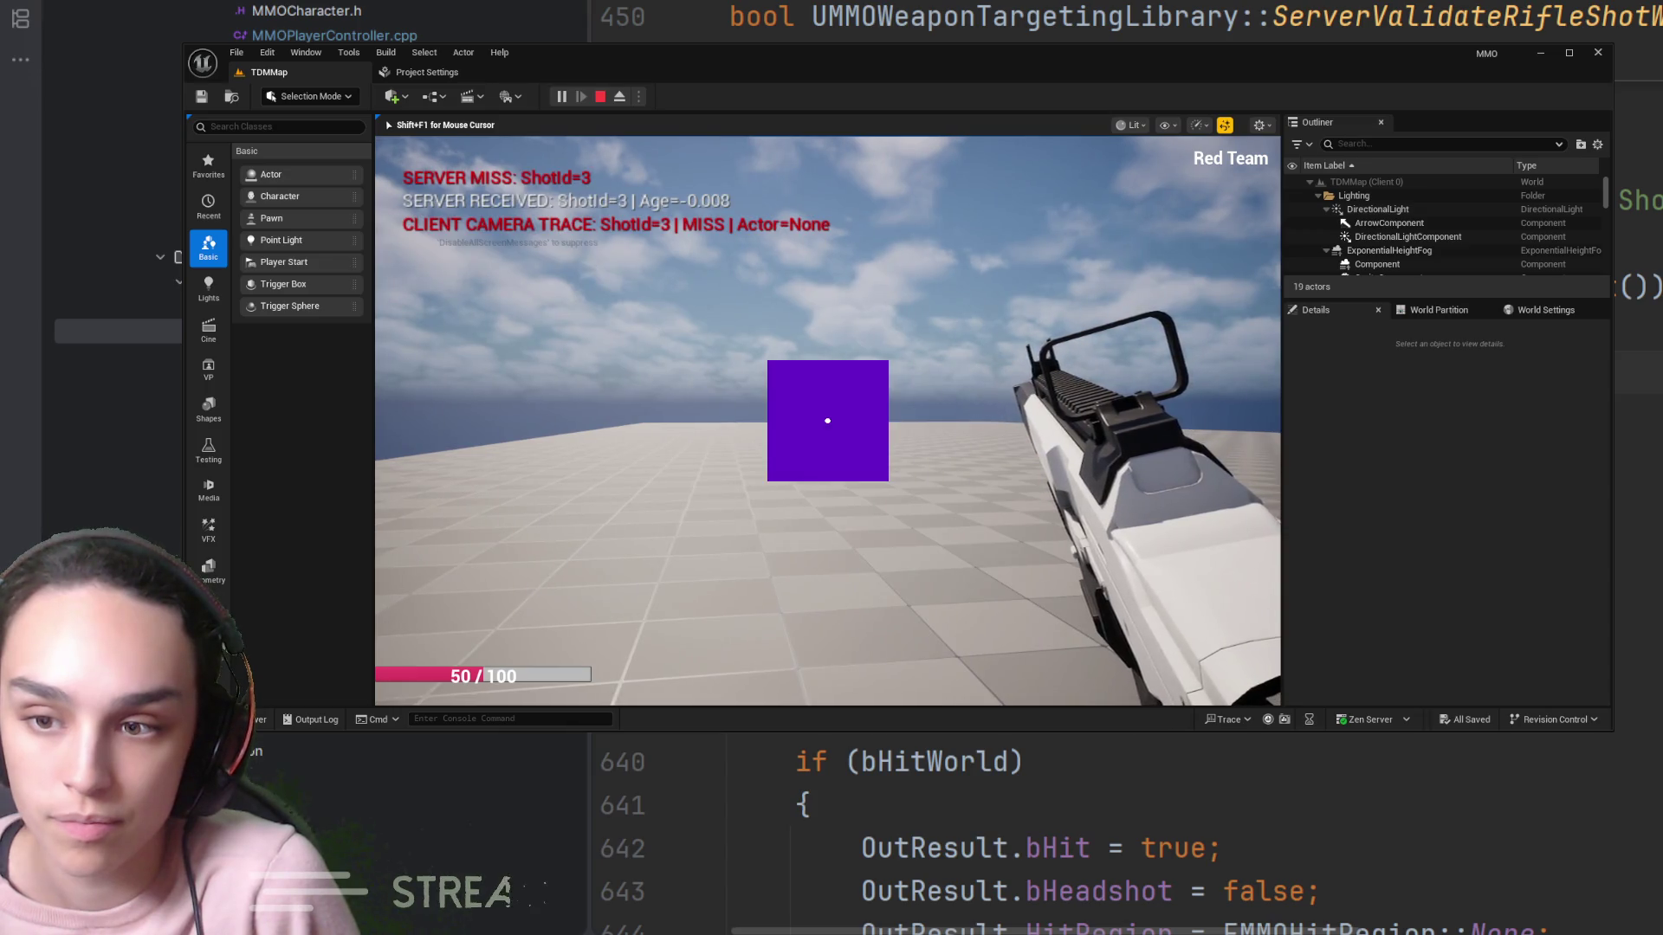
{"action": "right_click", "coordinate": [827, 421]}
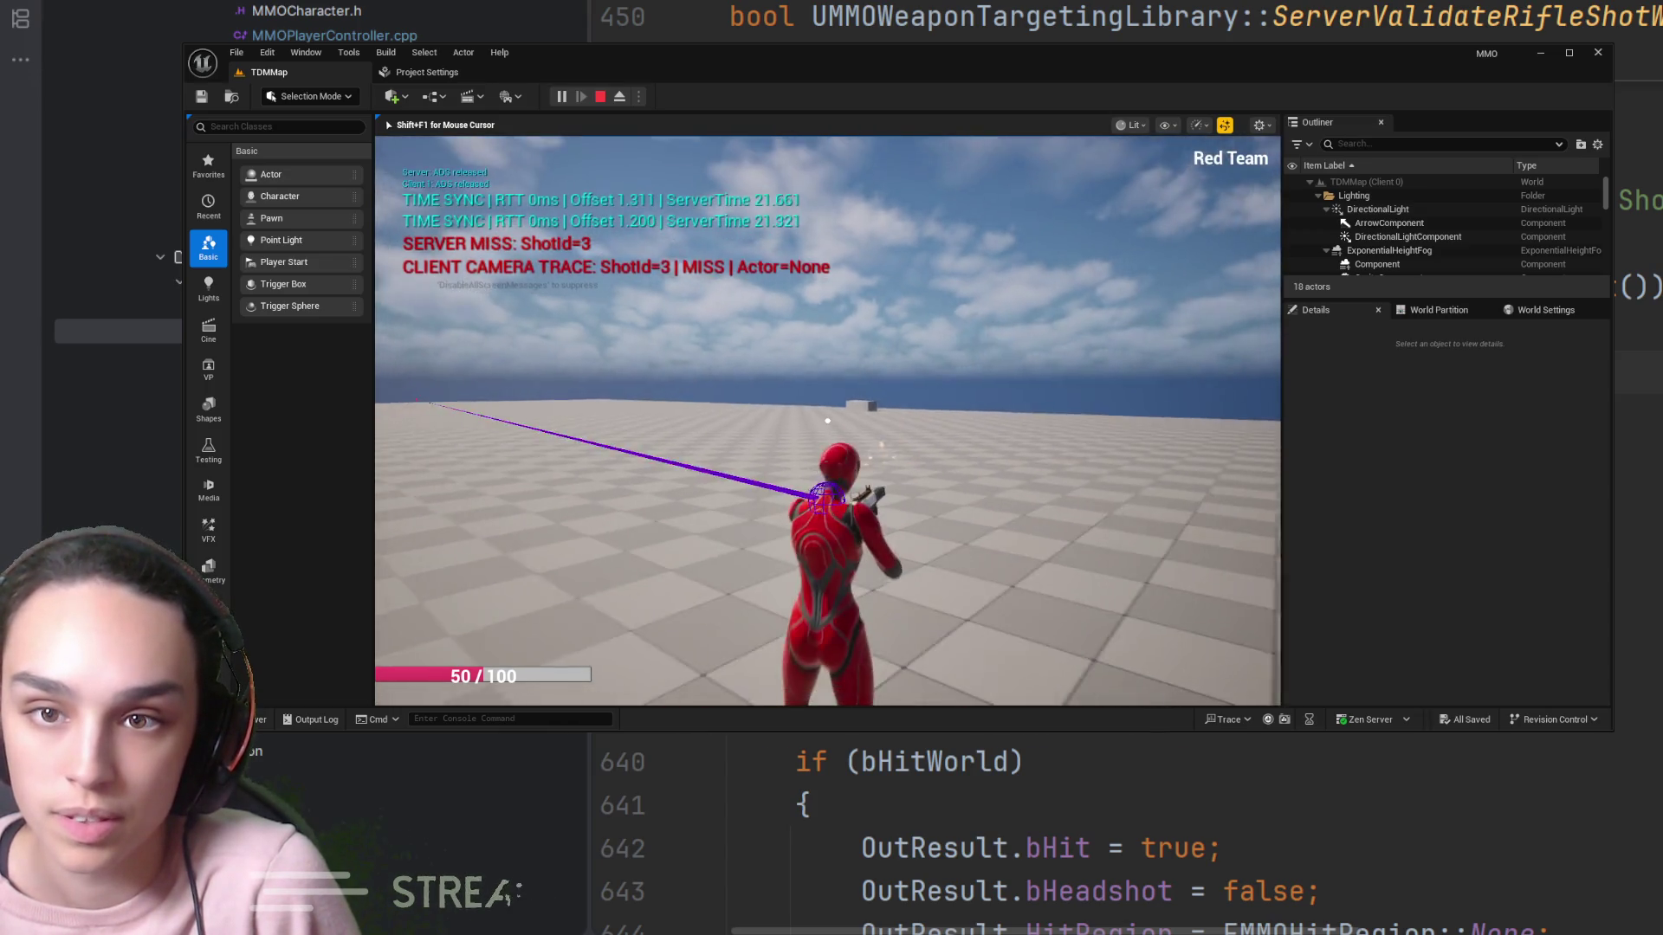
{"action": "left_click", "coordinate": [827, 421]}
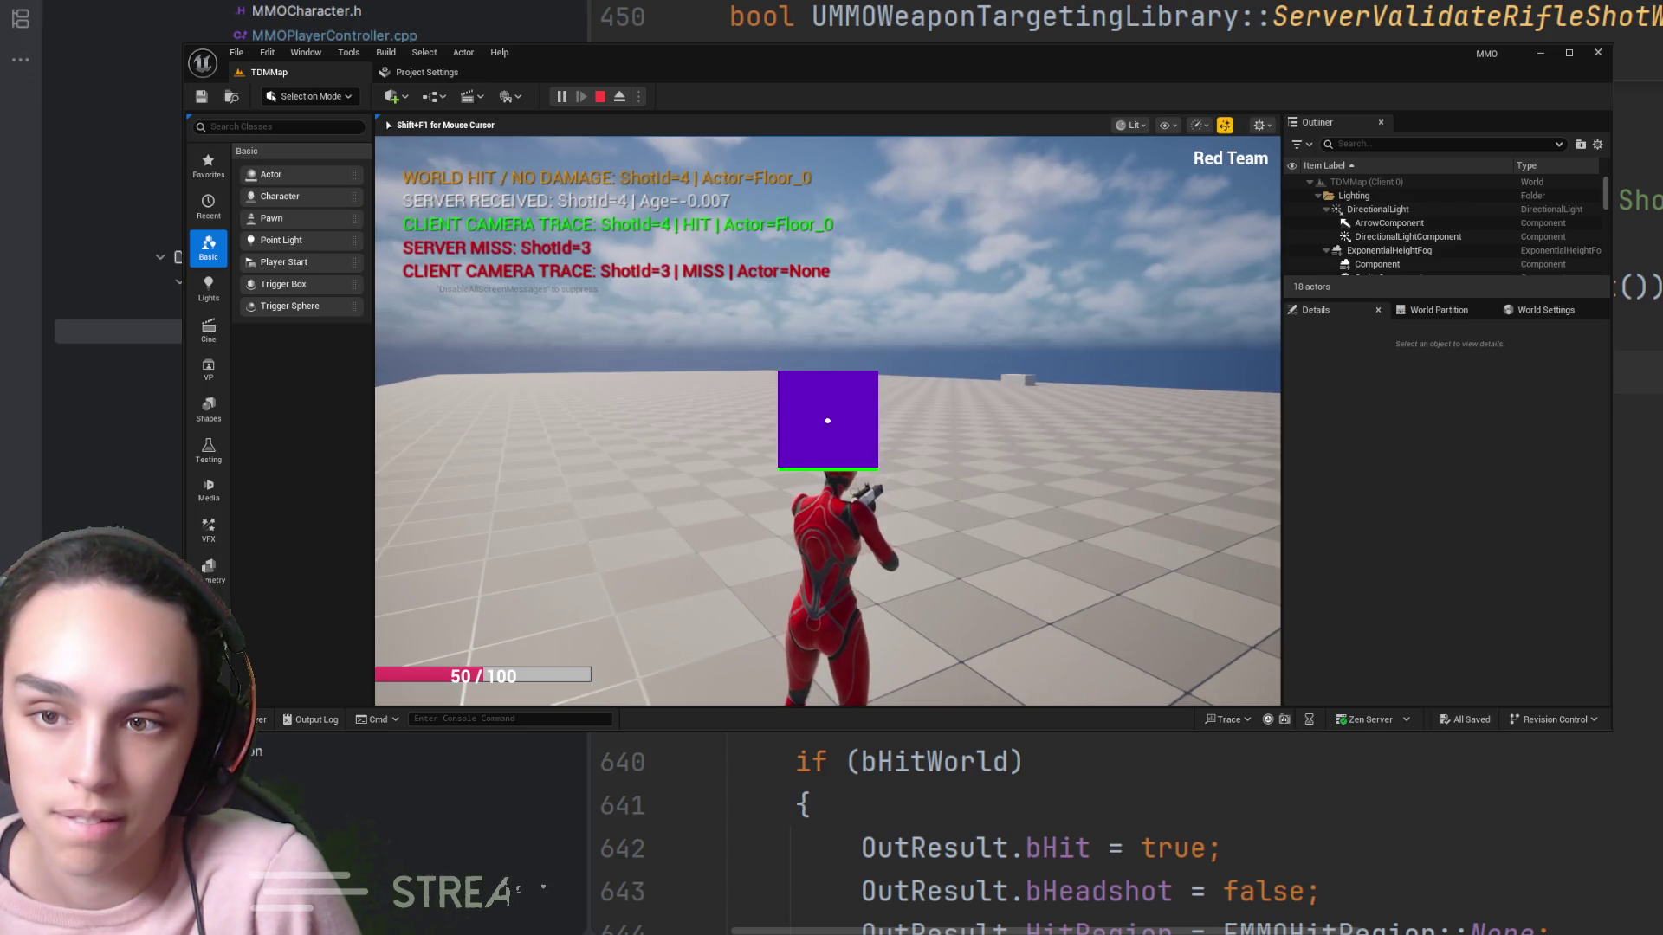
{"action": "left_click", "coordinate": [828, 421]}
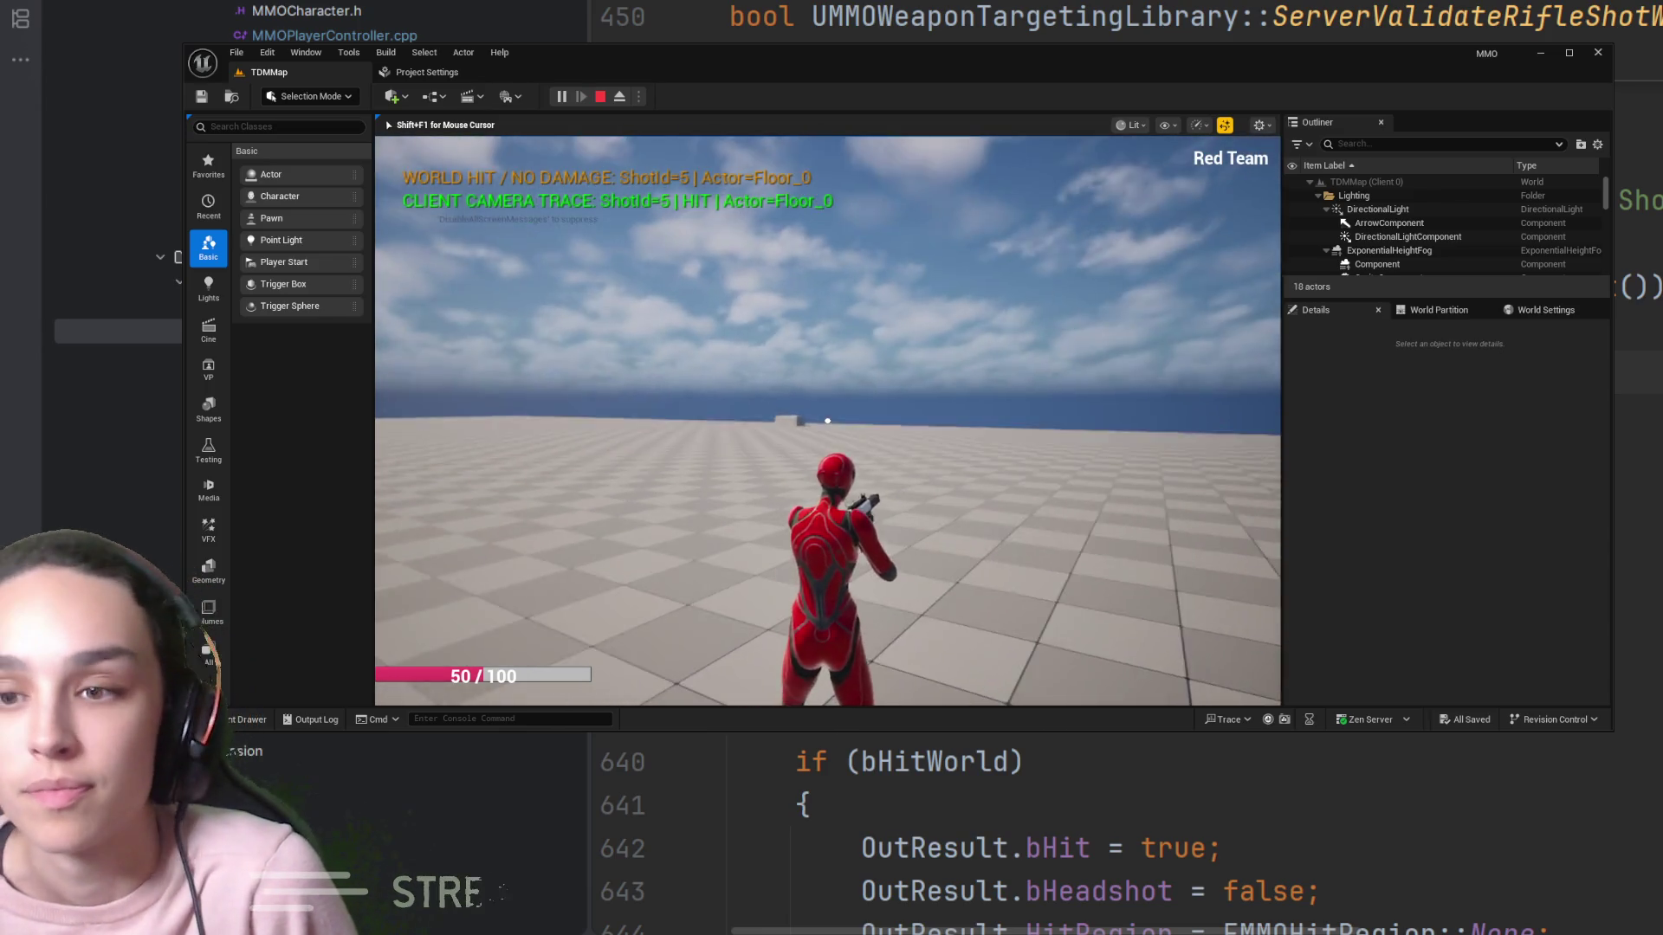
{"action": "right_click", "coordinate": [828, 421]}
{"action": "left_click", "coordinate": [827, 421]}
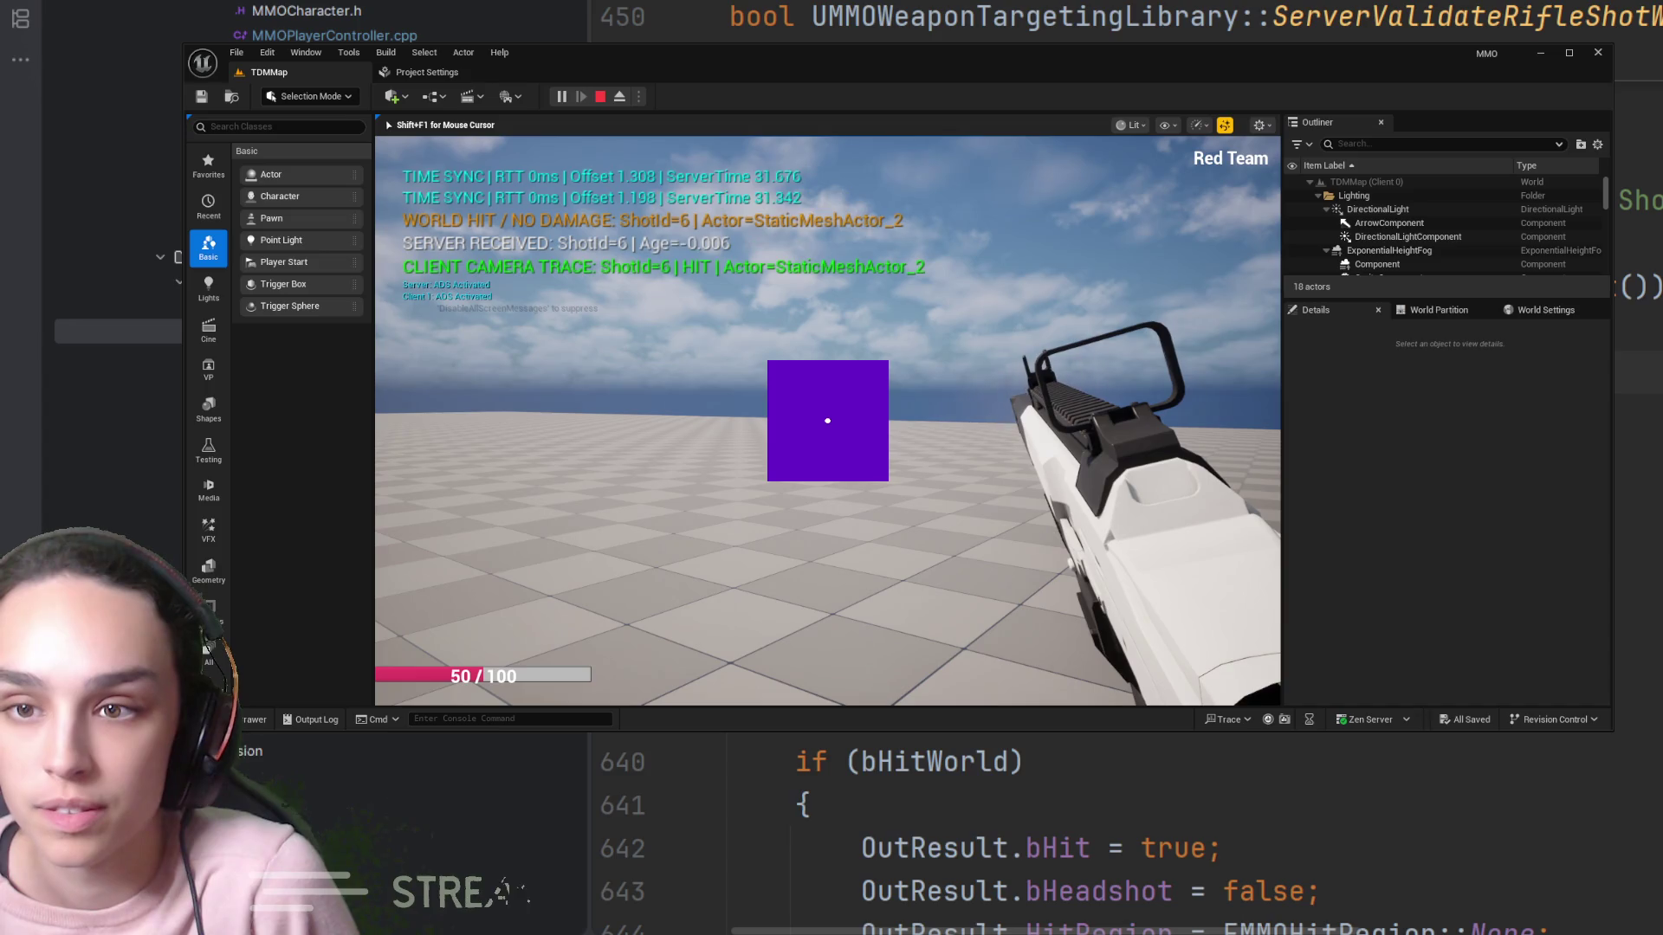
{"action": "right_click", "coordinate": [827, 421]}
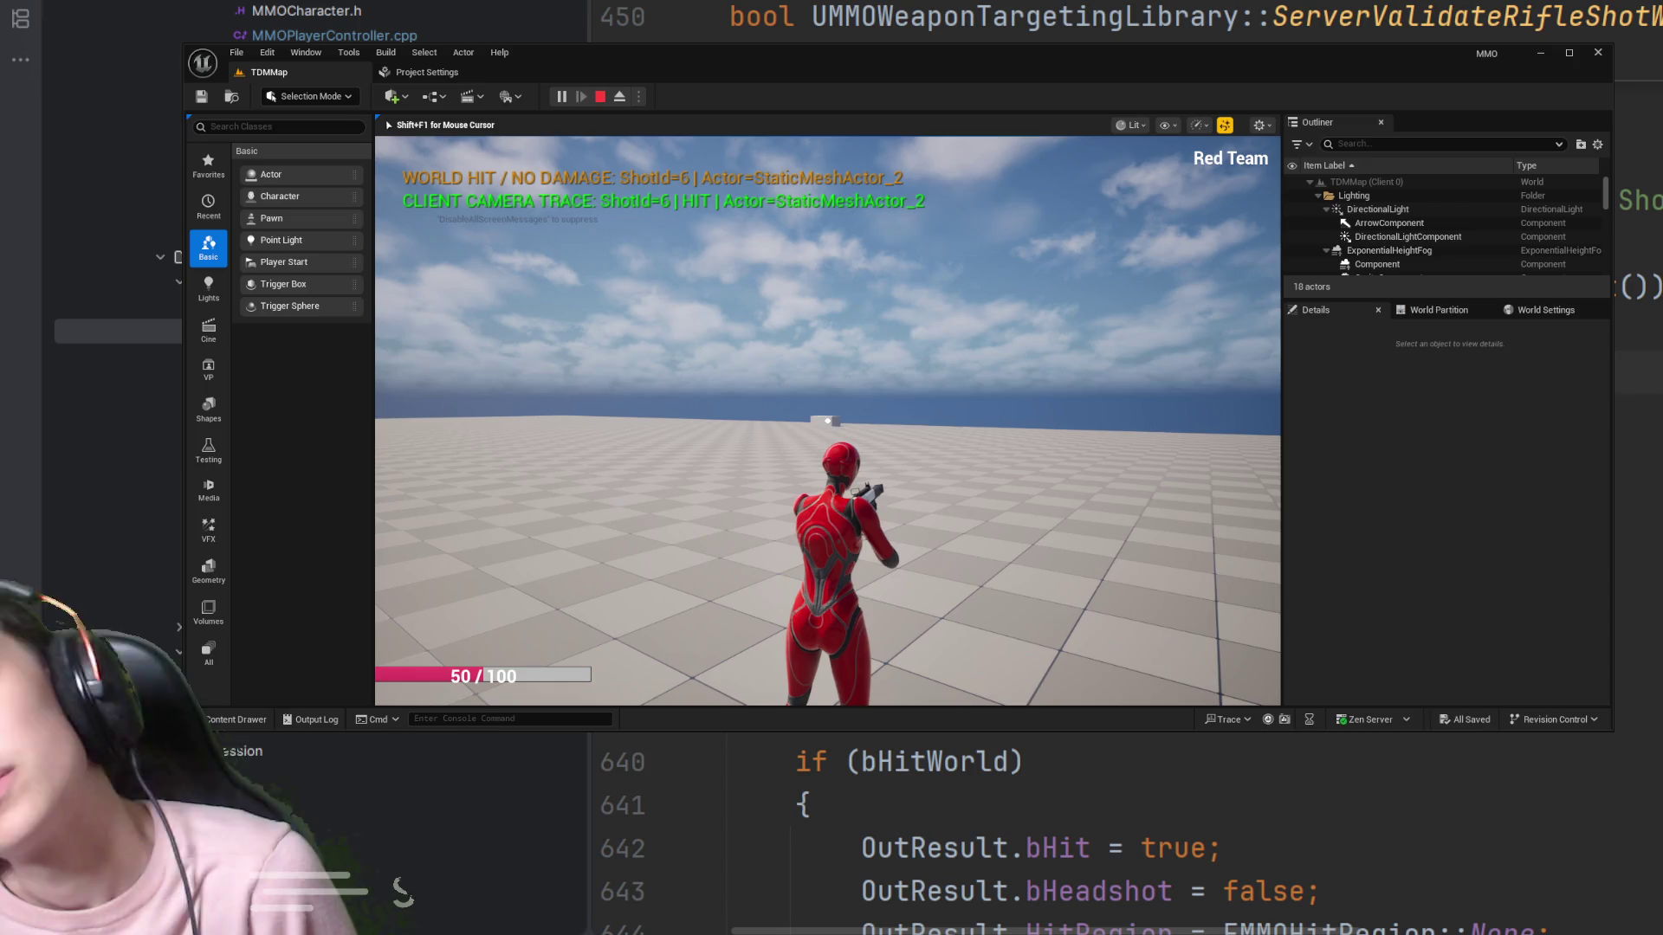
{"action": "key", "text": "Escape"}
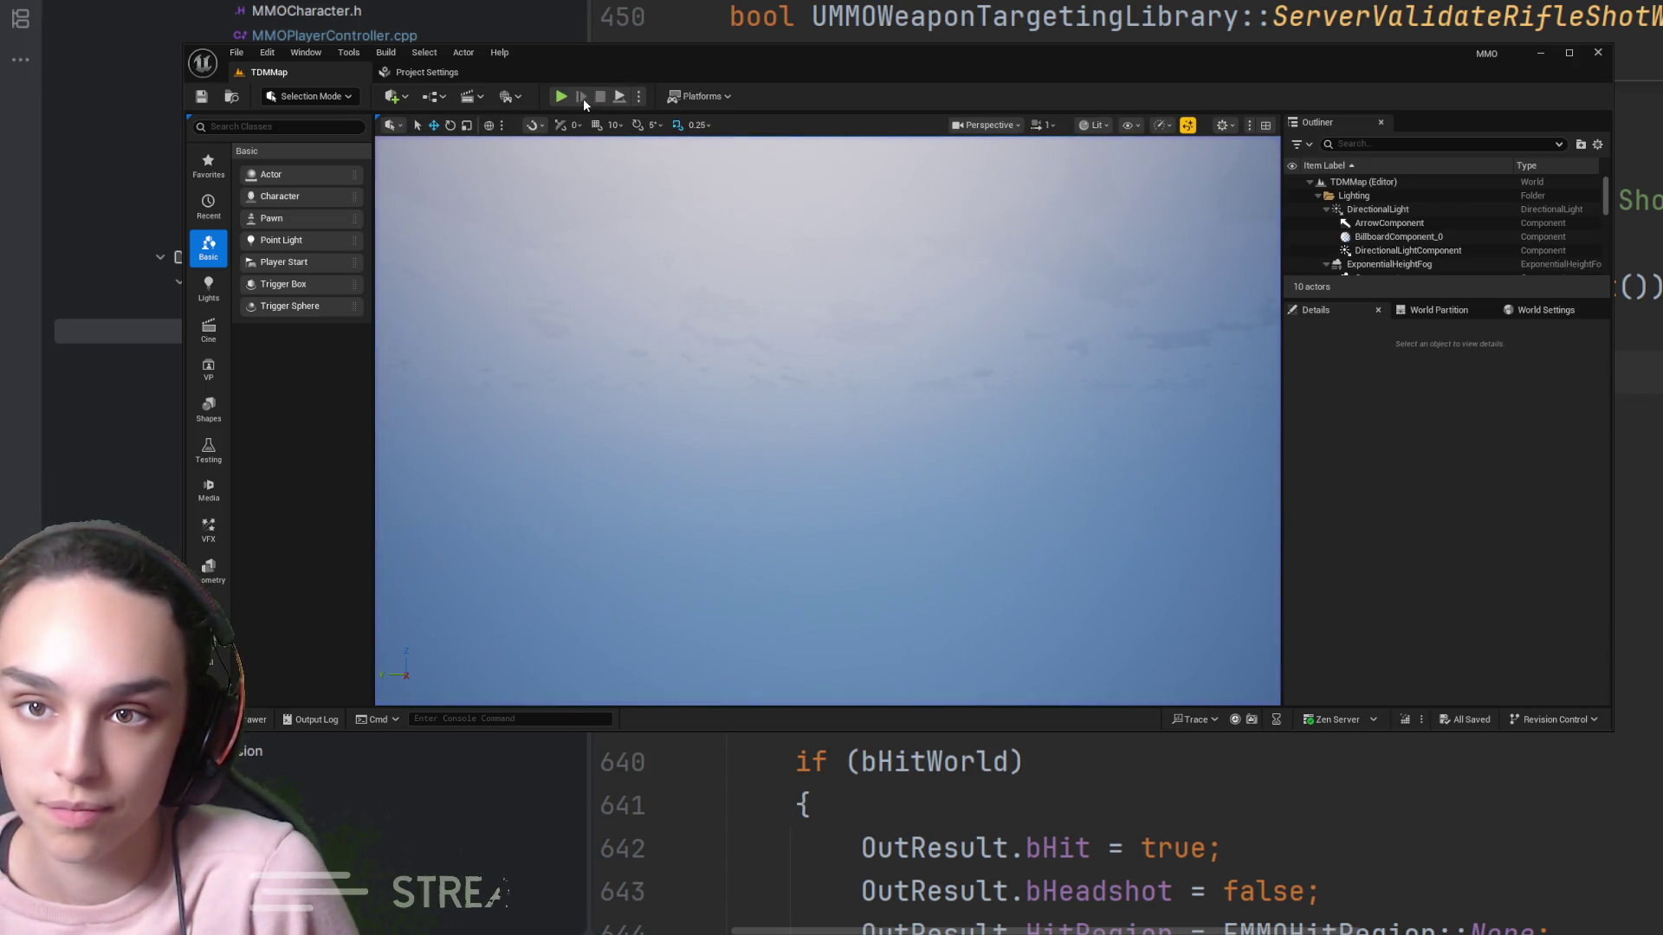
Land three aimed rifle shots on the Vanguard's chest and pelvis for 5.0 damage each, then stop
{"action": "left_click", "coordinate": [568, 99]}
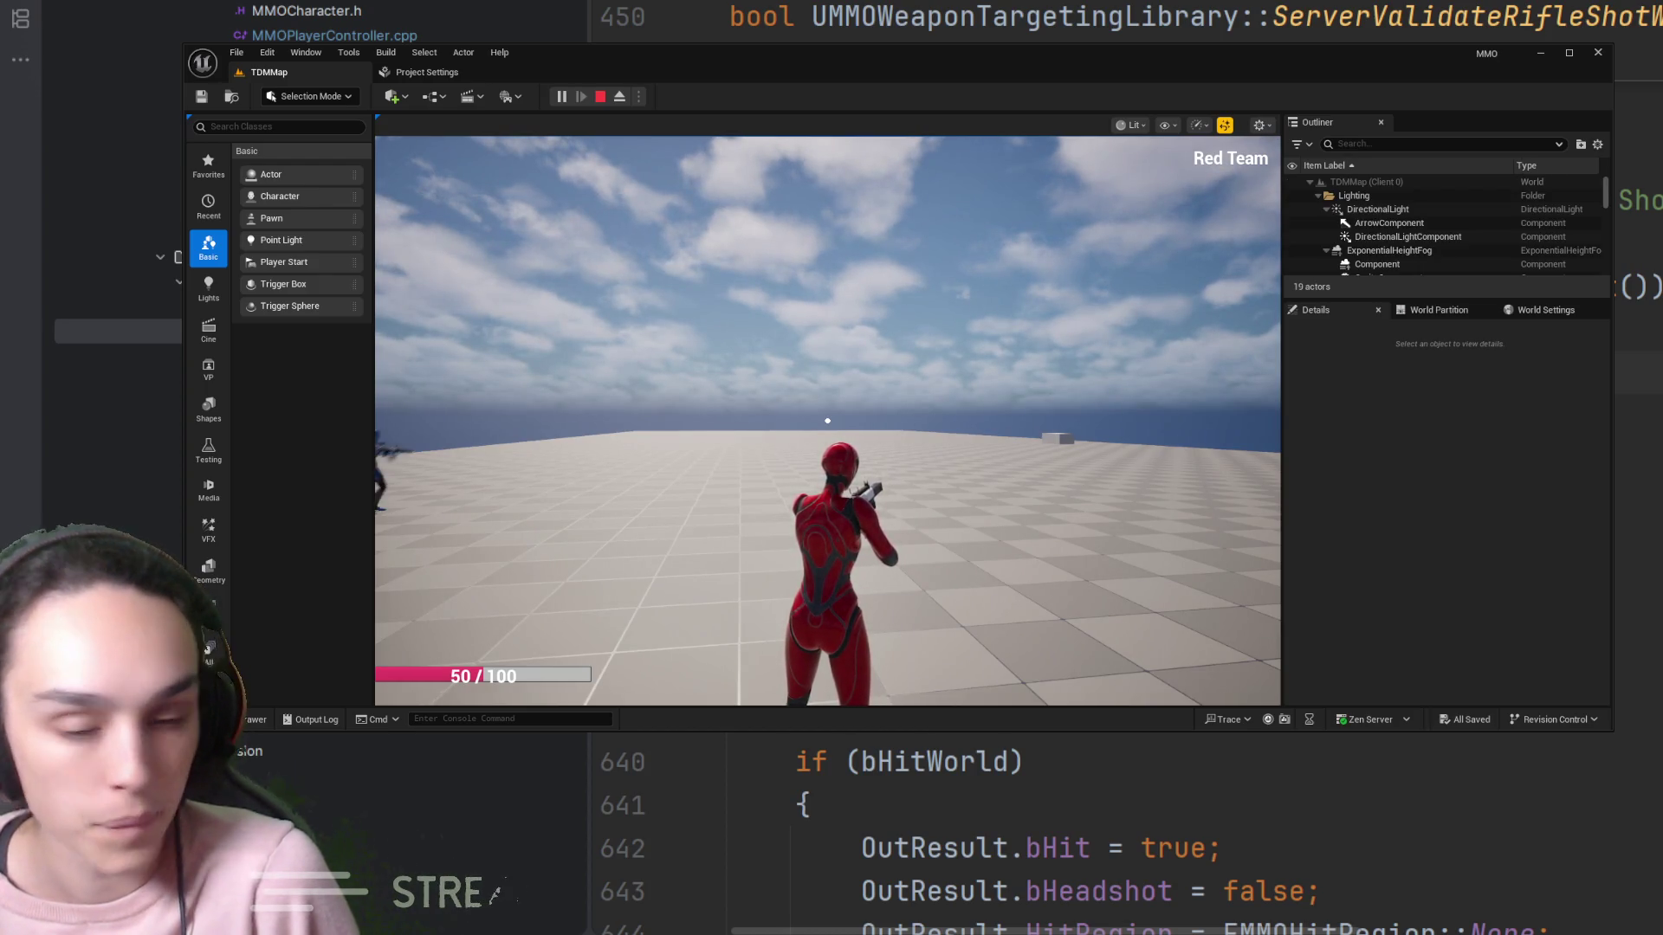
{"action": "right_click", "coordinate": [828, 421]}
{"action": "left_click", "coordinate": [827, 421]}
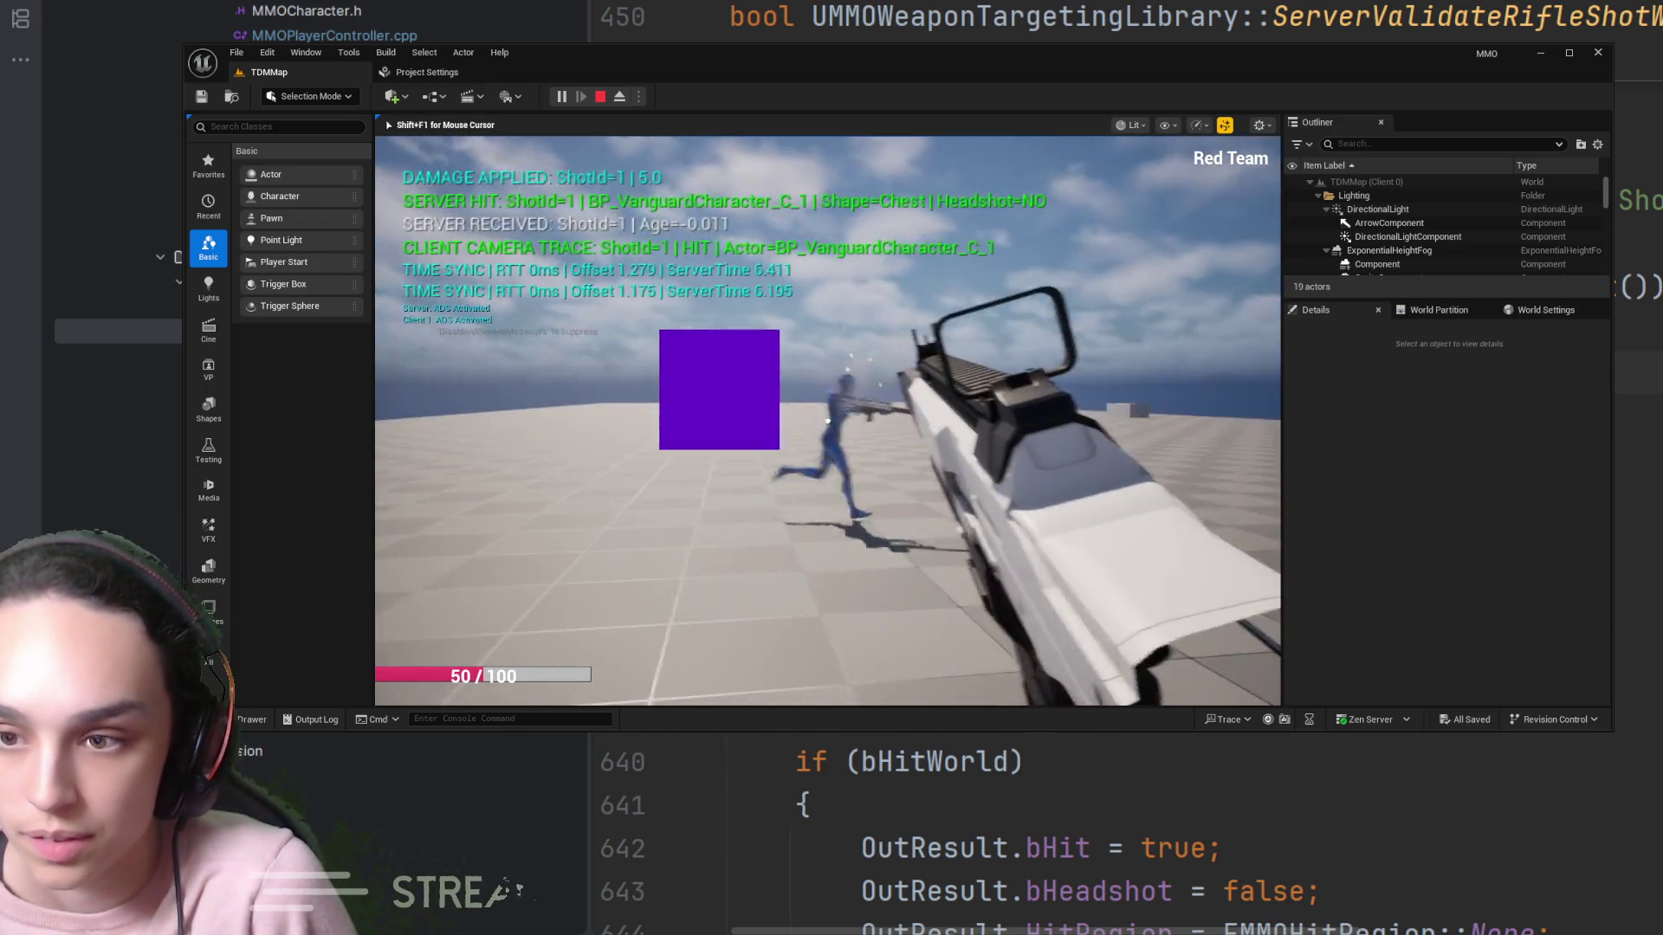
{"action": "left_click", "coordinate": [827, 421]}
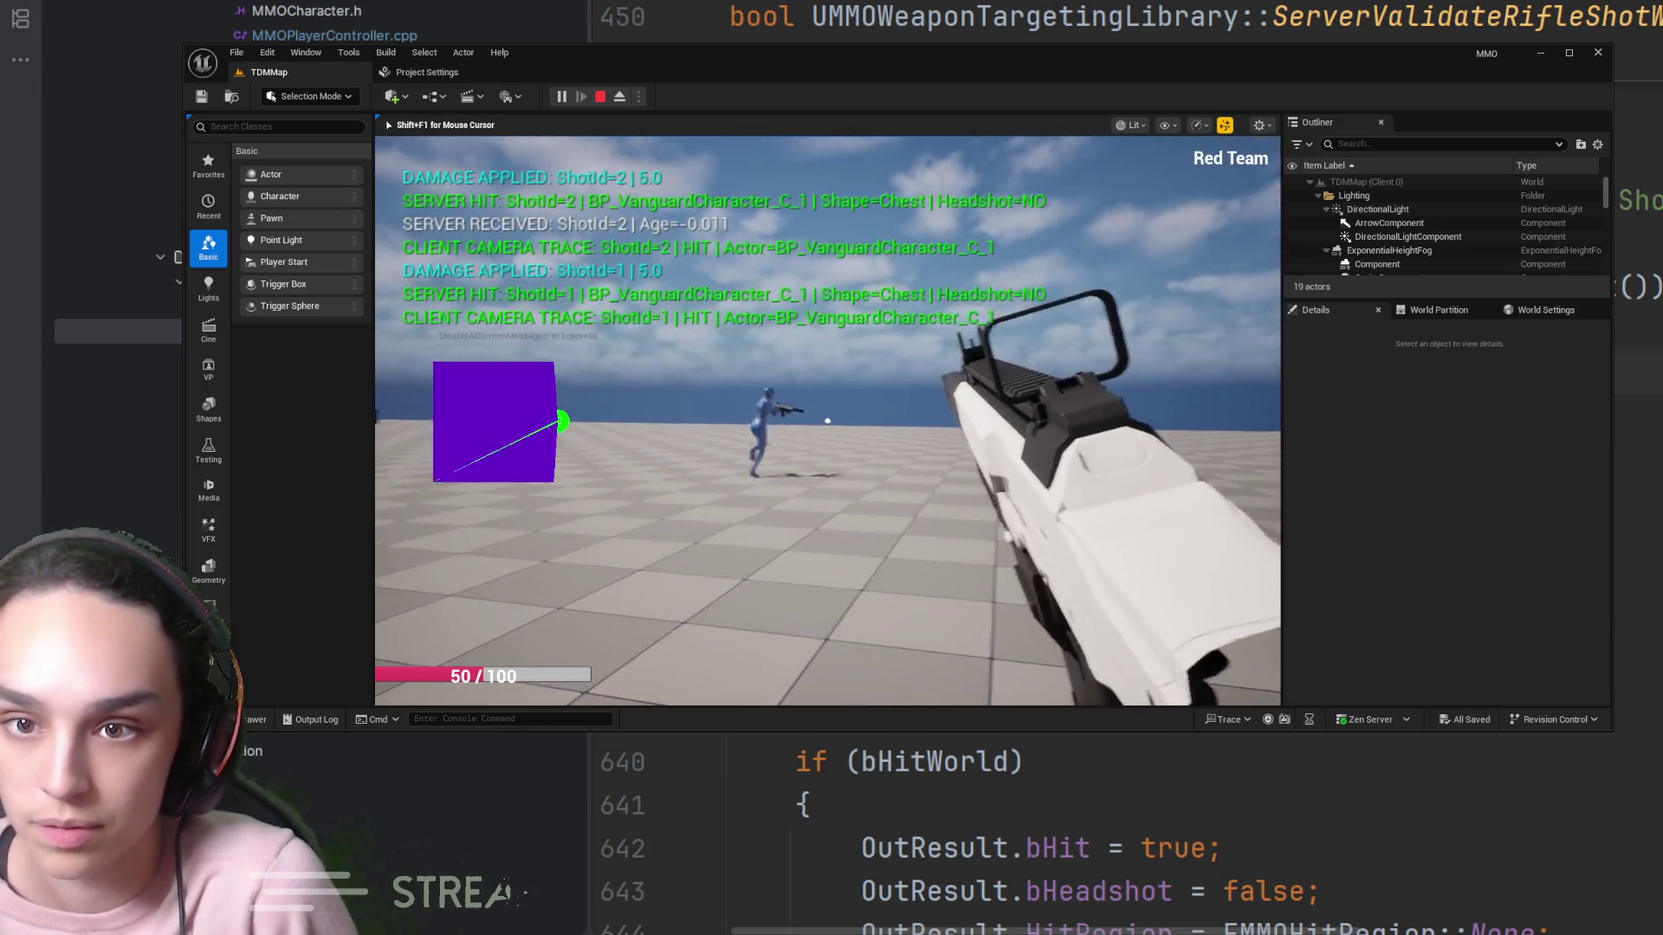
{"action": "left_click", "coordinate": [827, 421]}
{"action": "right_click", "coordinate": [827, 421]}
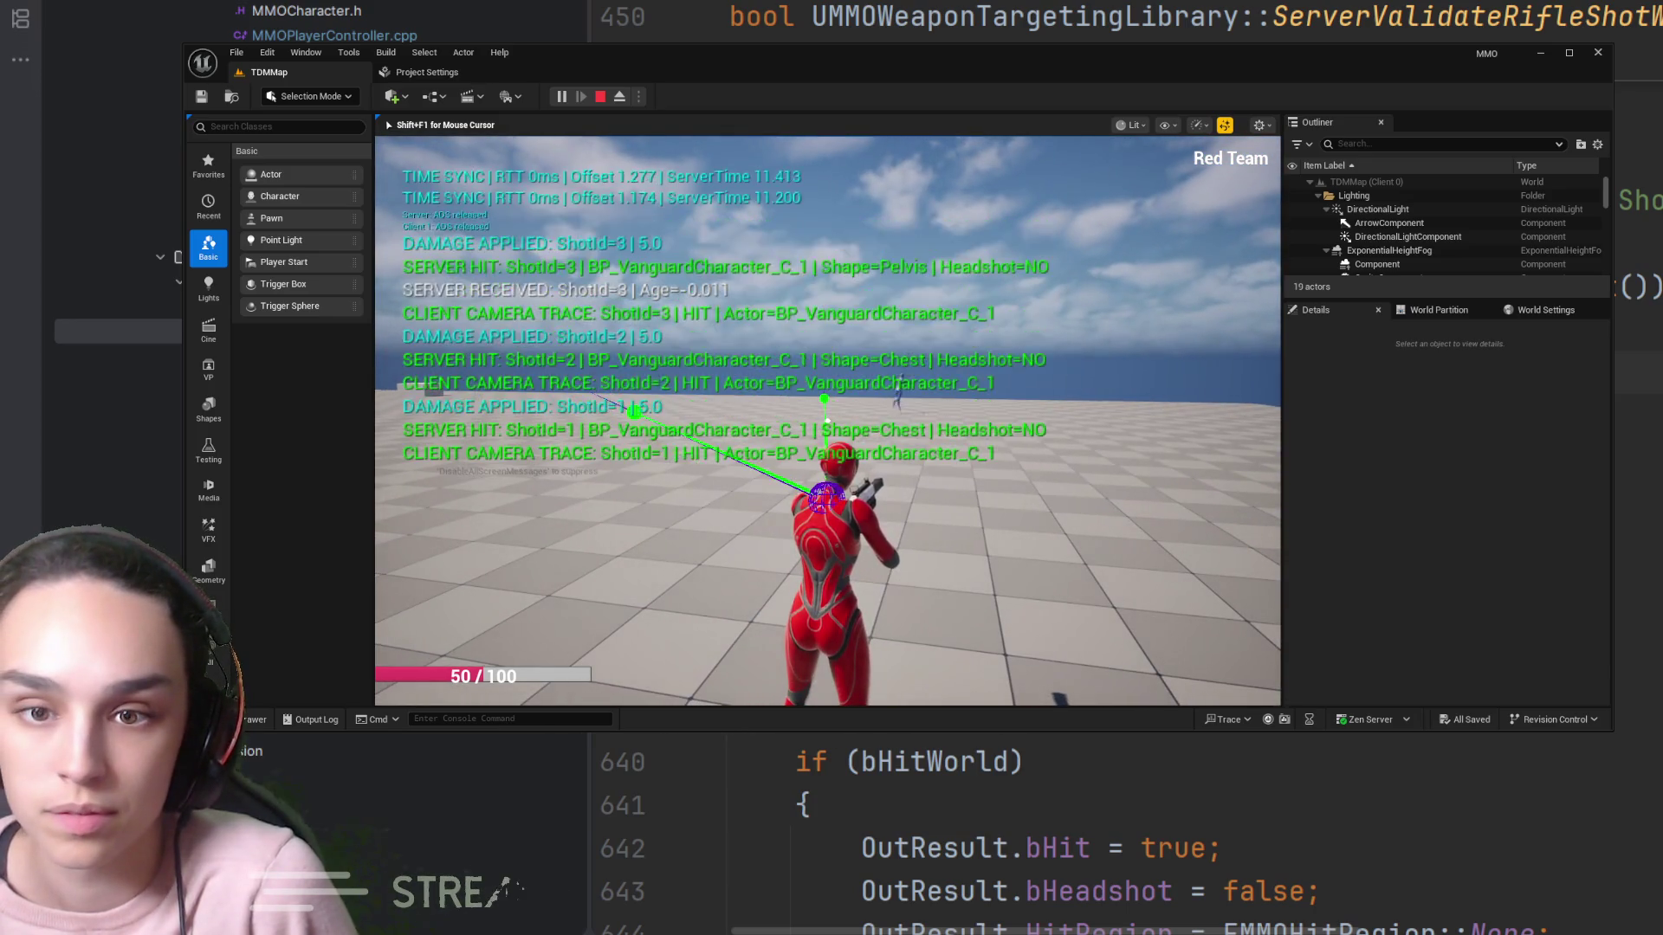
{"action": "key", "text": "shift+F1"}
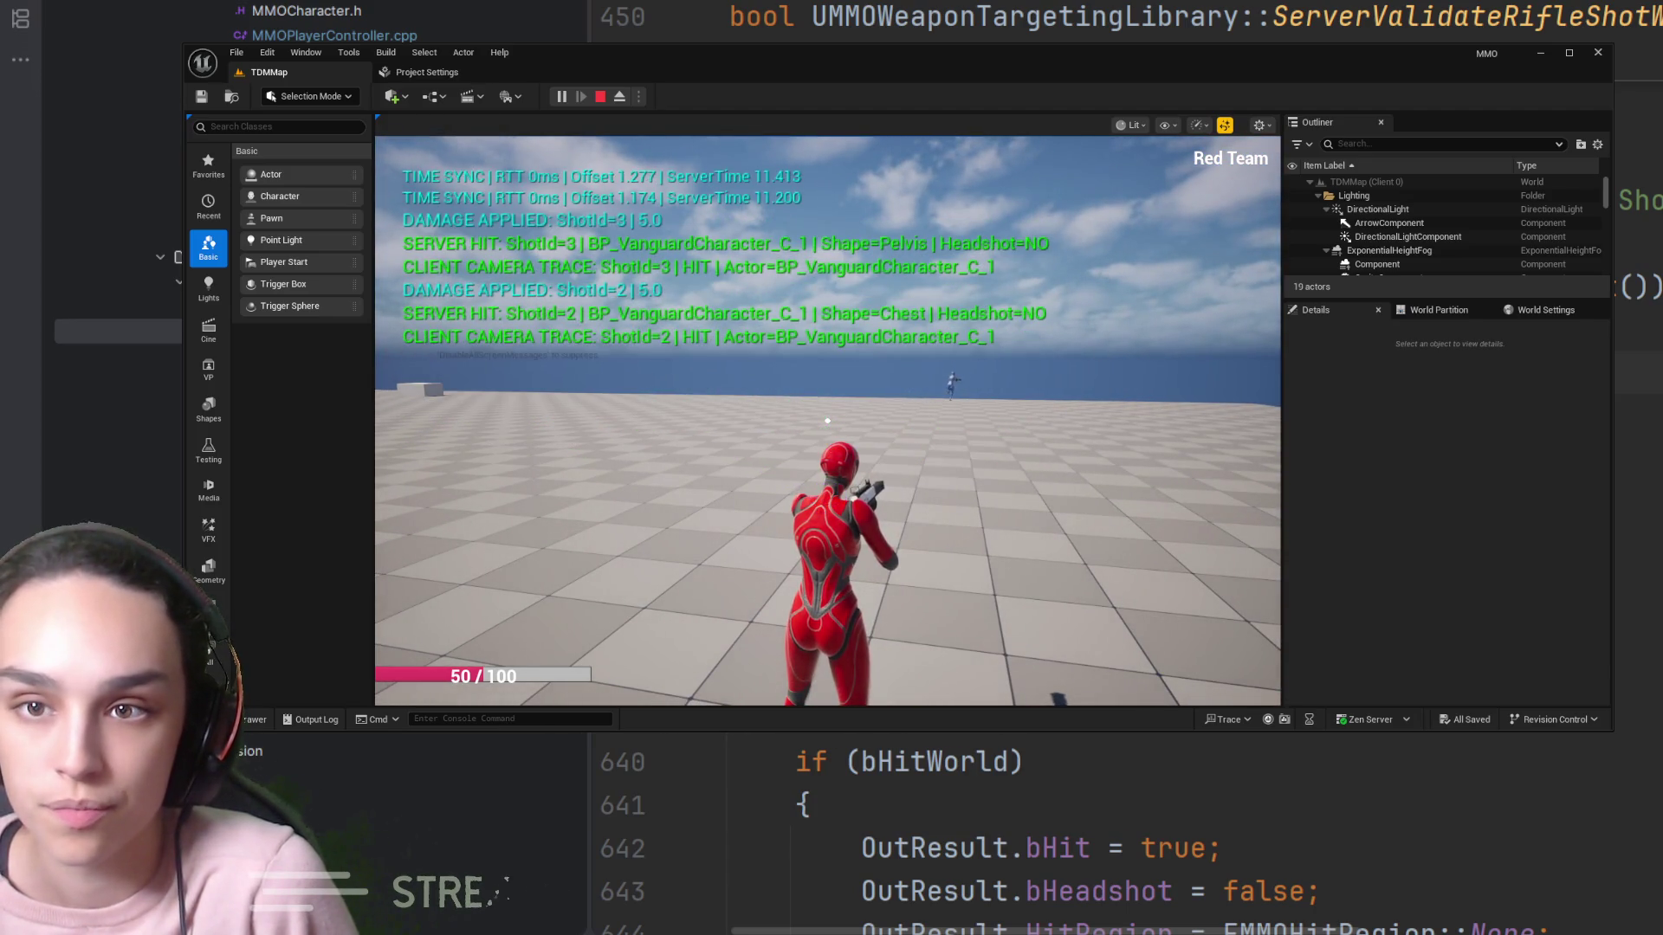
{"action": "left_click", "coordinate": [599, 97]}
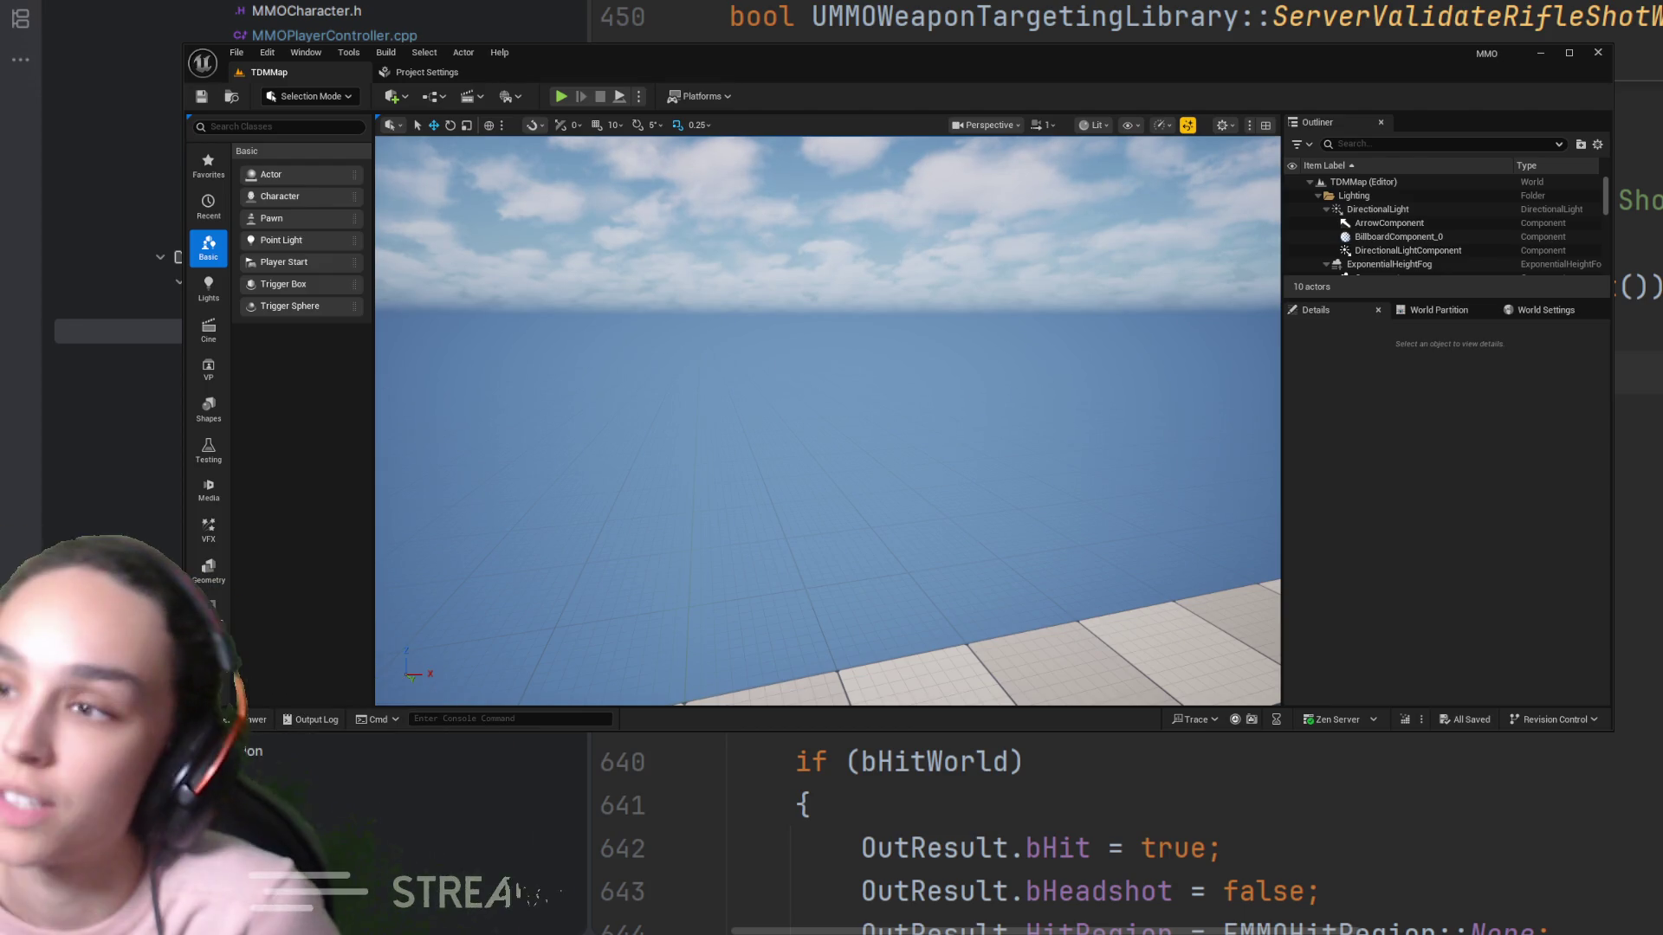
Start another play session, aim at the blue enemy, and open the pause menu with Escape
{"action": "left_click", "coordinate": [562, 96]}
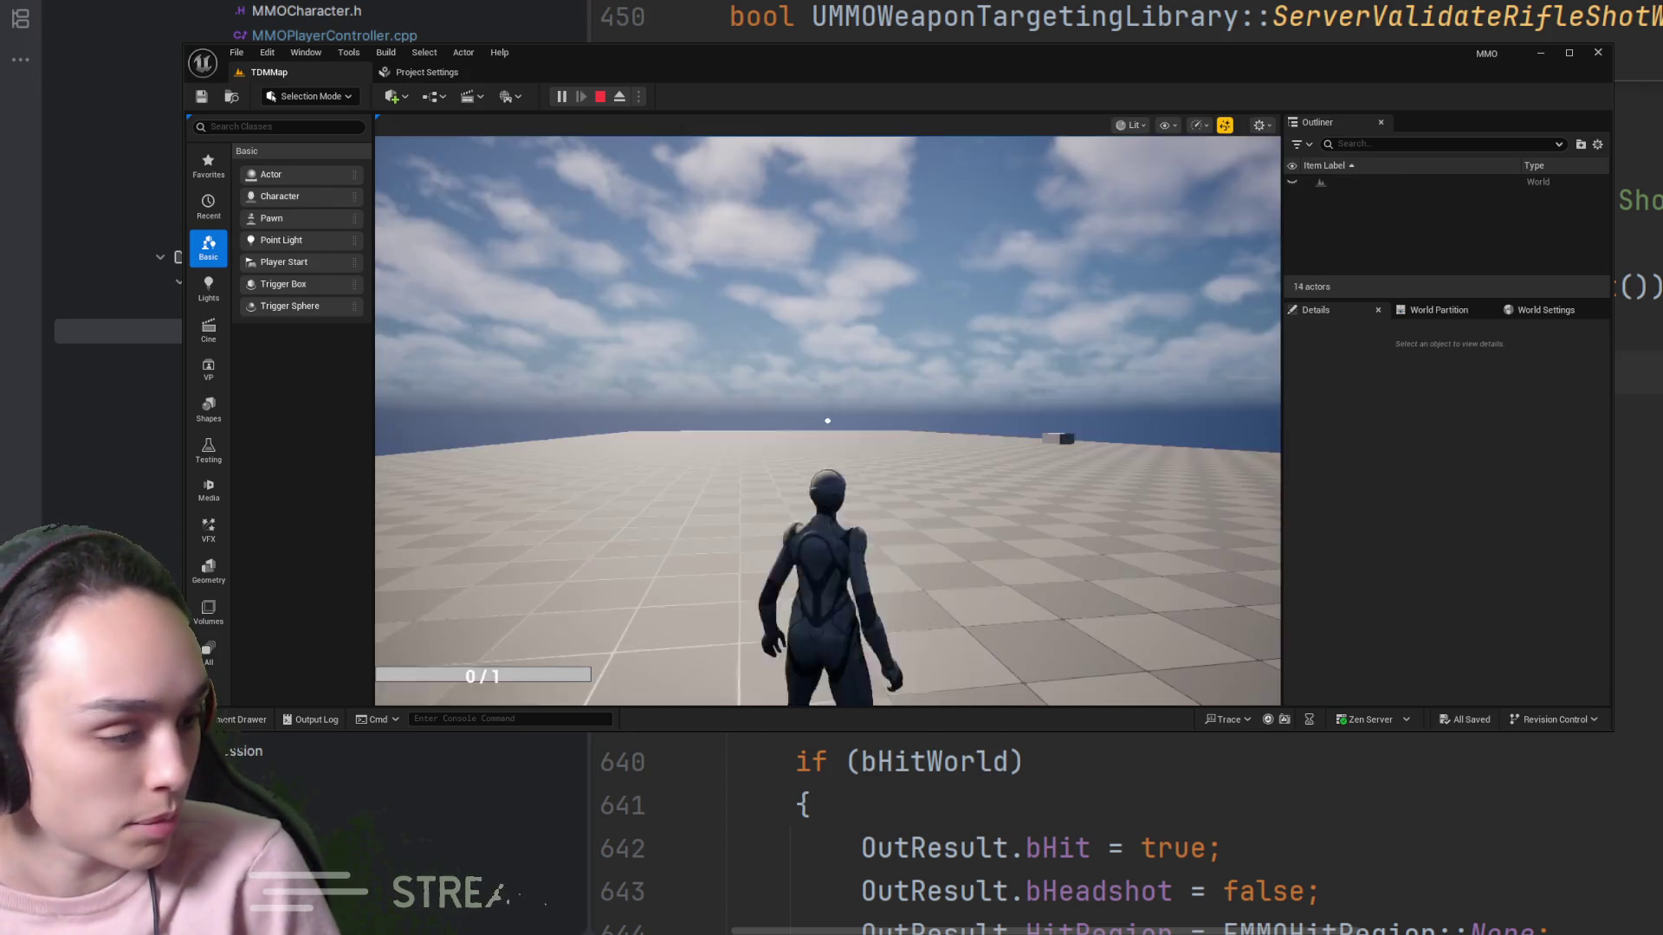
{"action": "right_click", "coordinate": [827, 421]}
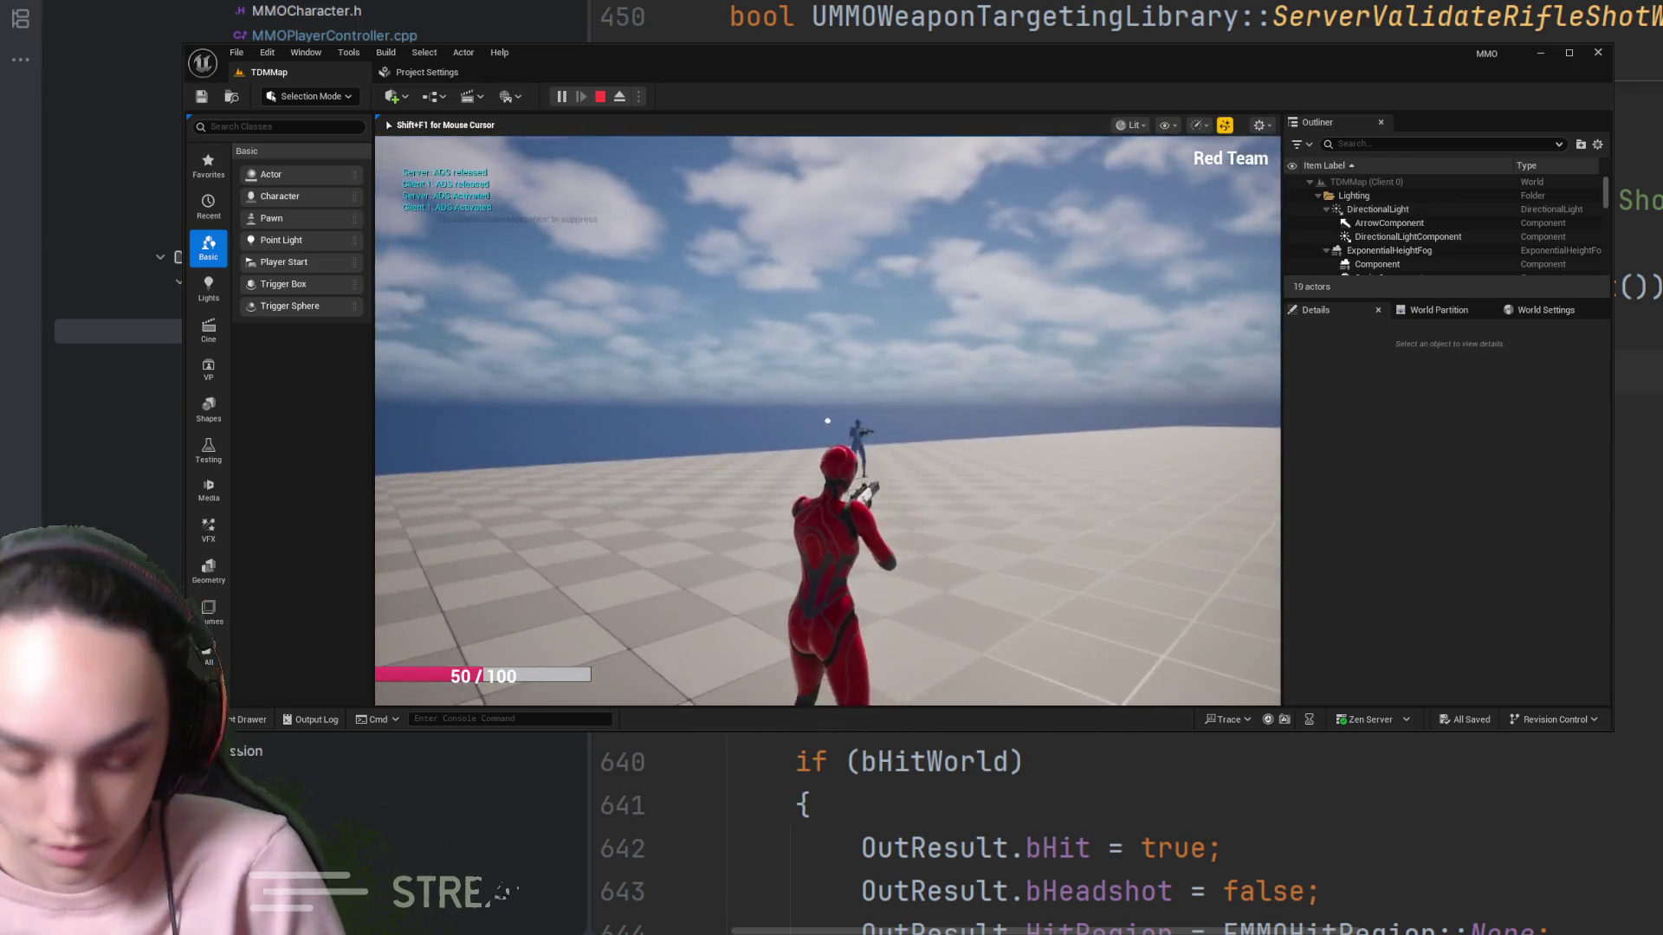
{"action": "key", "text": "Escape"}
{"action": "key", "text": "Escape"}
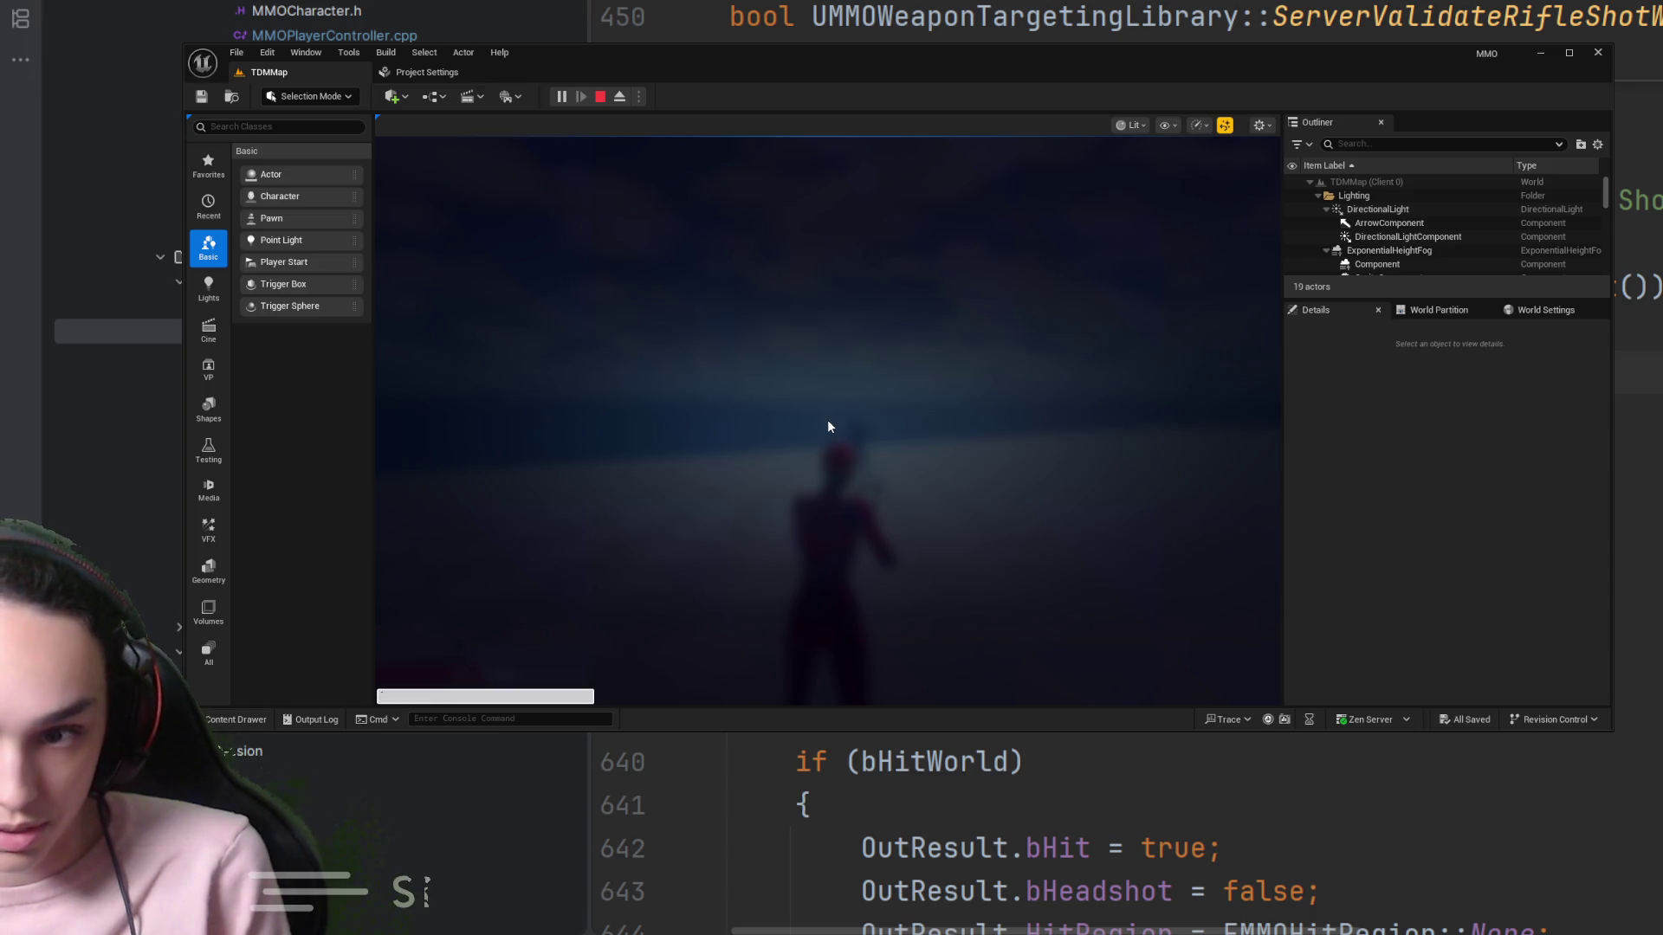
Resume the game and show the network stats overlay with 'stat net'
{"action": "left_click", "coordinate": [828, 427]}
{"action": "key", "text": "grave"}
{"action": "type", "text": "stat net"}
{"action": "key", "text": "Return"}
Apply simulated packet lag via the NetEmulation.PktLag console command, raising RTT to 160 ms
{"action": "key", "text": "grave"}
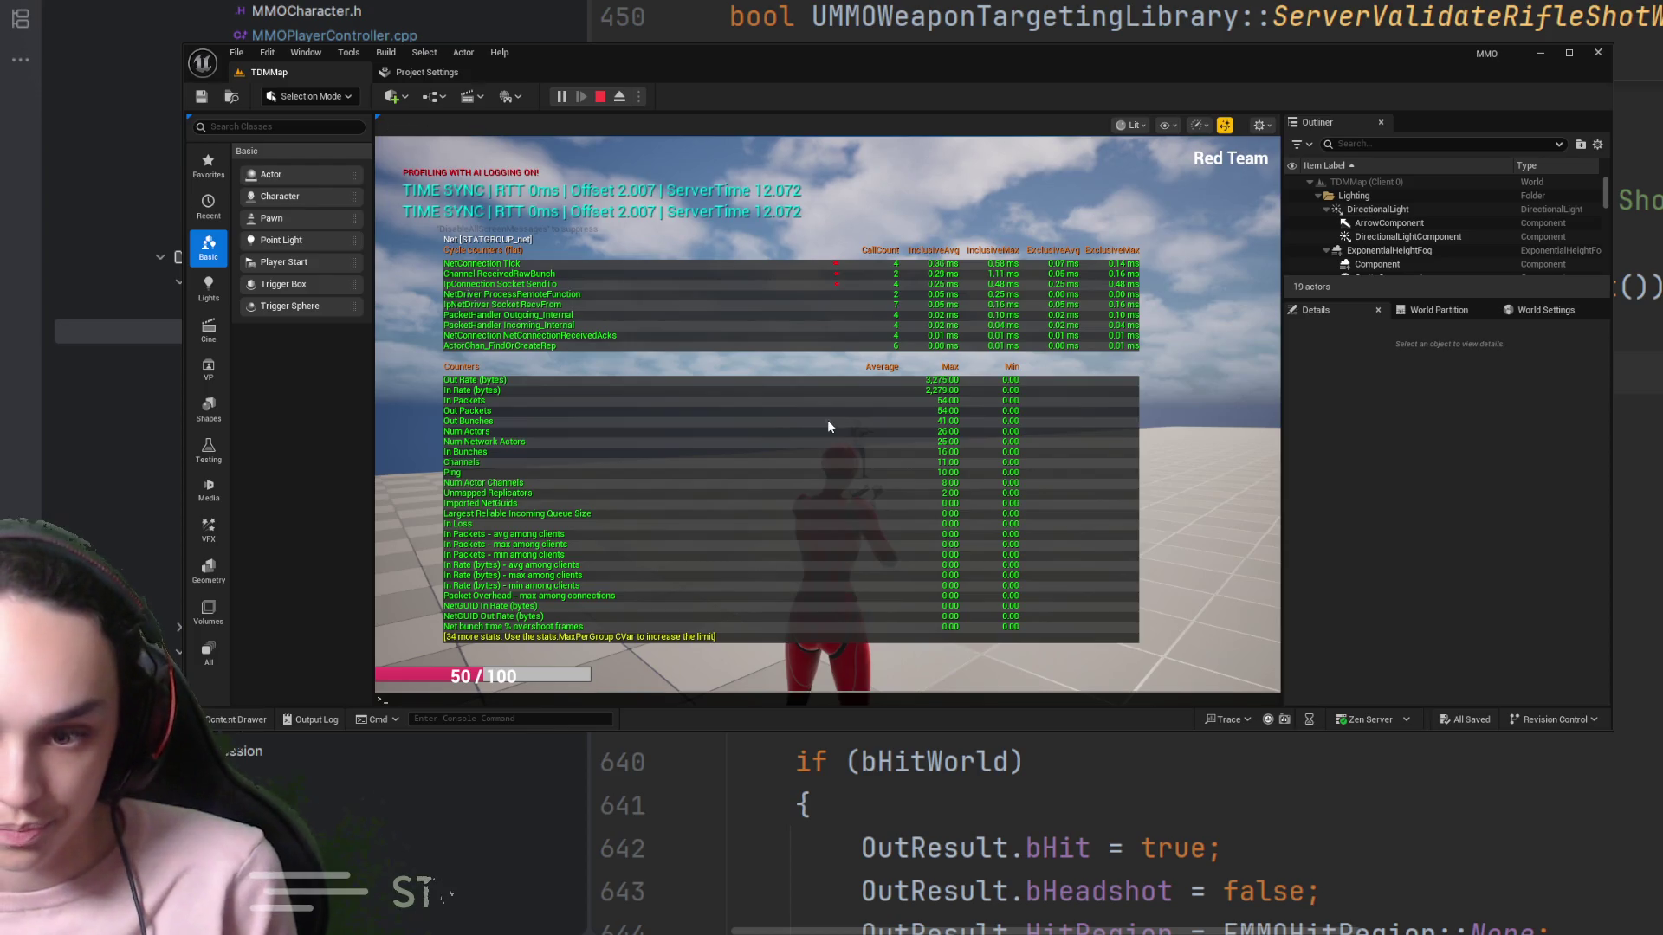
{"action": "type", "text": "NetEmulation.PktLag 150"}
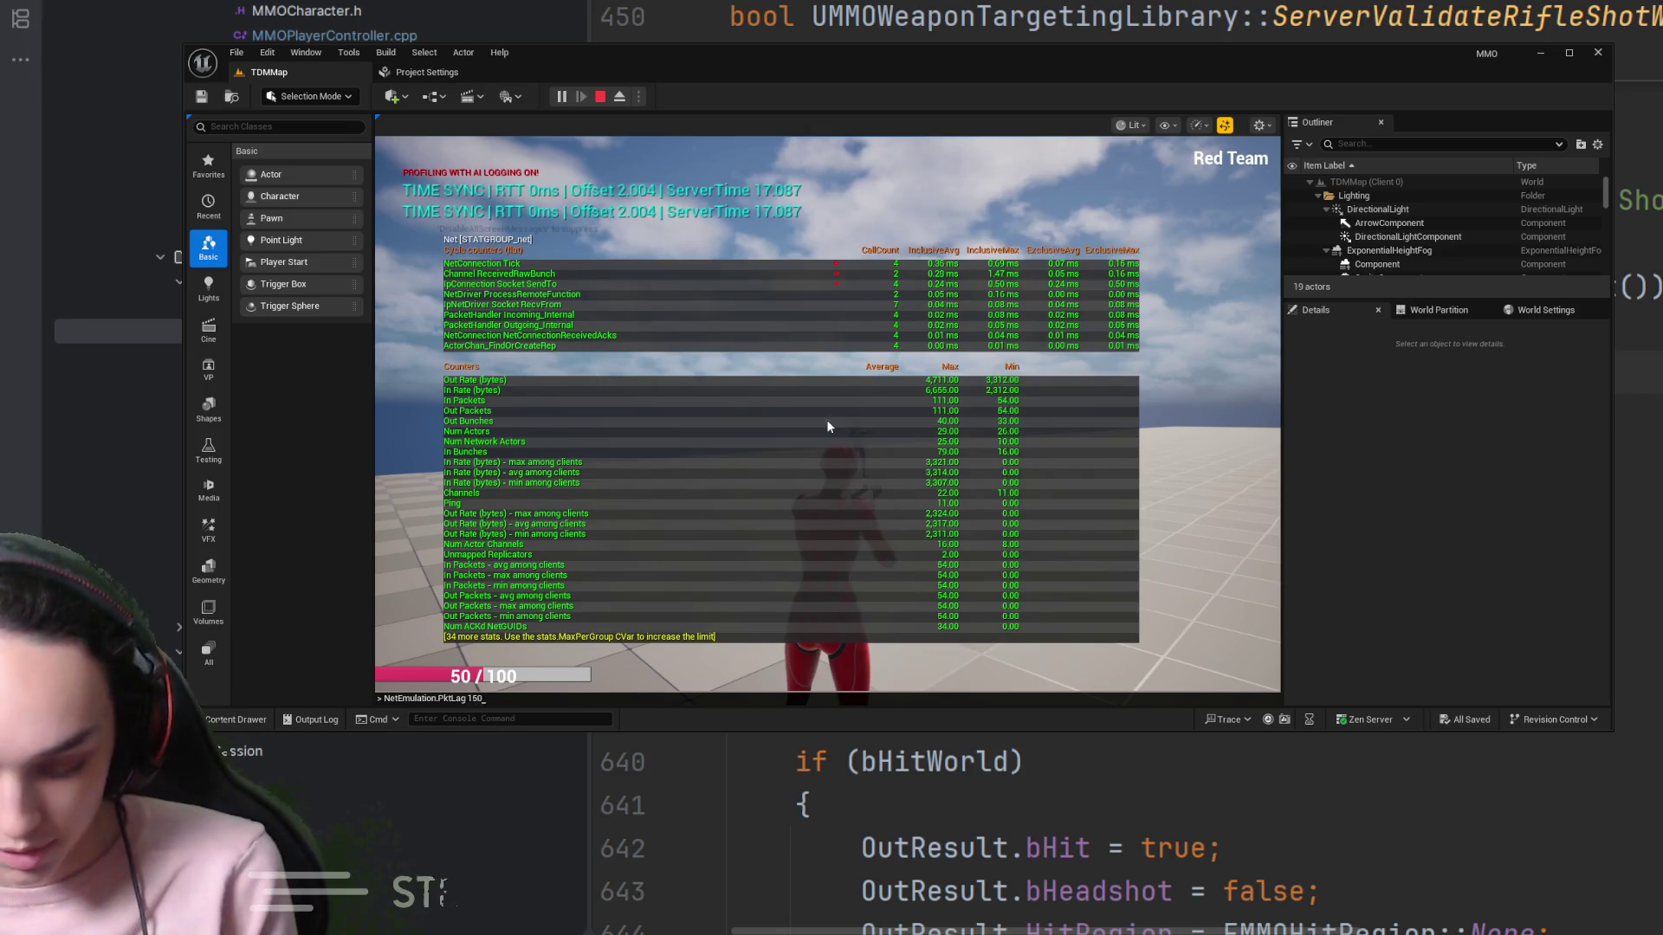
{"action": "key", "text": "Return"}
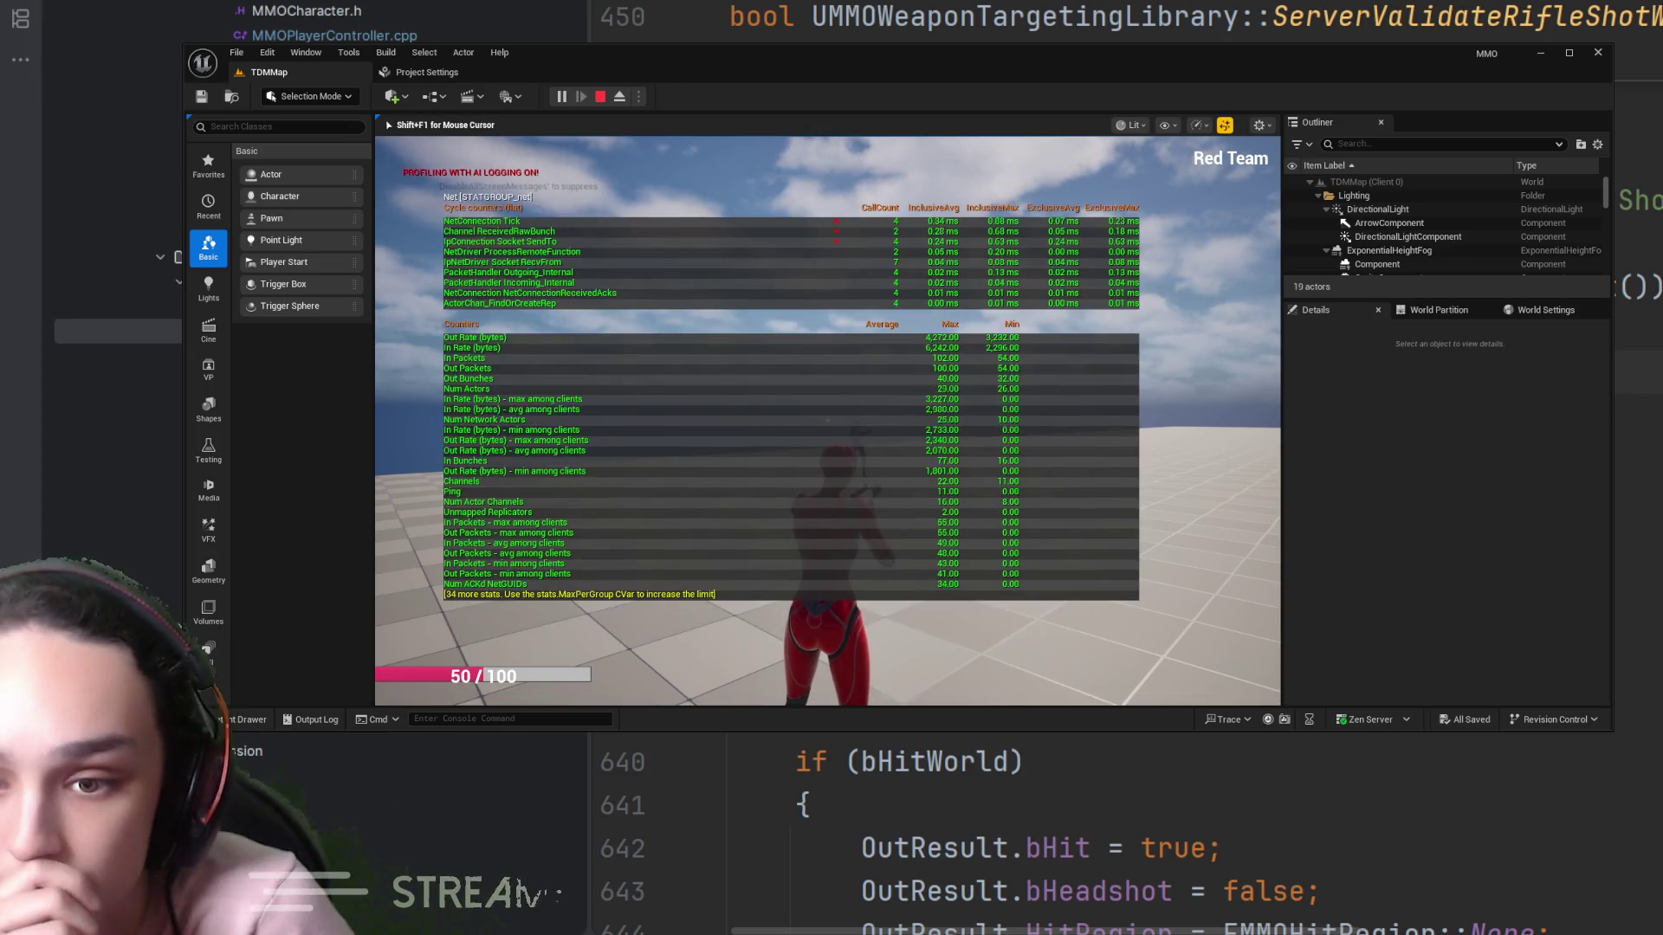
Run 'stat net' again to hide the network stats overlay
{"action": "key", "text": "grave"}
{"action": "key", "text": "grave"}
{"action": "key", "text": "grave"}
{"action": "key", "text": "grave"}
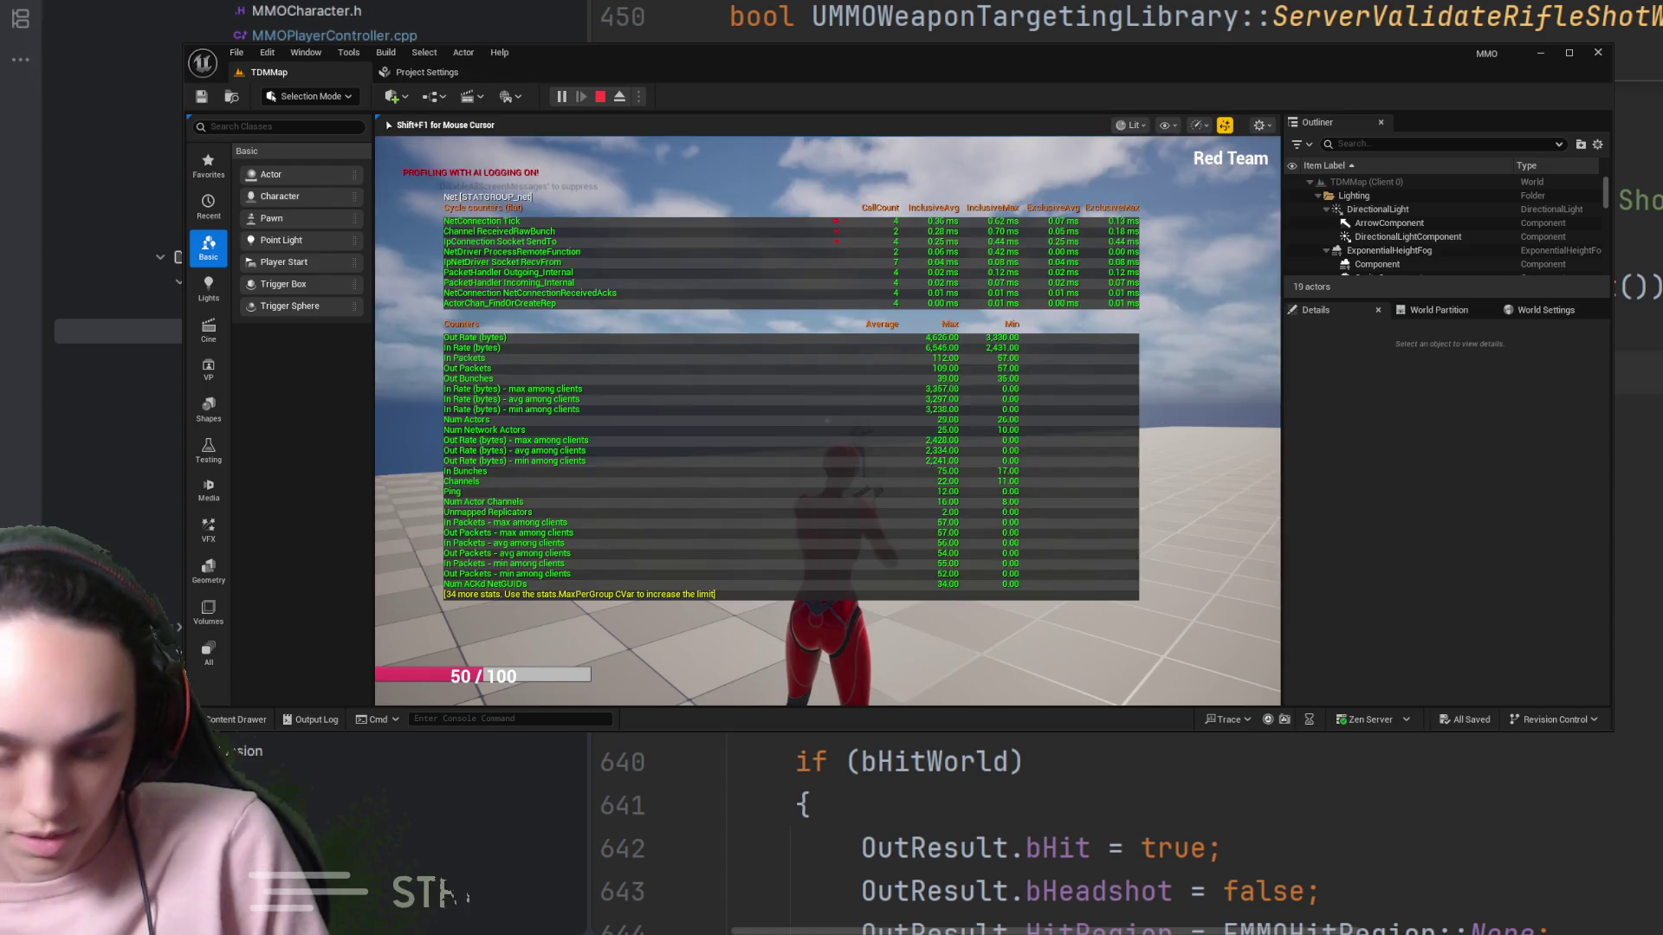
{"action": "type", "text": "stat net"}
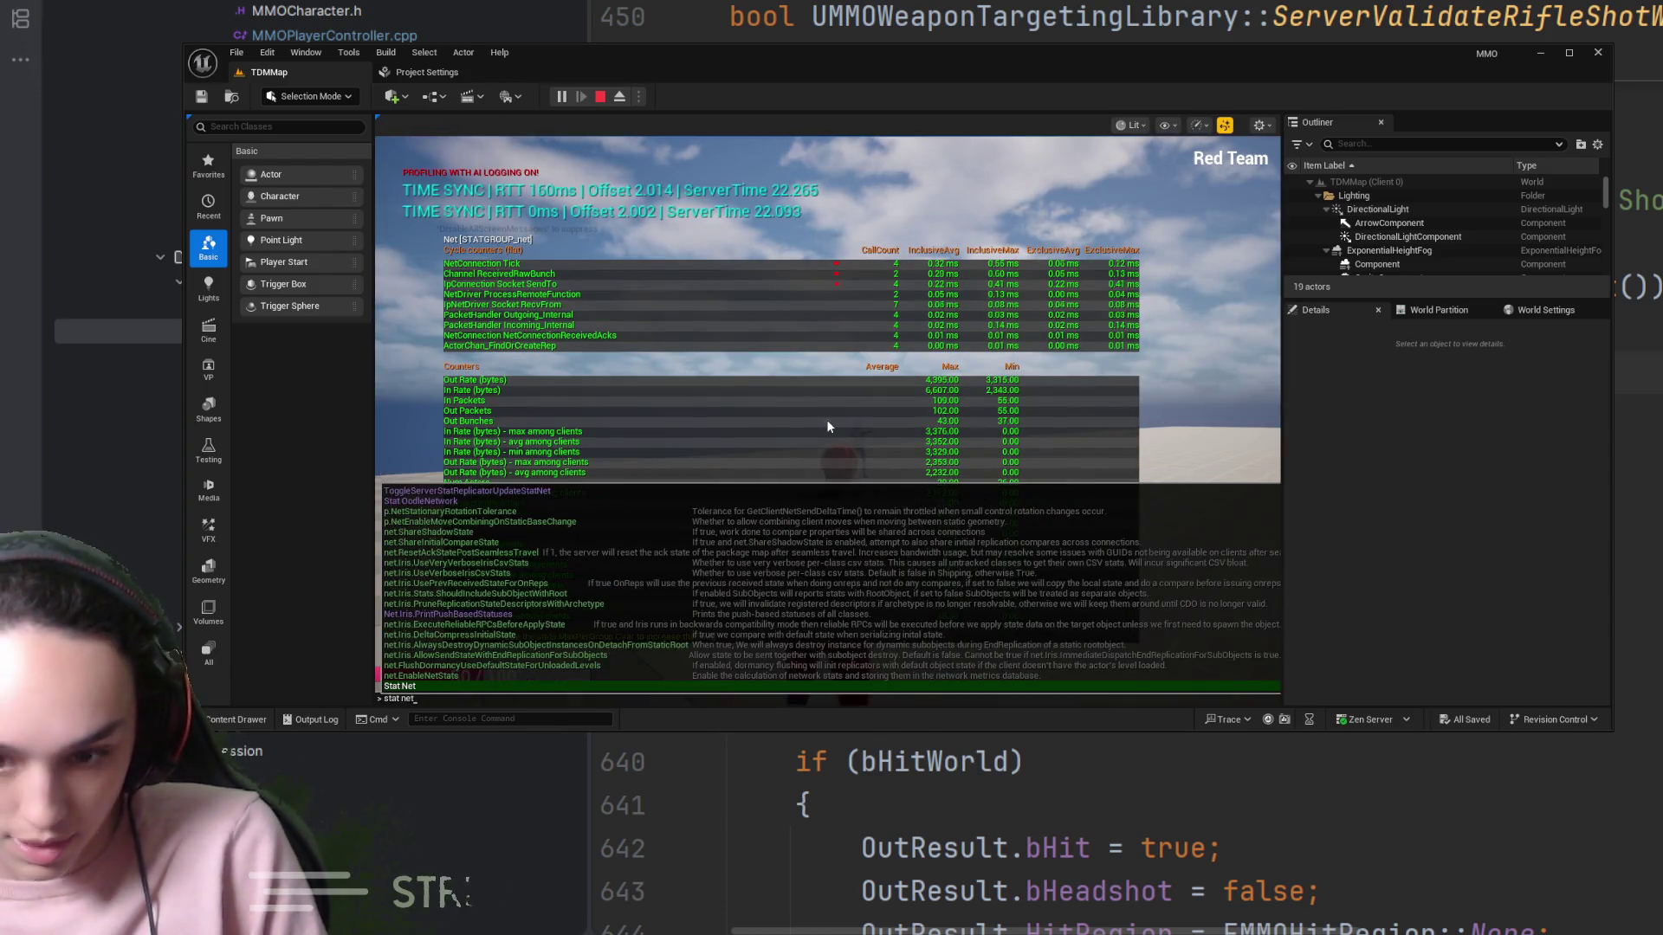
{"action": "key", "text": "Return"}
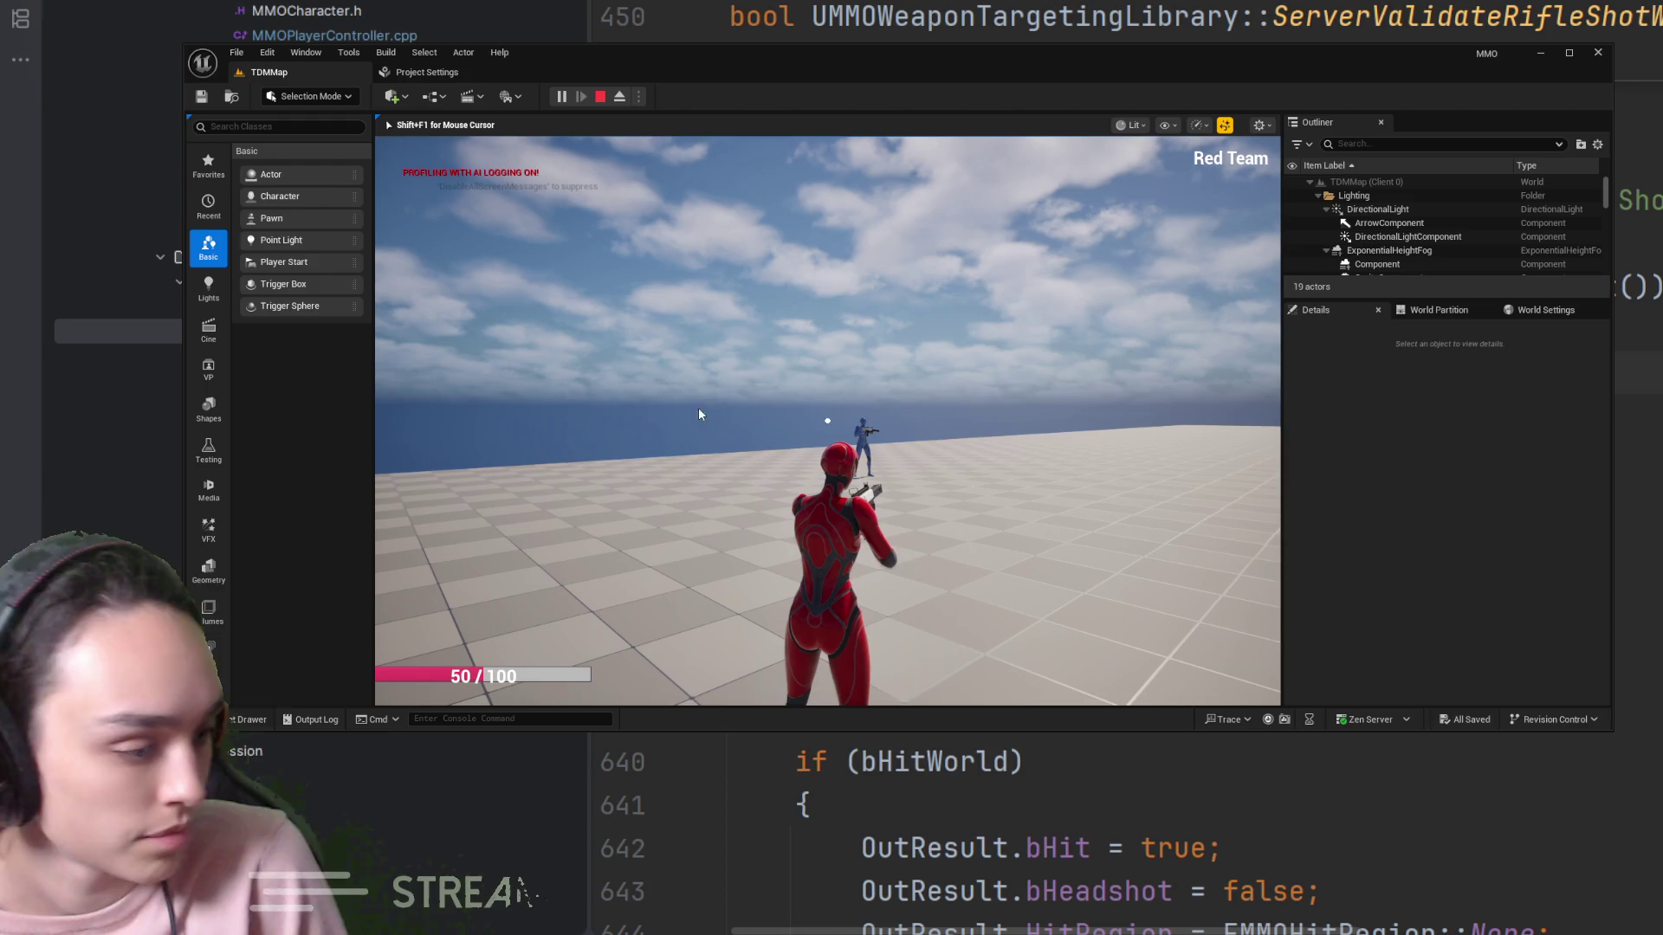
Toggle the stat net overlay off and back on from the console during the lagged session
{"action": "left_click", "coordinate": [769, 422]}
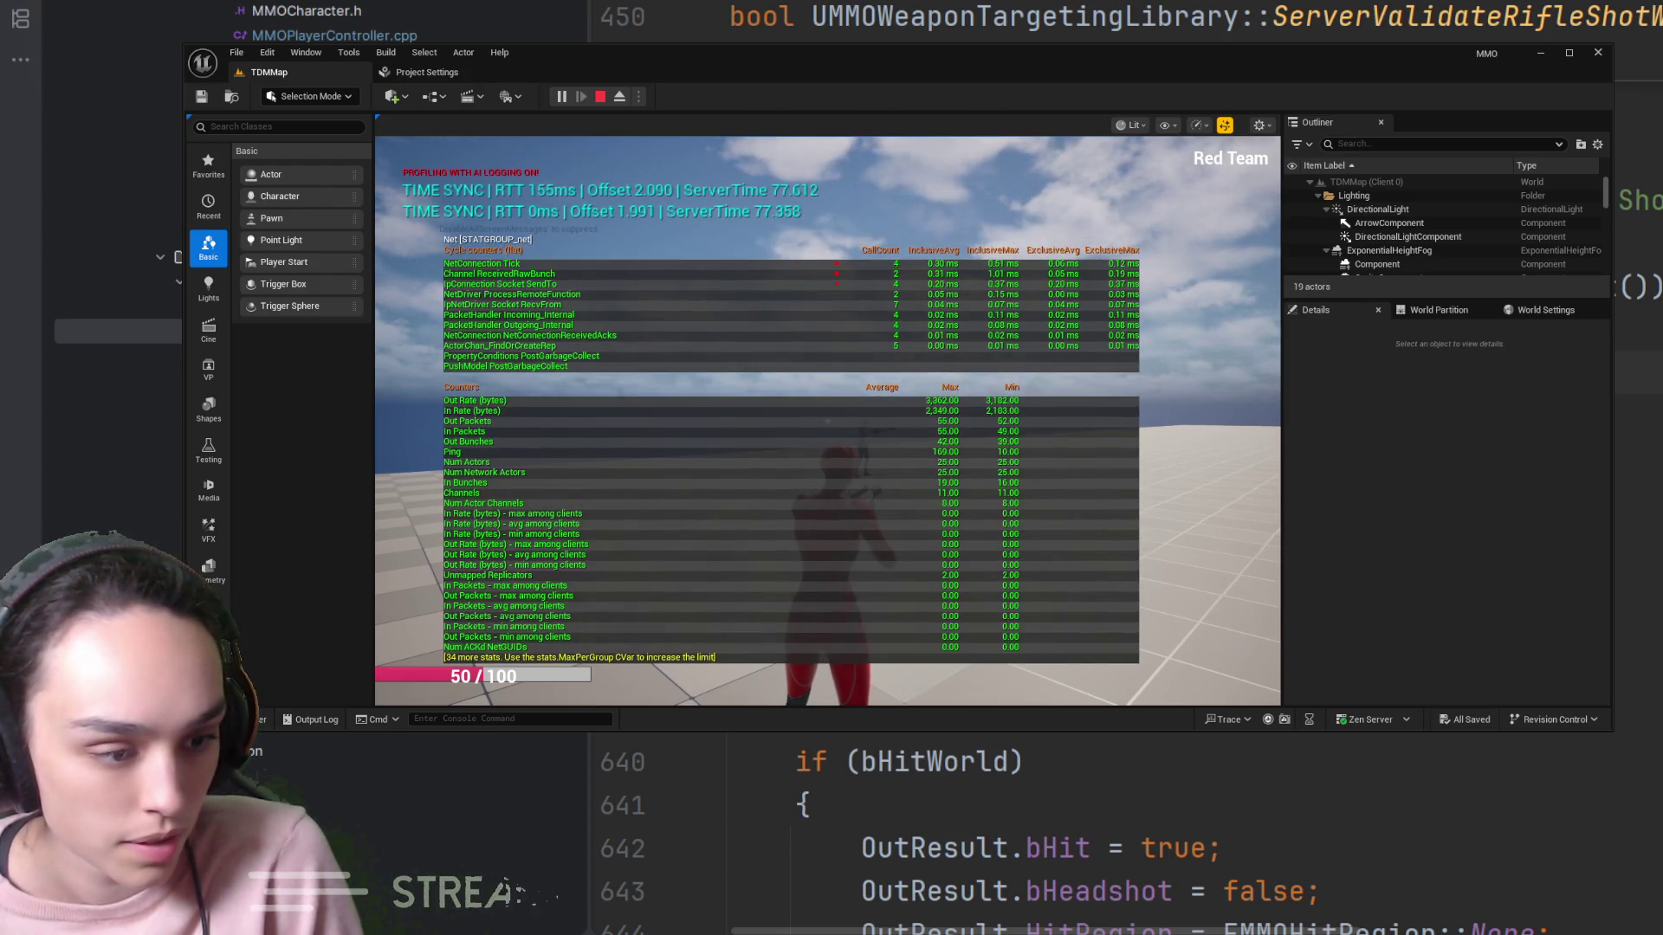
{"action": "type", "text": "stat net"}
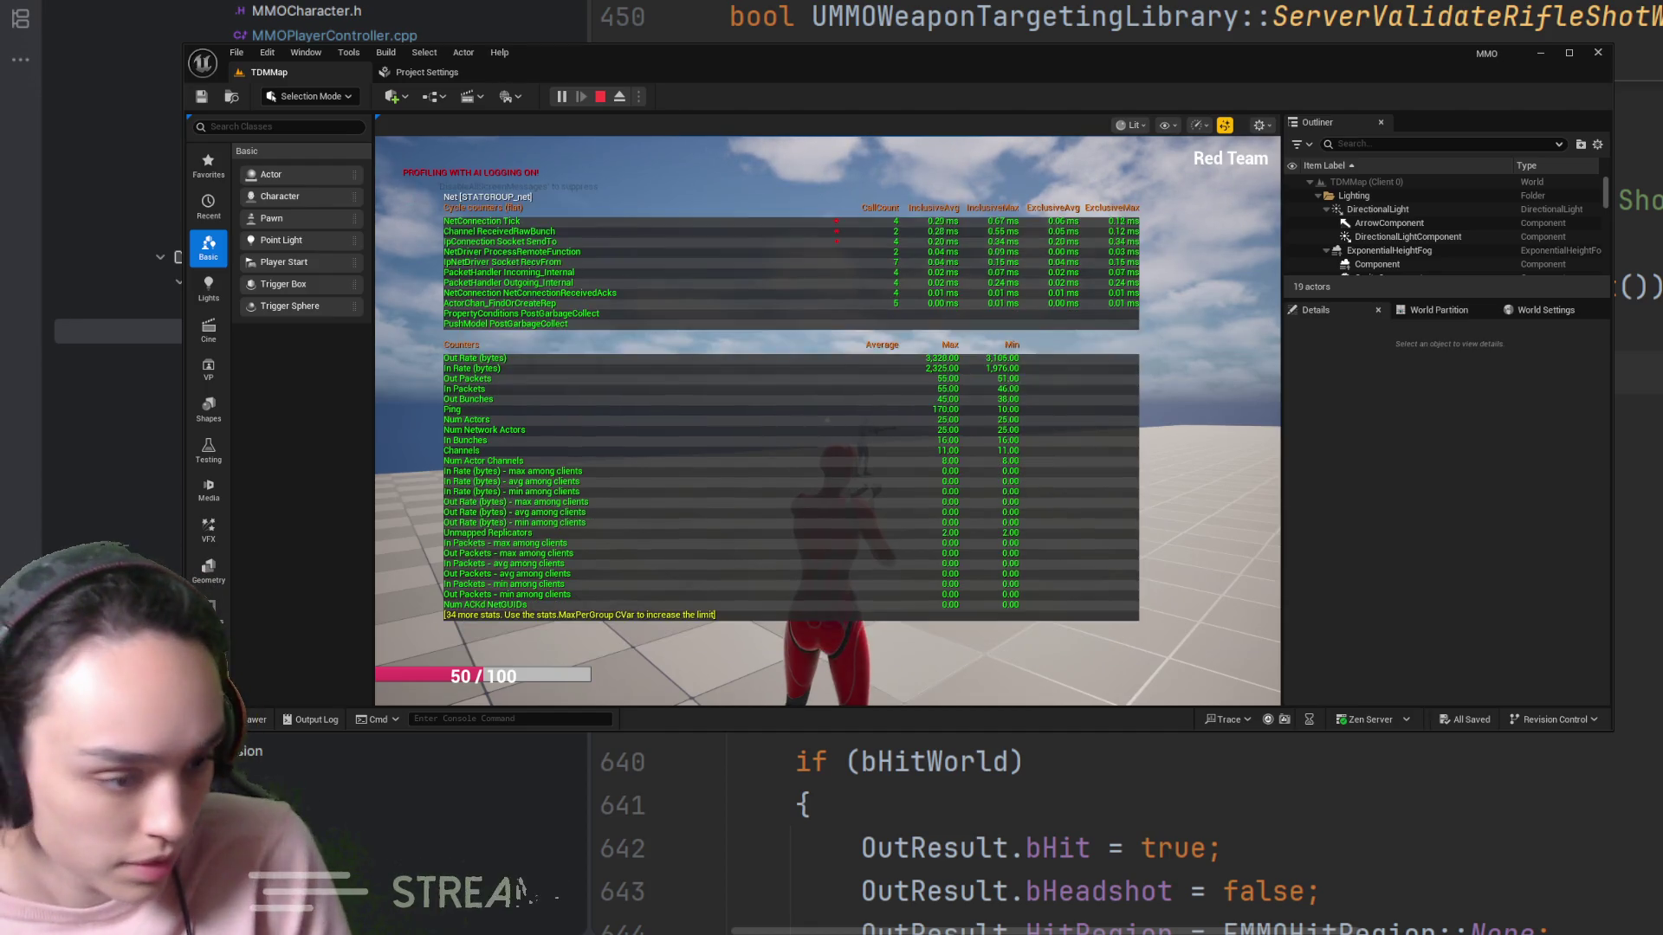
{"action": "key", "text": "Return"}
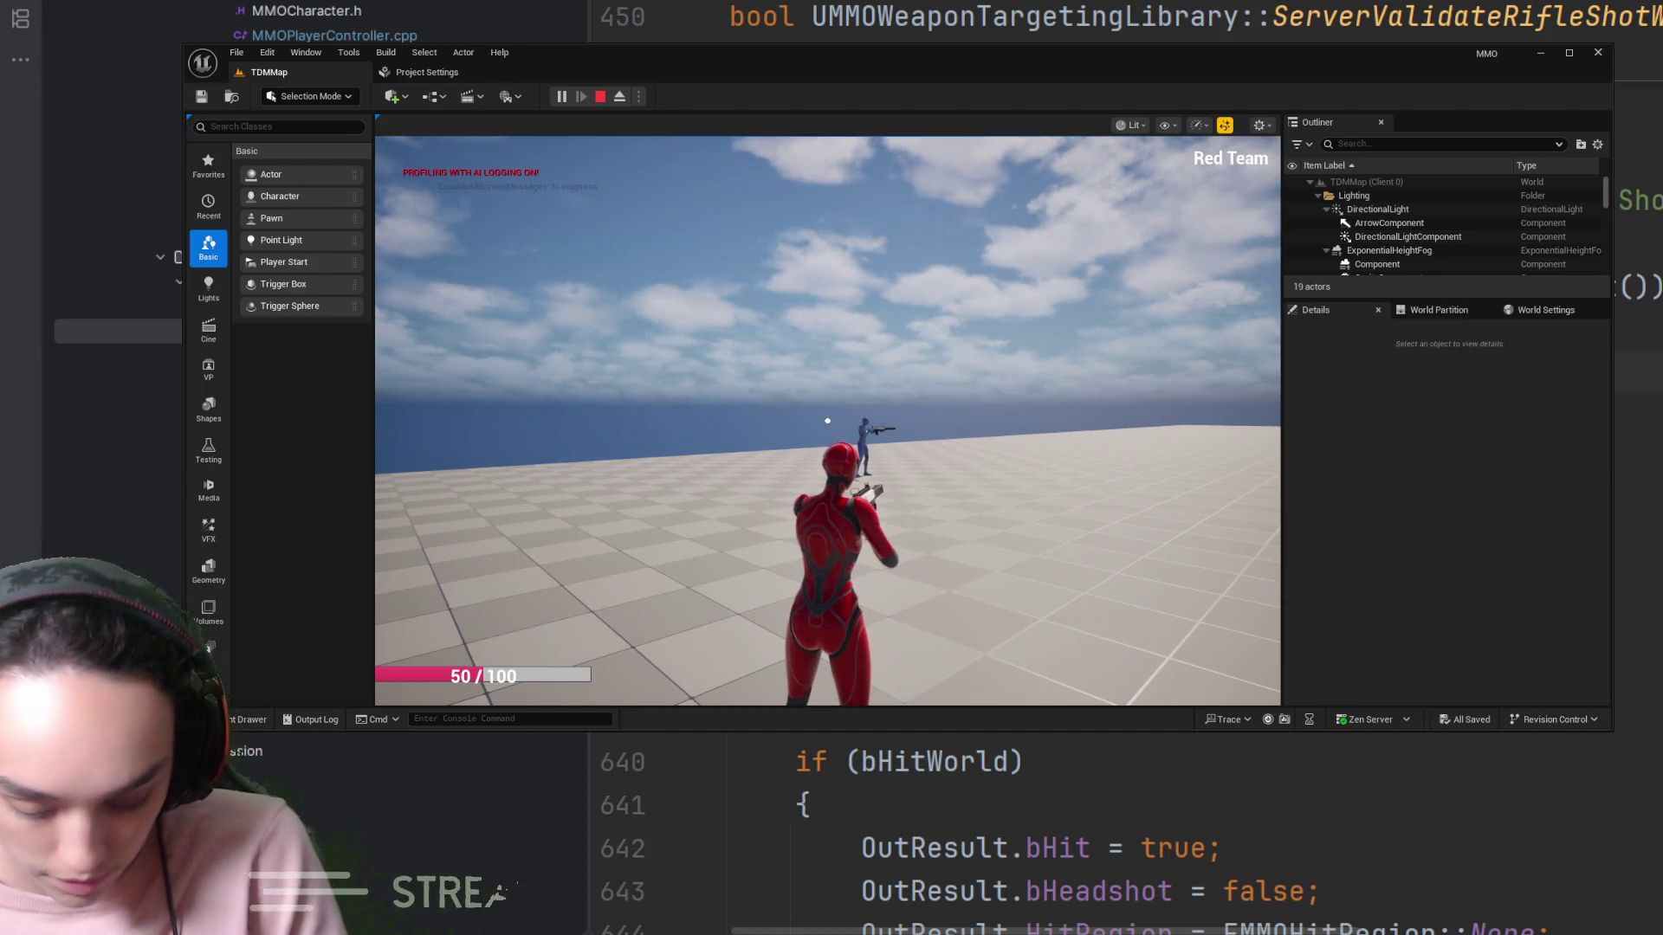
{"action": "key", "text": "Up"}
{"action": "key", "text": "Return"}
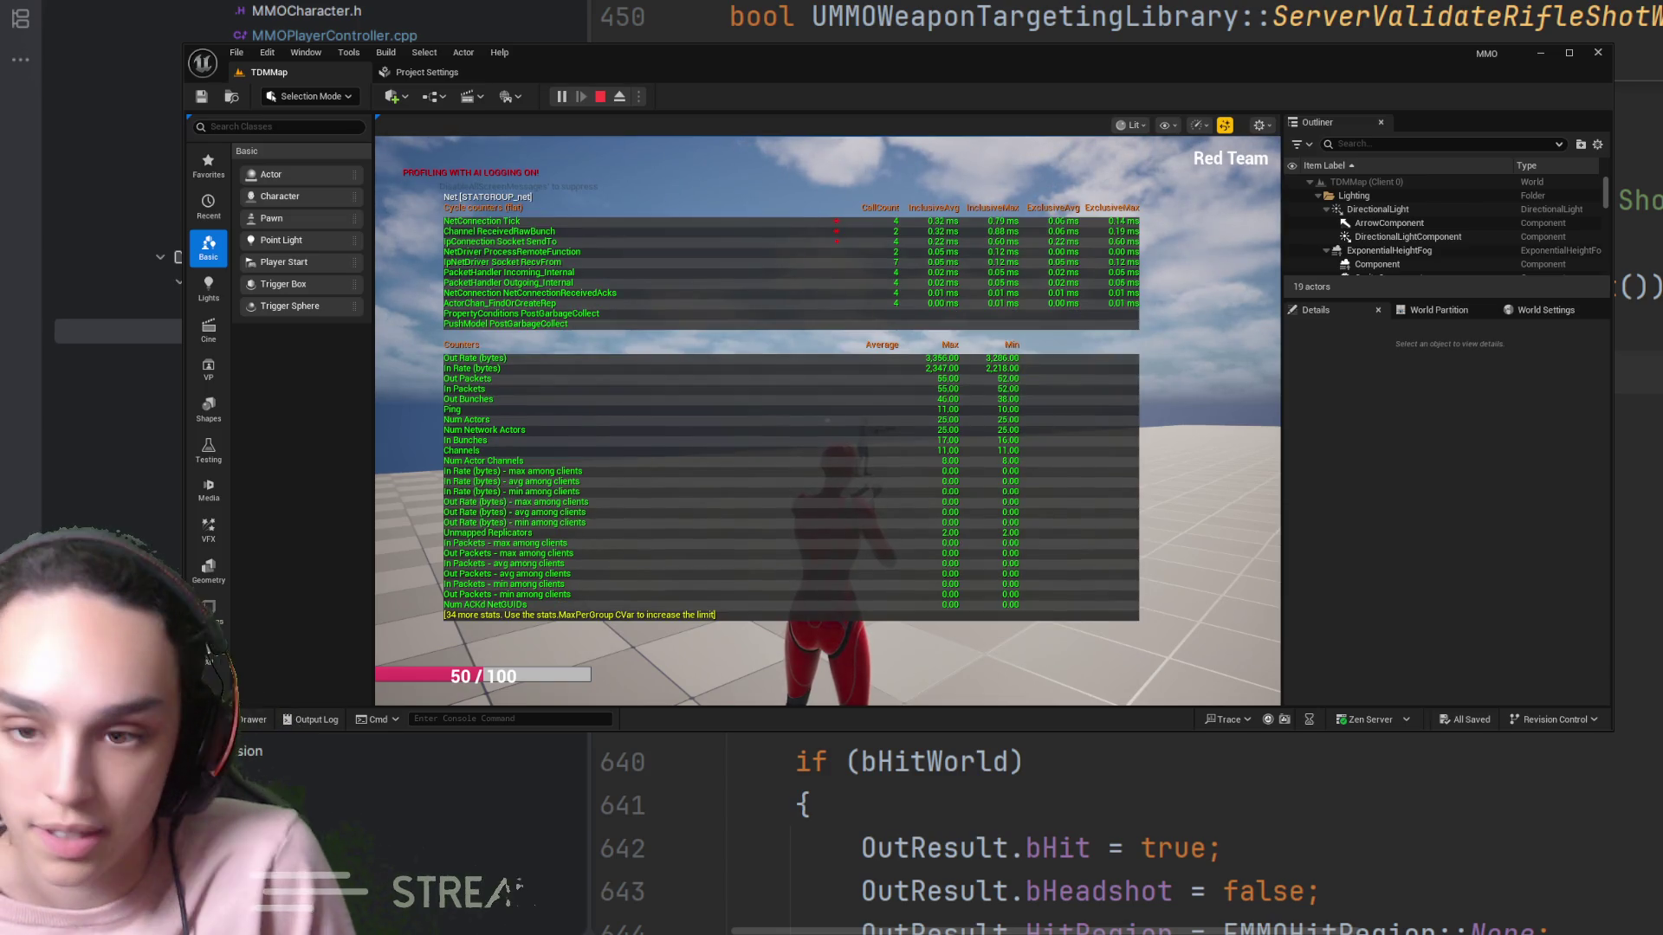
{"action": "left_click", "coordinate": [596, 178]}
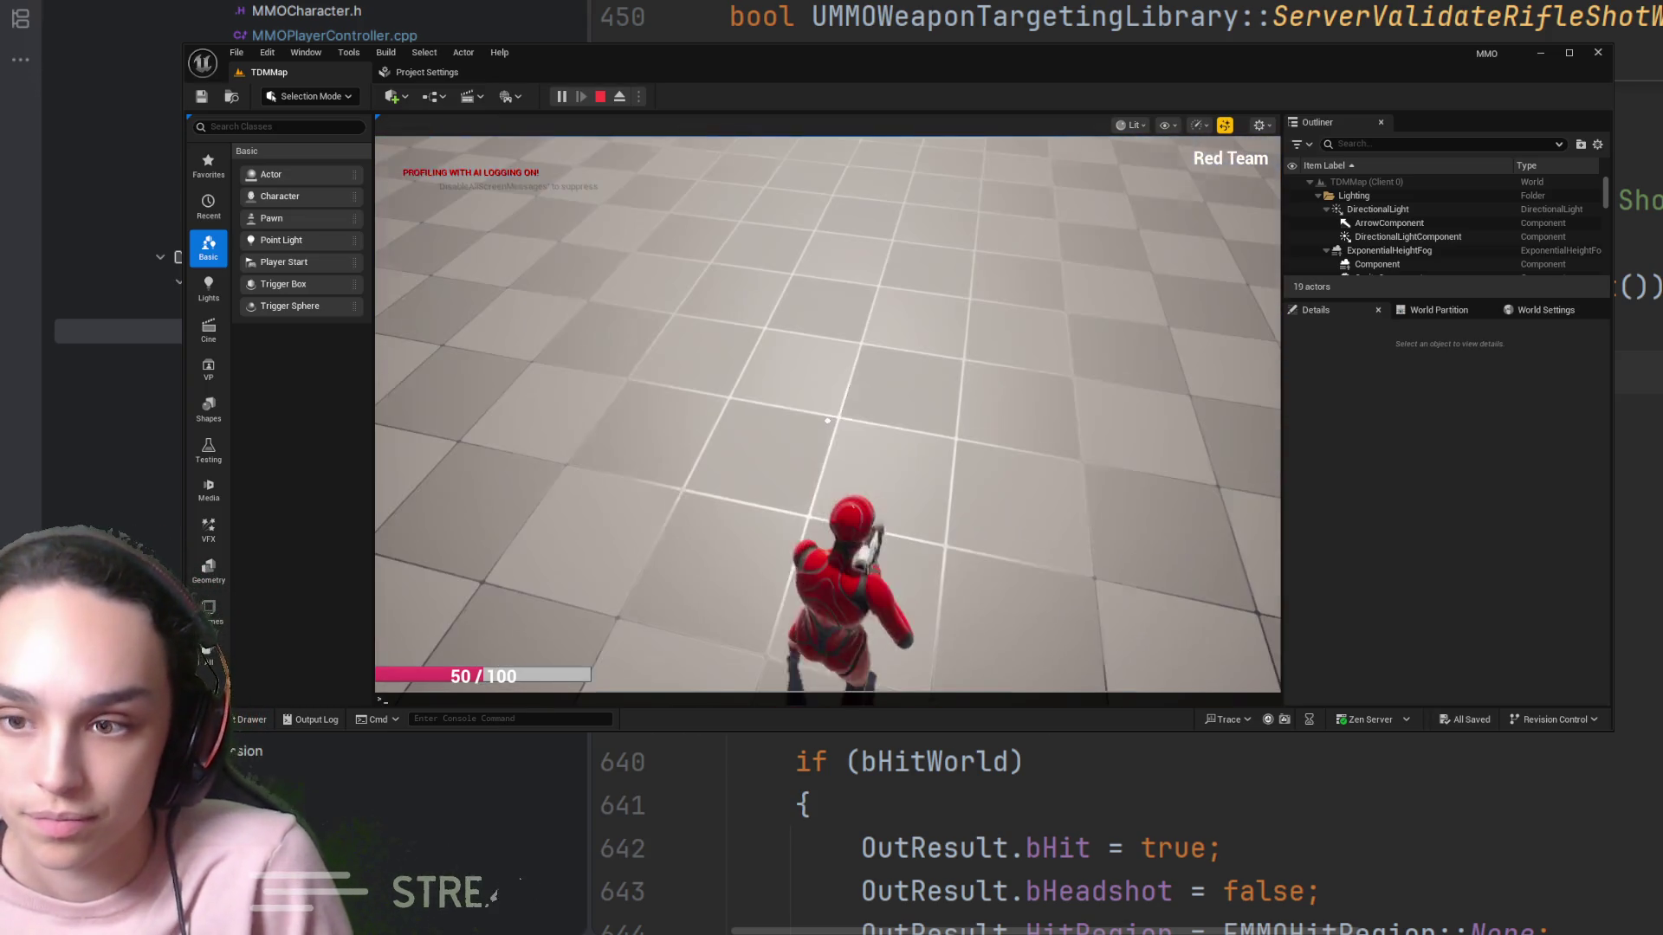
Show and then hide the stat net network overlay again via the ~ console
{"action": "key", "text": "grave"}
{"action": "type", "text": "stat net"}
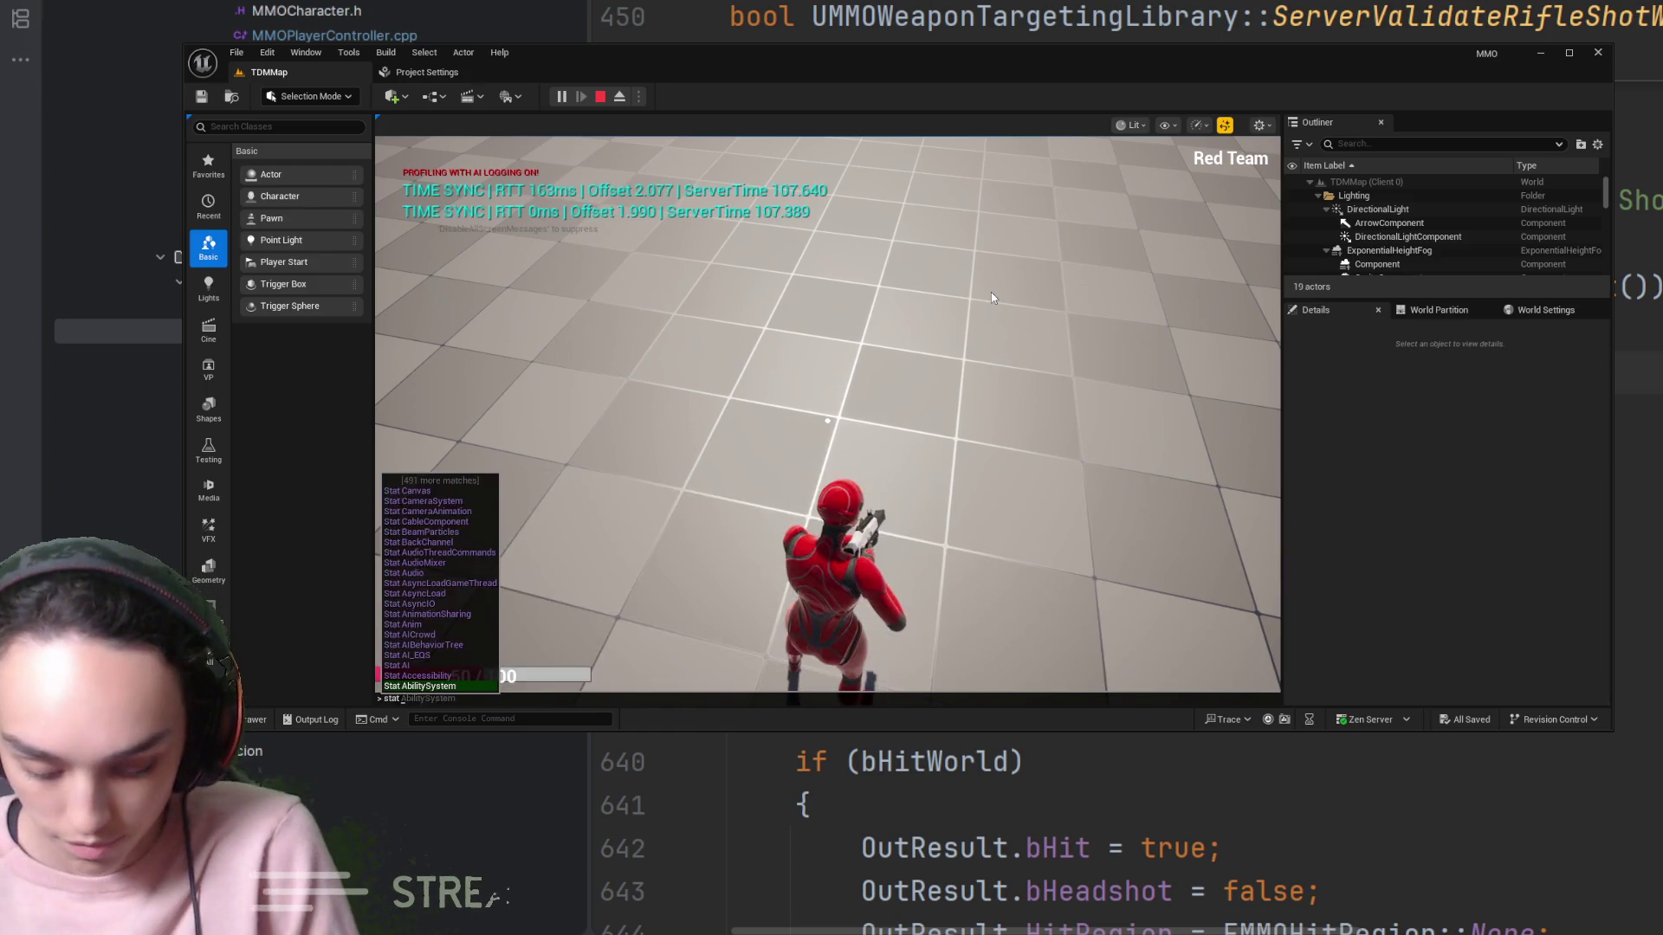
{"action": "key", "text": "Return"}
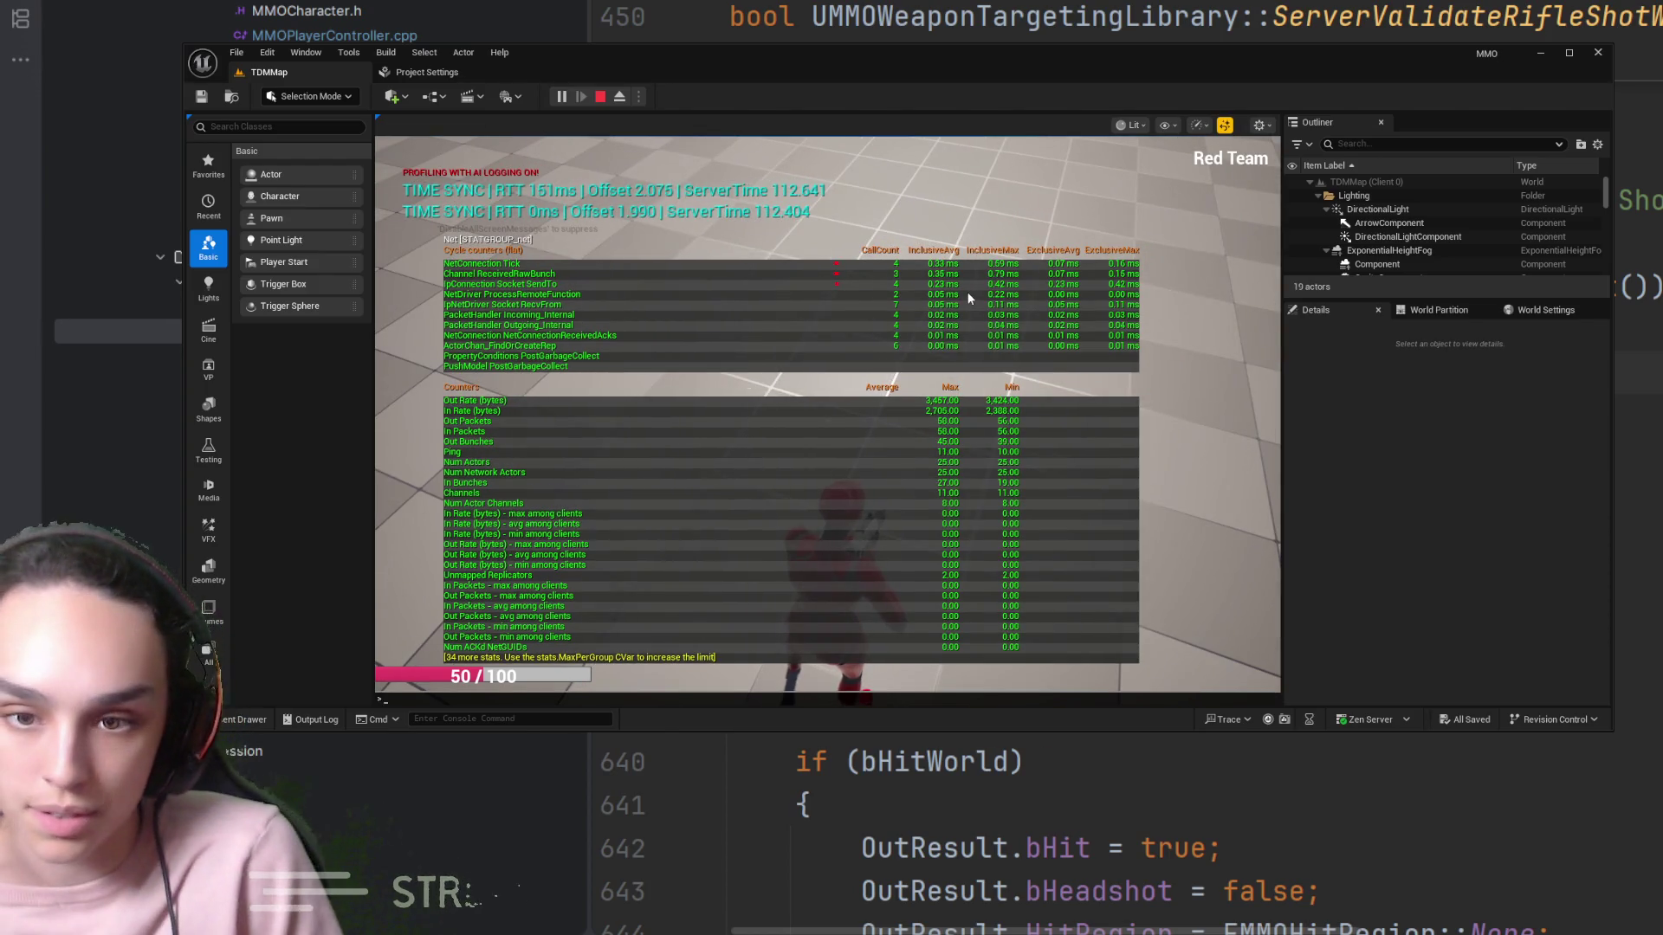
{"action": "key", "text": "grave"}
{"action": "type", "text": "stat net"}
{"action": "key", "text": "Return"}
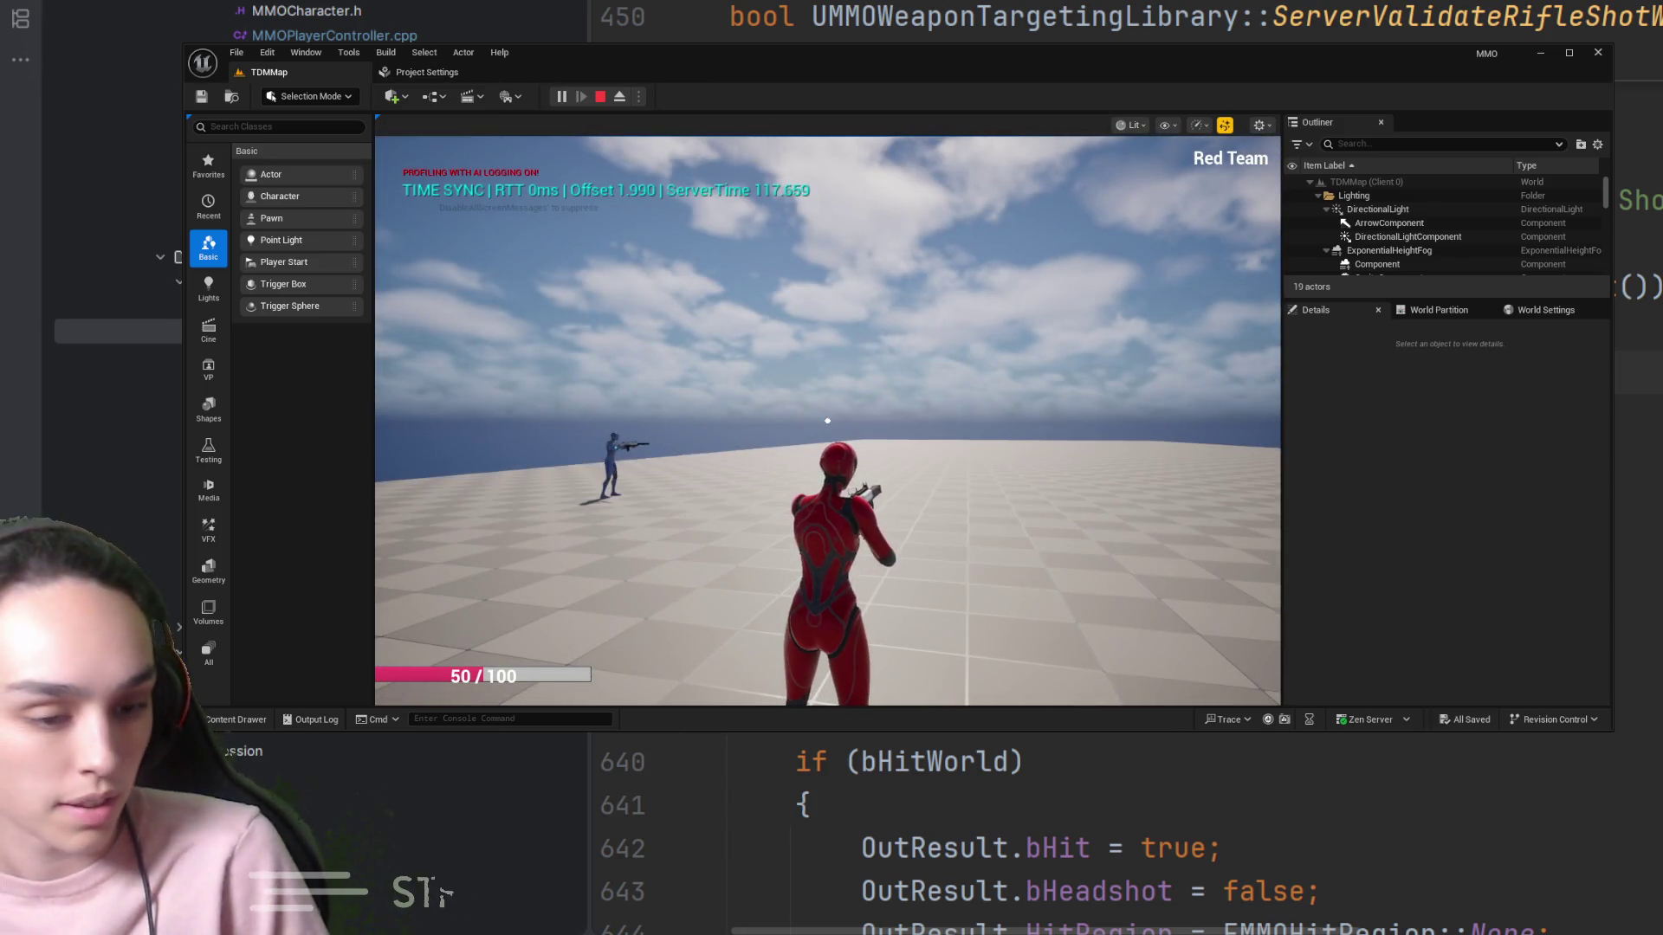
Aim down sights at the blue enemy twice, returning to third person each time
{"action": "key", "text": "Tab"}
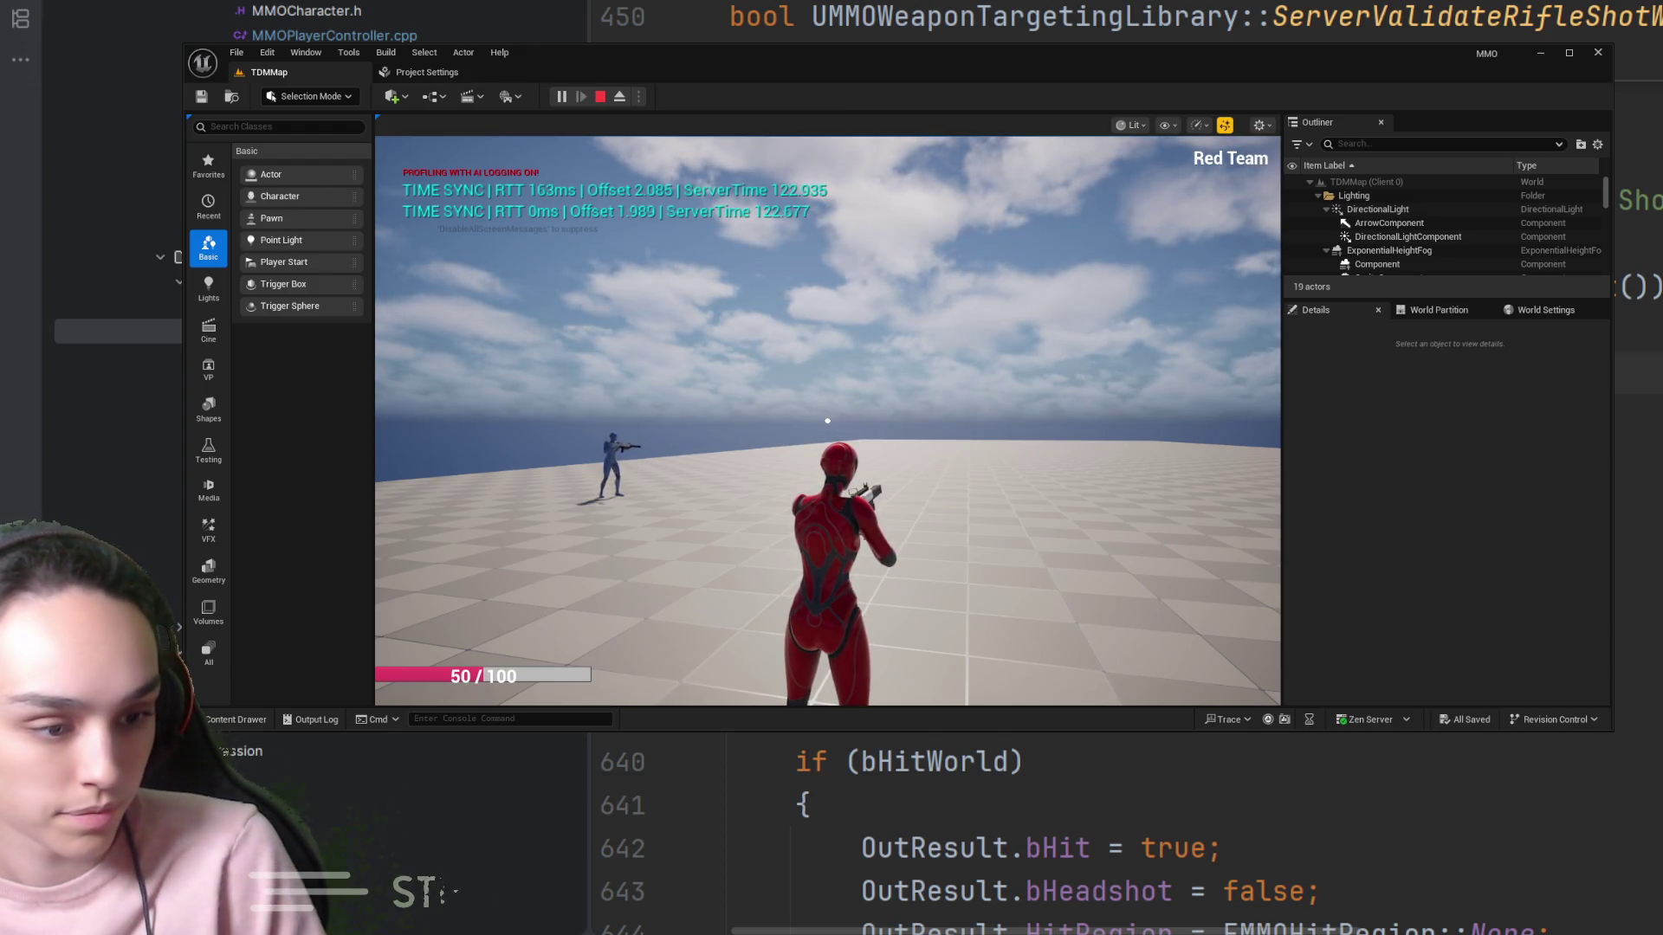
{"action": "right_click", "coordinate": [911, 433]}
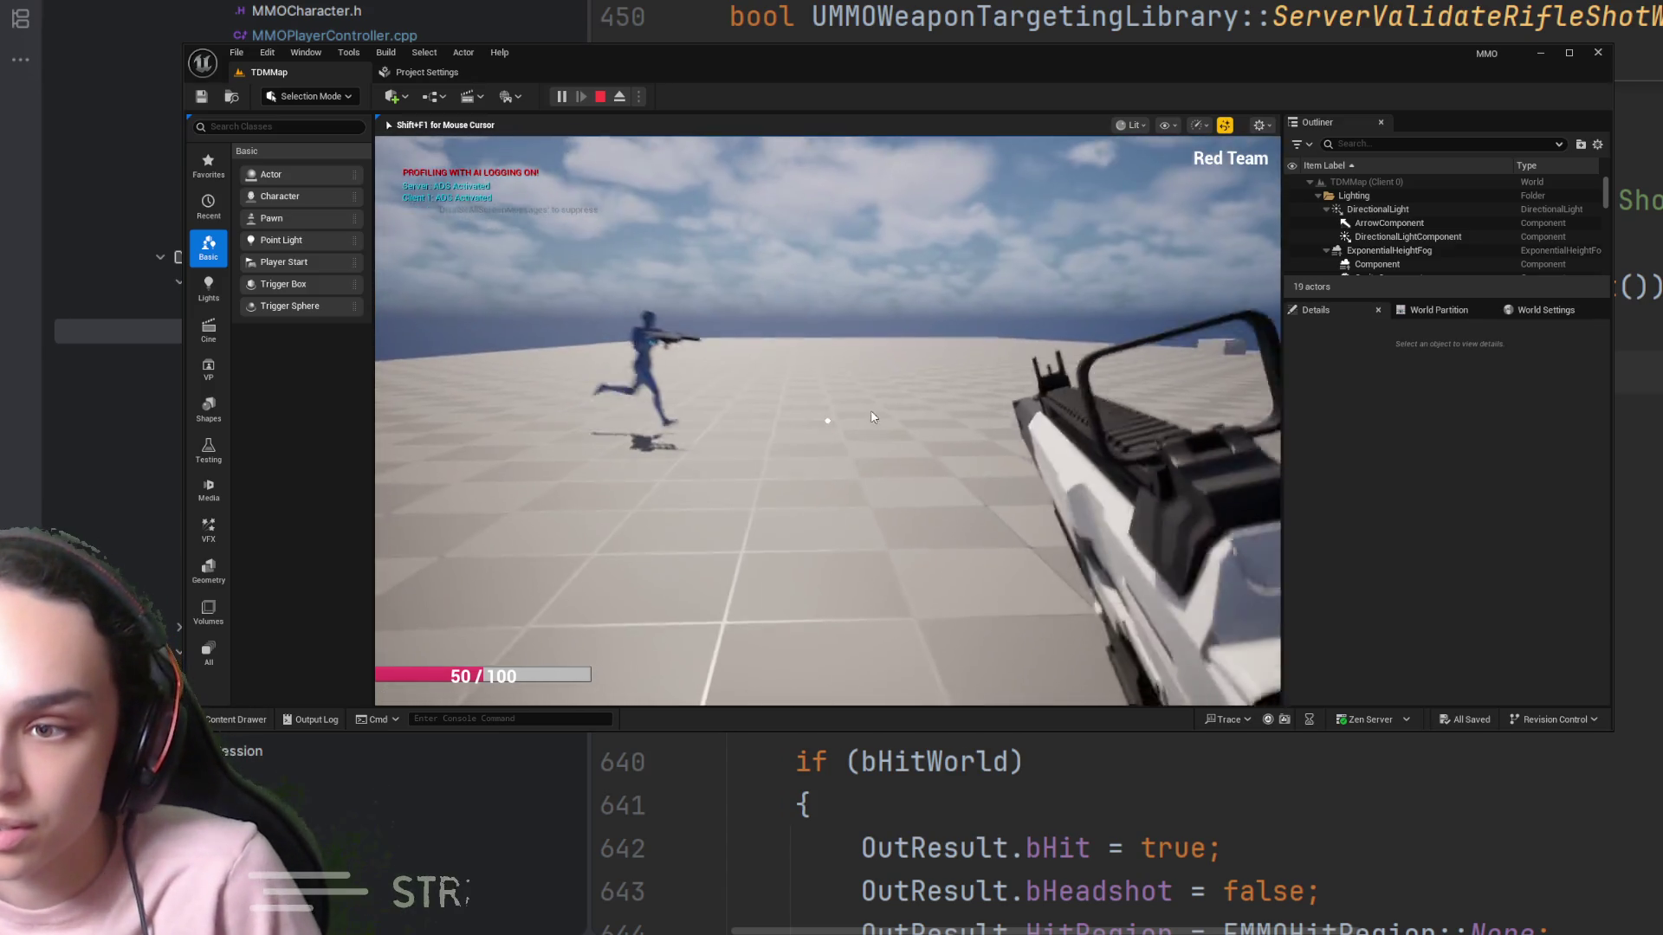
{"action": "right_click", "coordinate": [998, 394]}
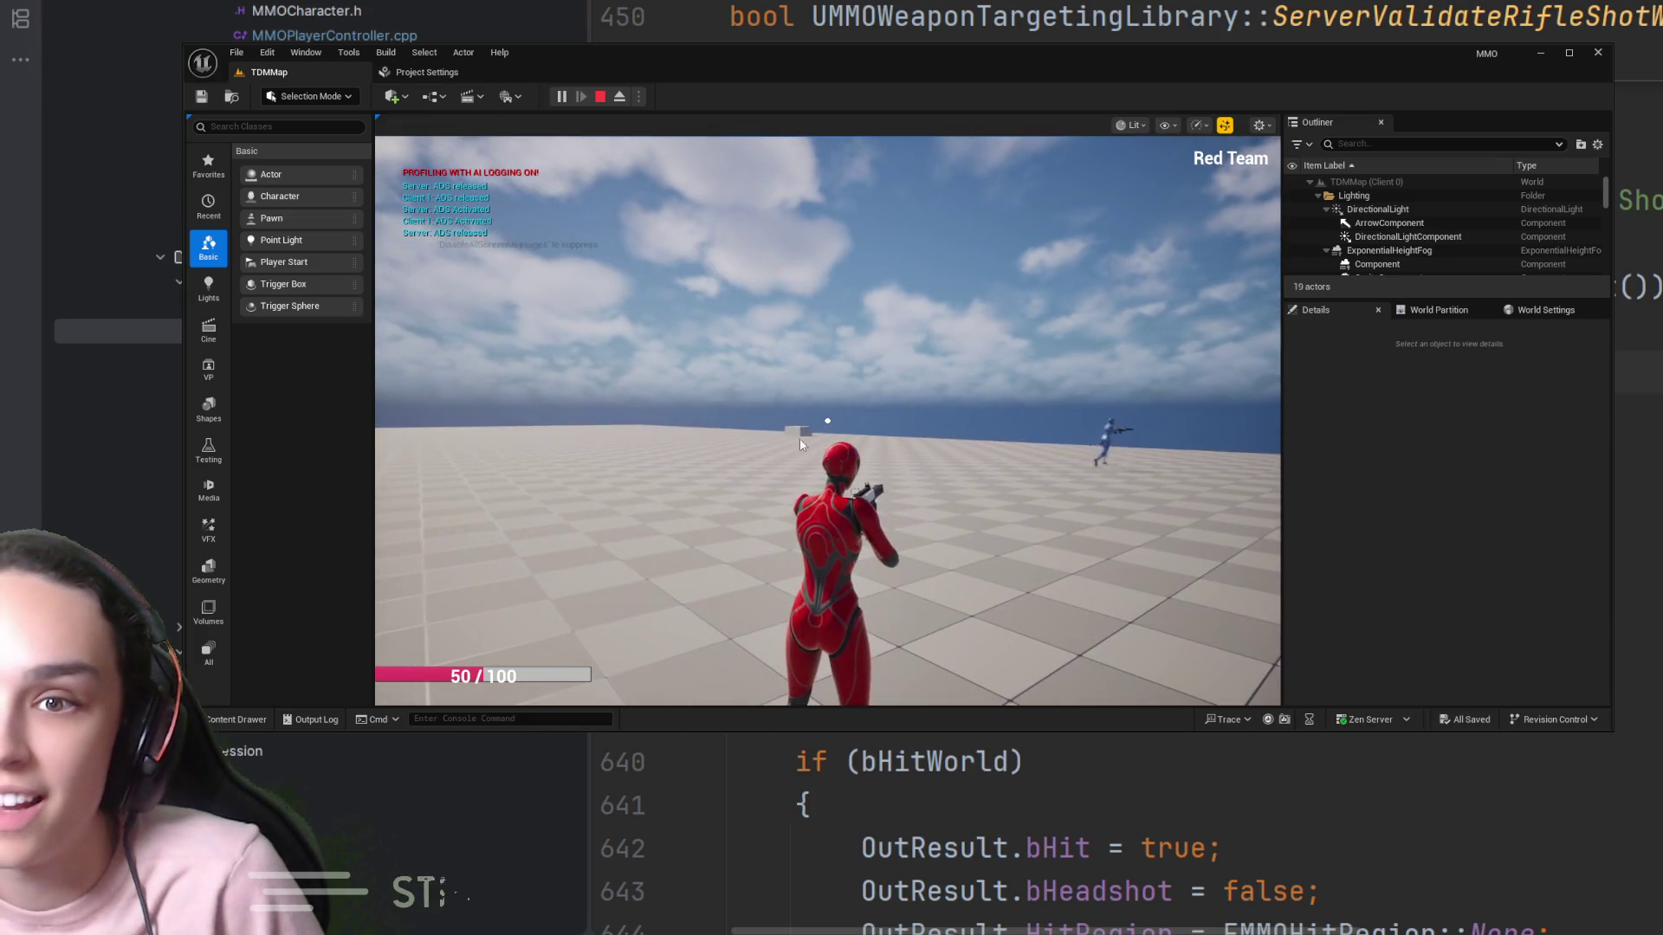
{"action": "right_click", "coordinate": [808, 438]}
{"action": "right_click", "coordinate": [891, 373]}
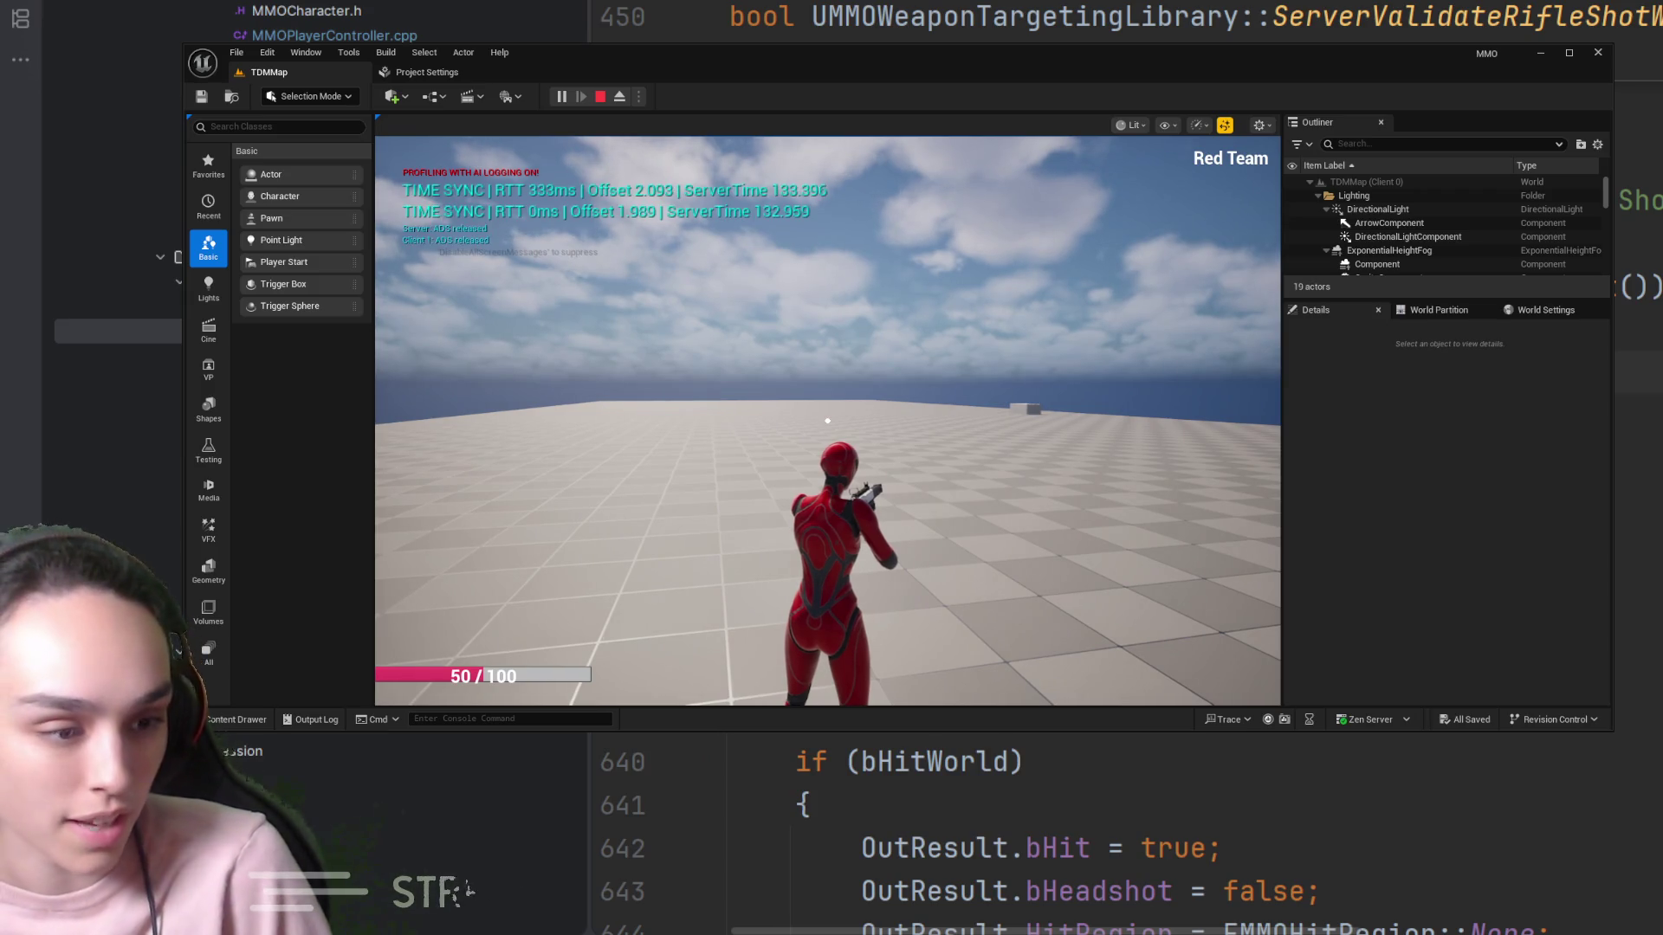
Restart the TDMMap play session, aim down sights, and show the stat net overlay (ping ~227)
{"action": "left_click", "coordinate": [599, 98]}
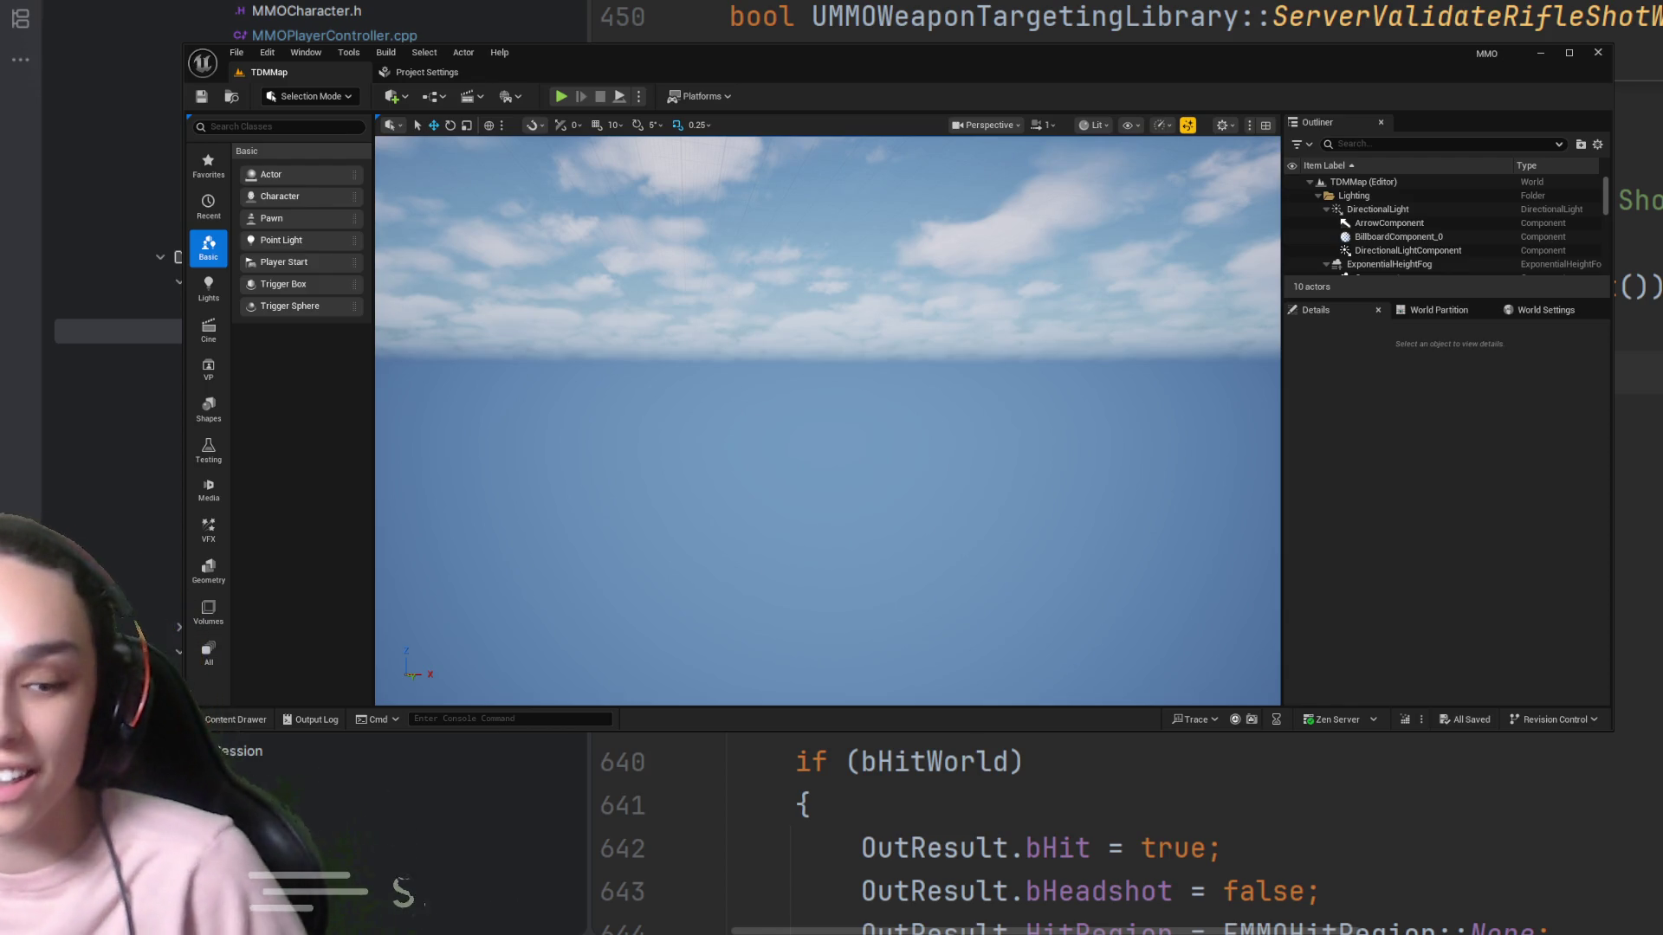
{"action": "left_click", "coordinate": [561, 97]}
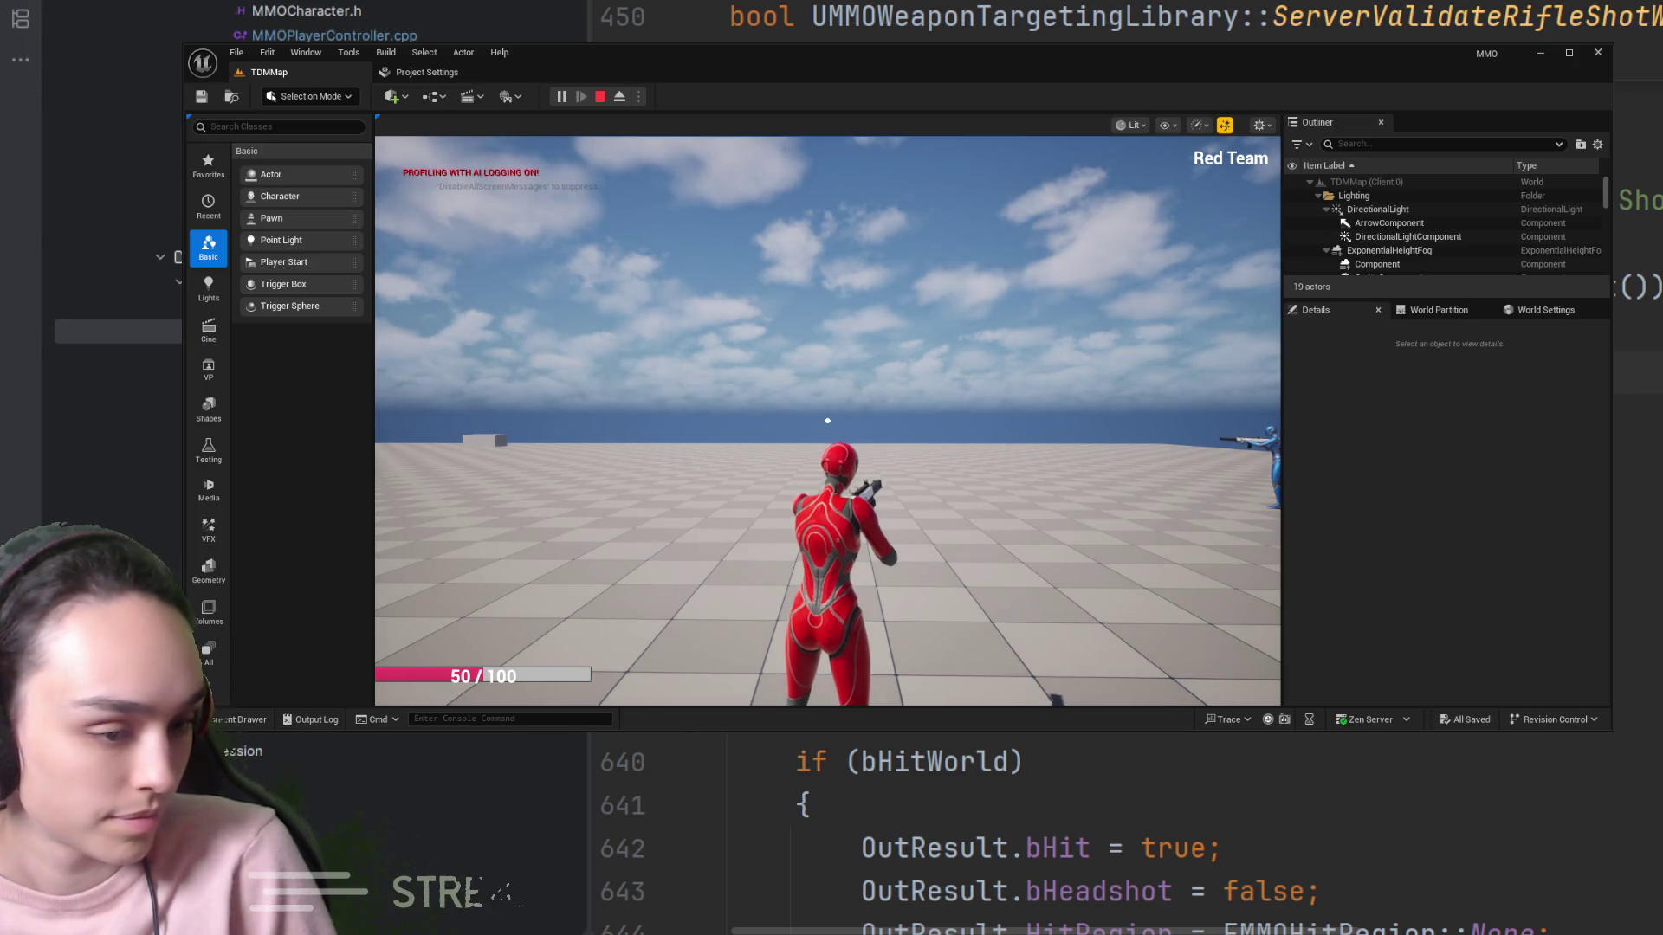
{"action": "right_click", "coordinate": [827, 421]}
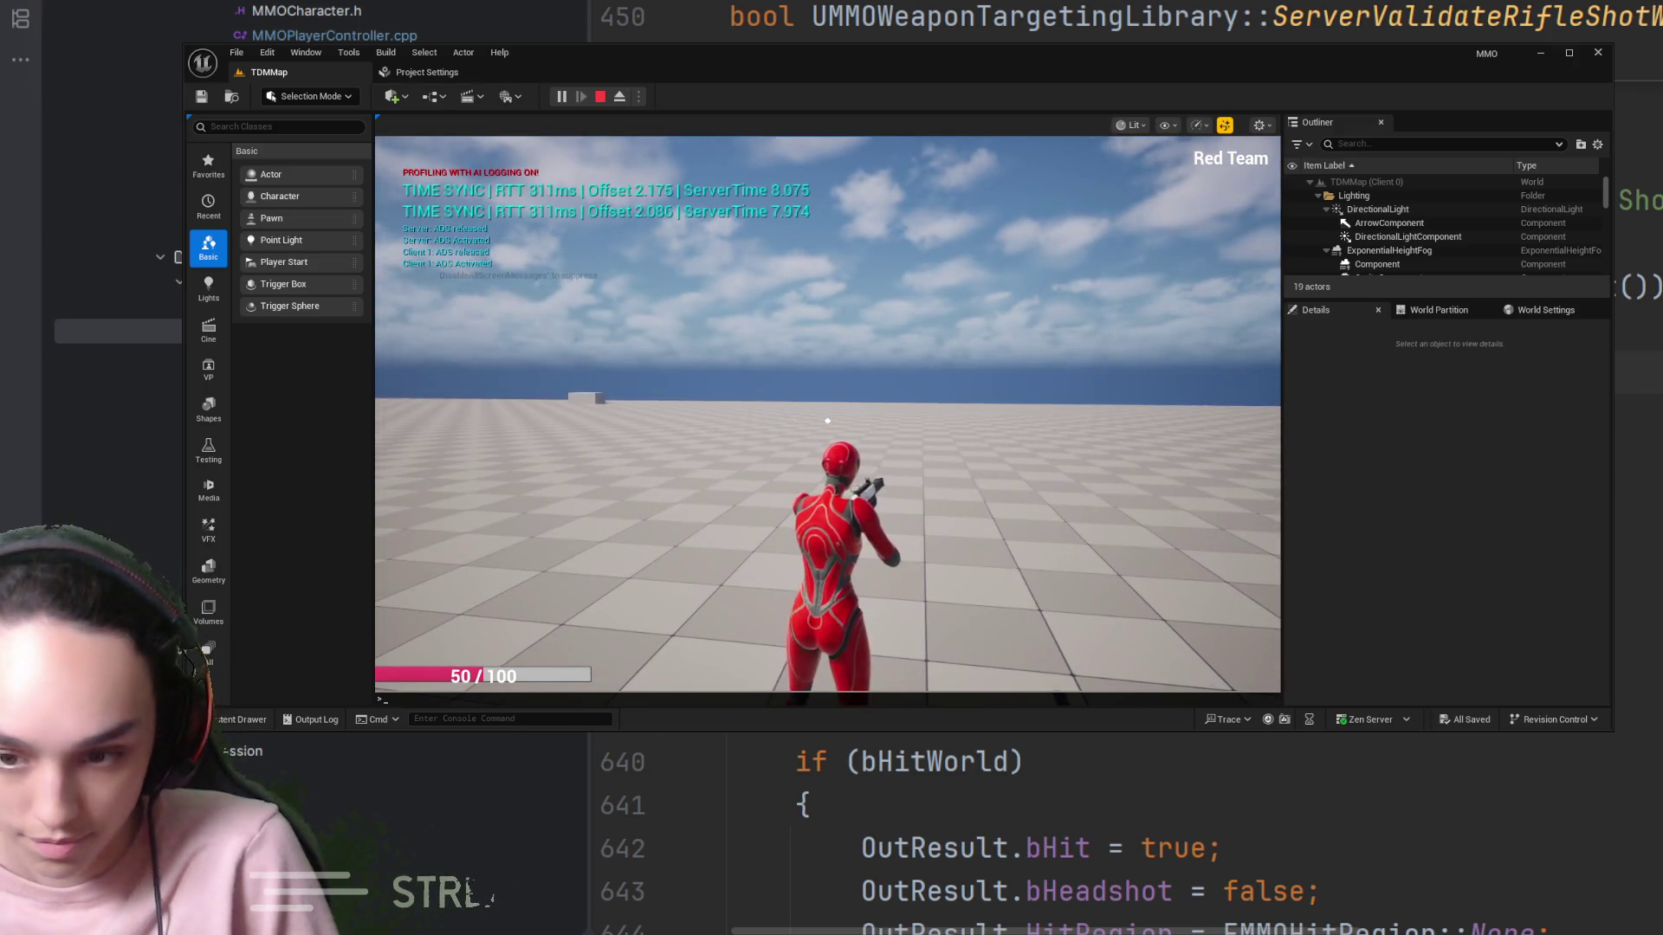
{"action": "key", "text": "grave"}
{"action": "type", "text": "stat net"}
{"action": "key", "text": "Return"}
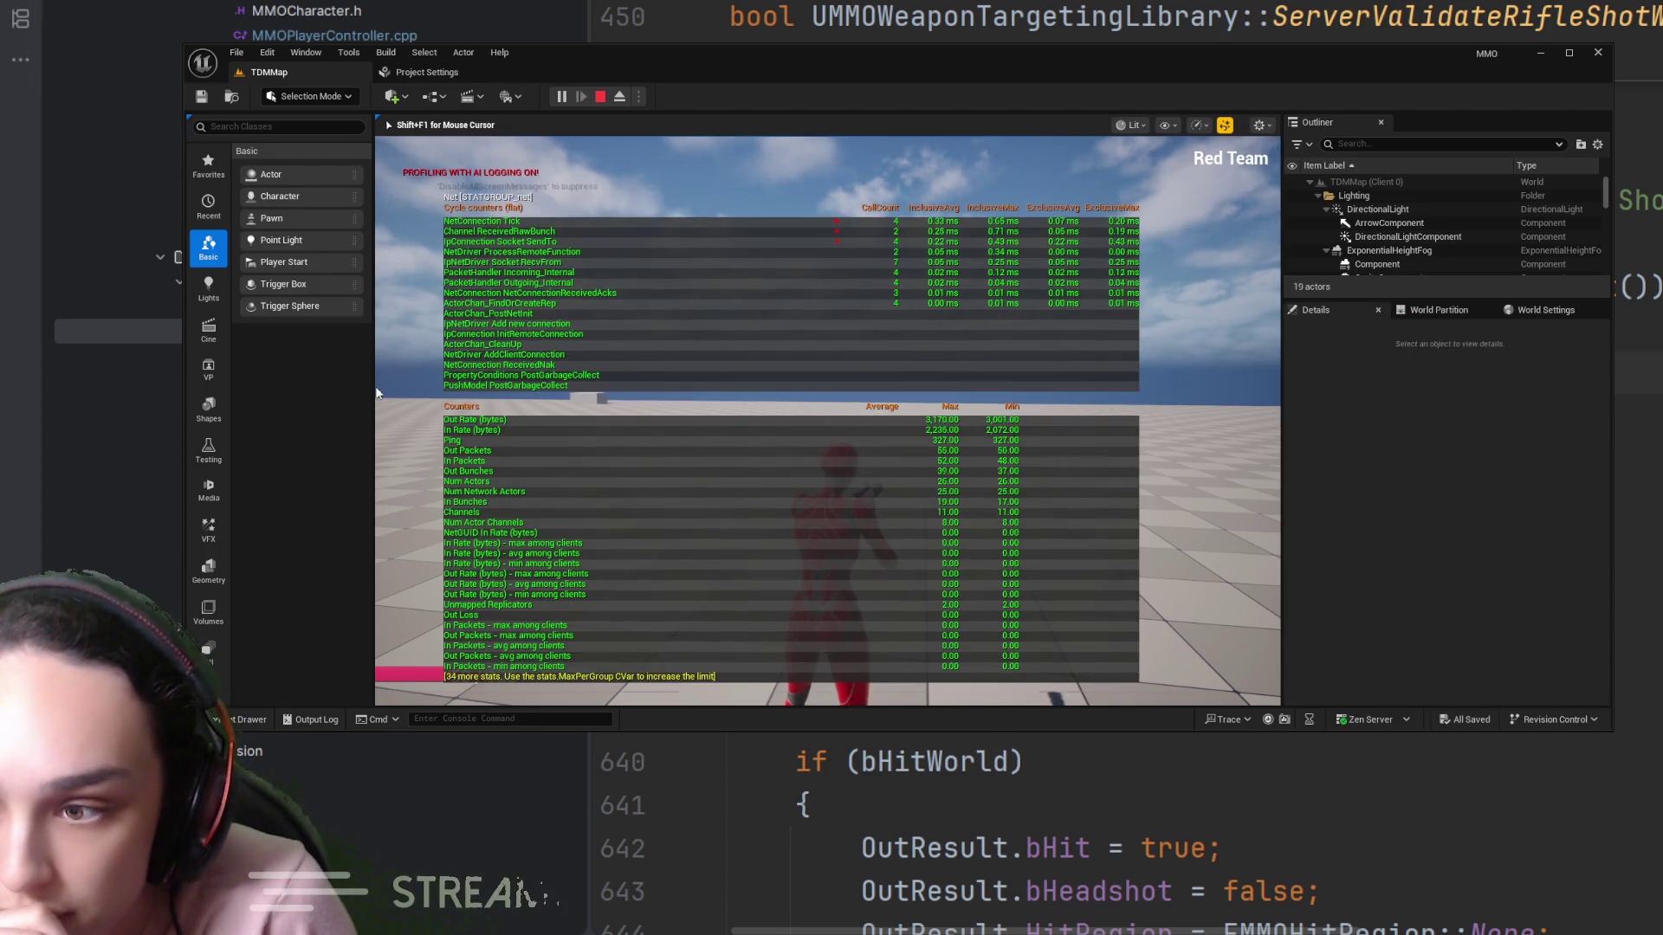
Run NetEmulation.PktLag from the console to simulate packet lag
{"action": "key", "text": "grave"}
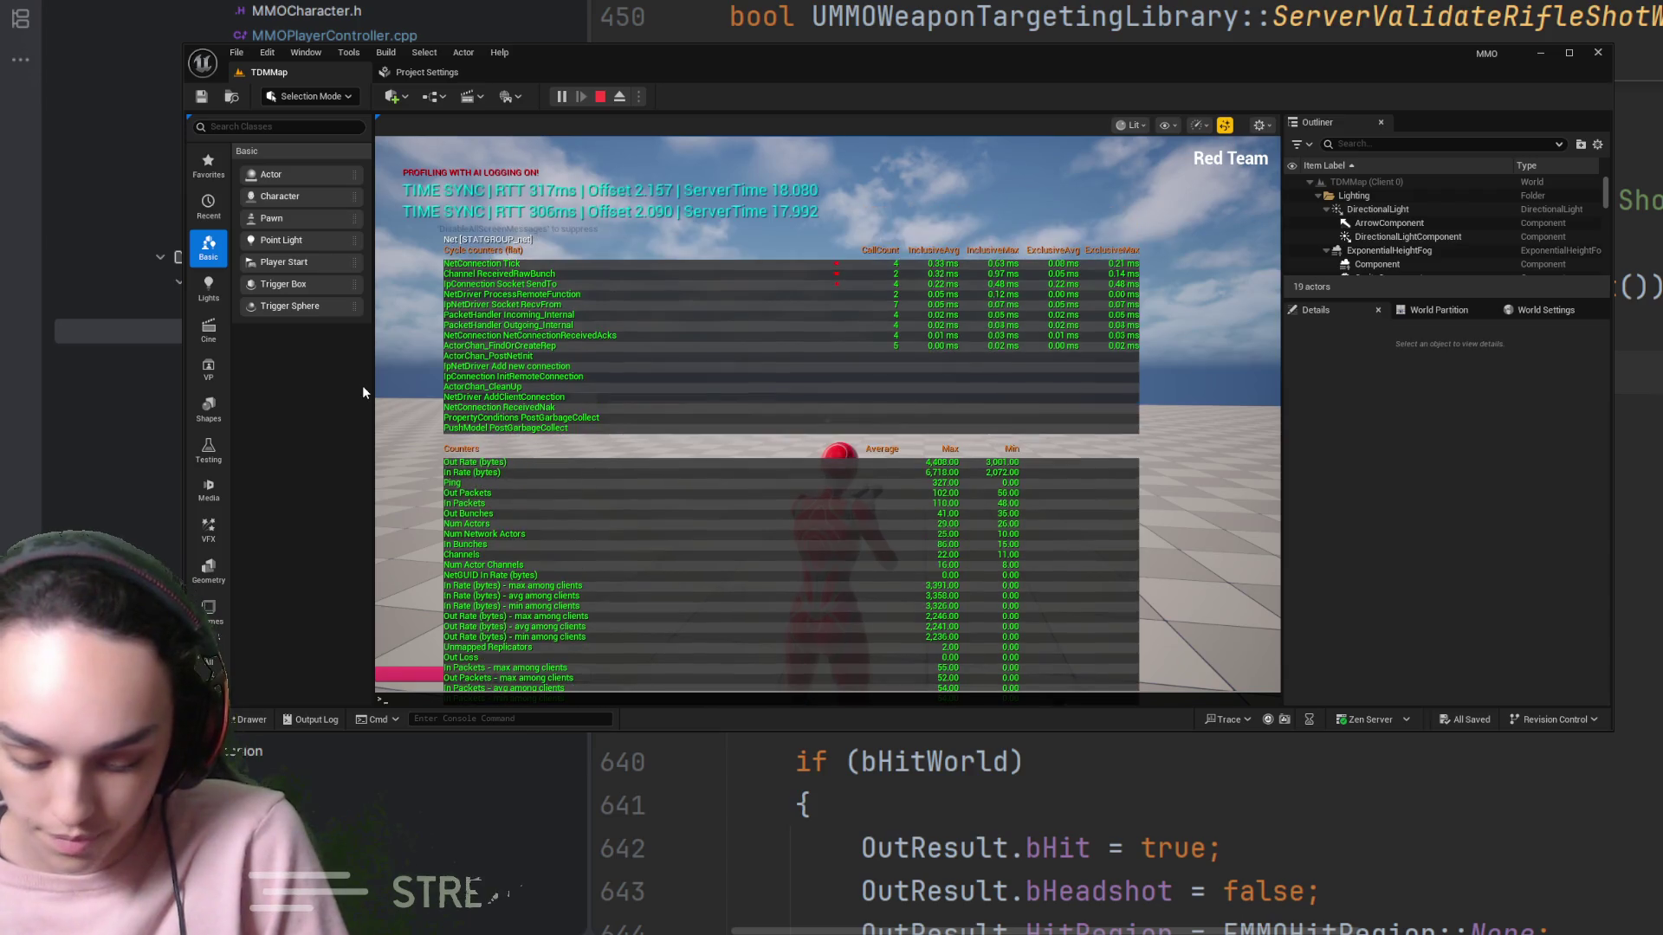
{"action": "type", "text": "pktl"}
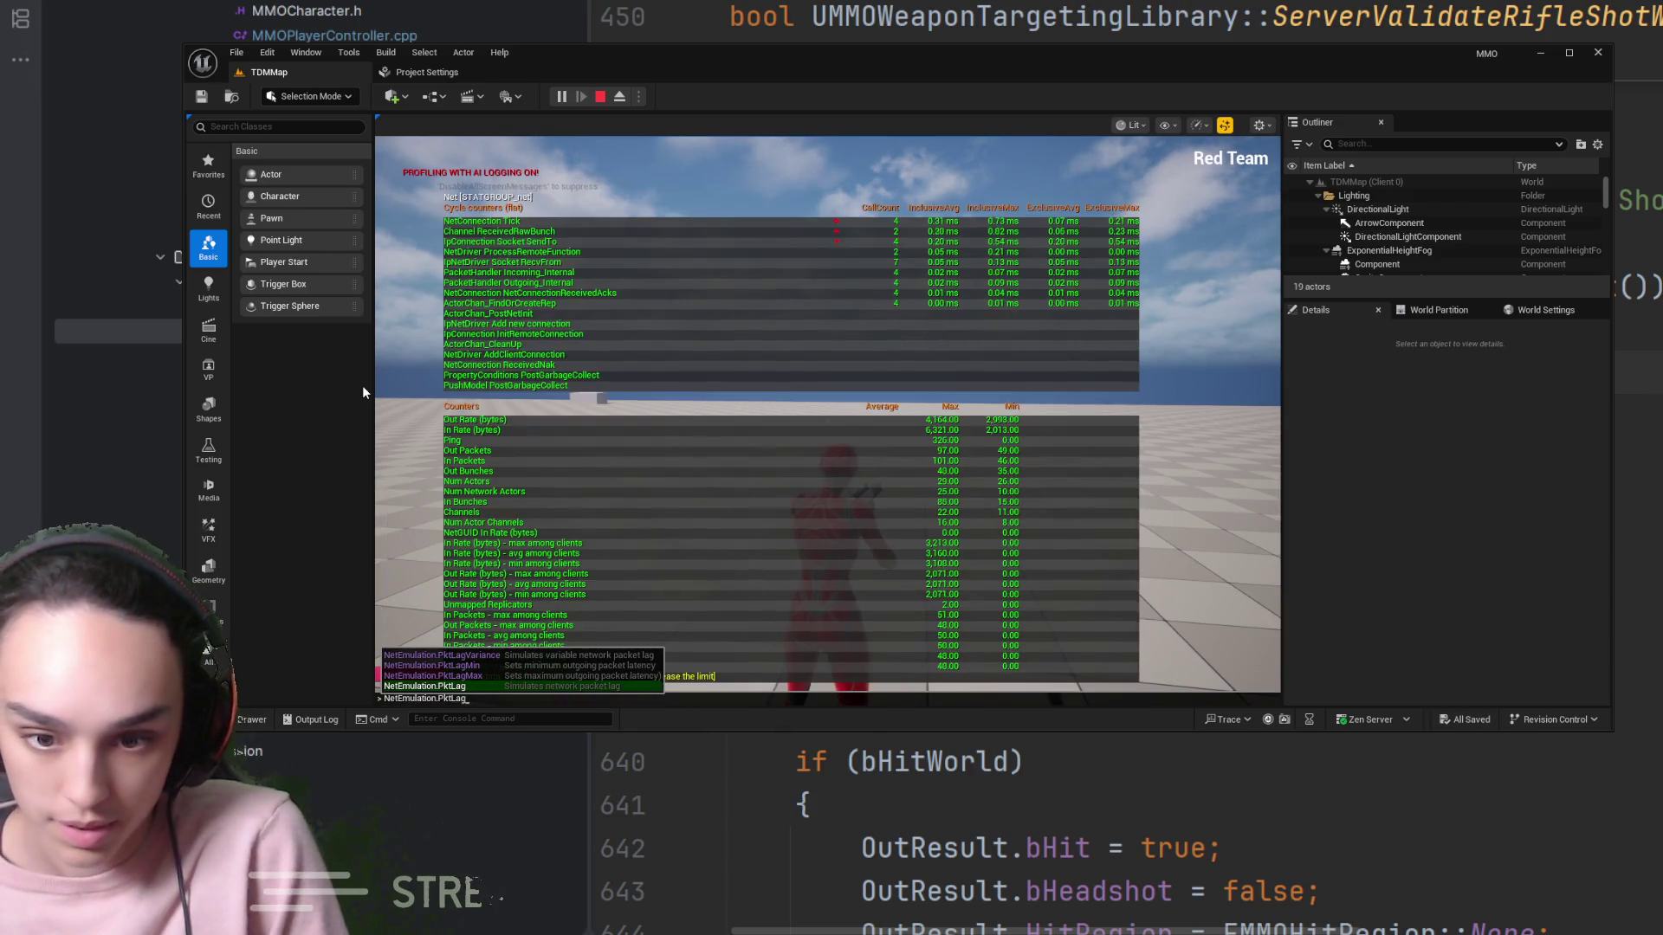
{"action": "key", "text": "Return"}
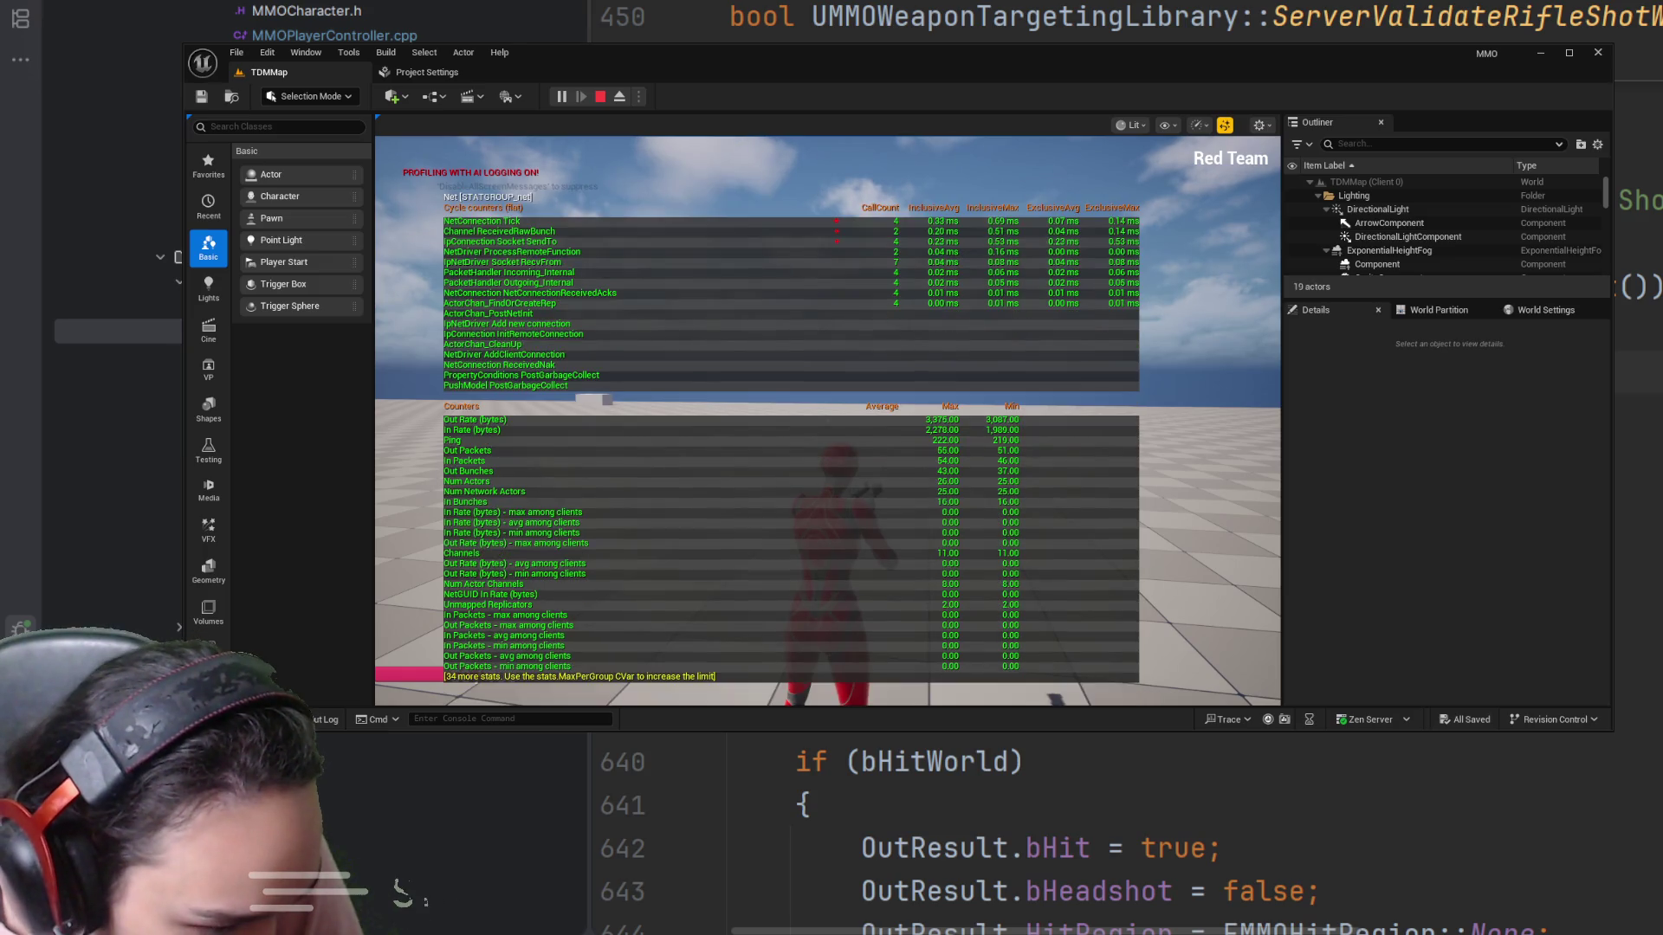
Toggle stat net off and on, then turn the overlay off, leaving RTT around 157ms
{"action": "type", "text": "stat net"}
{"action": "key", "text": "Return"}
{"action": "key", "text": "Up"}
{"action": "key", "text": "Return"}
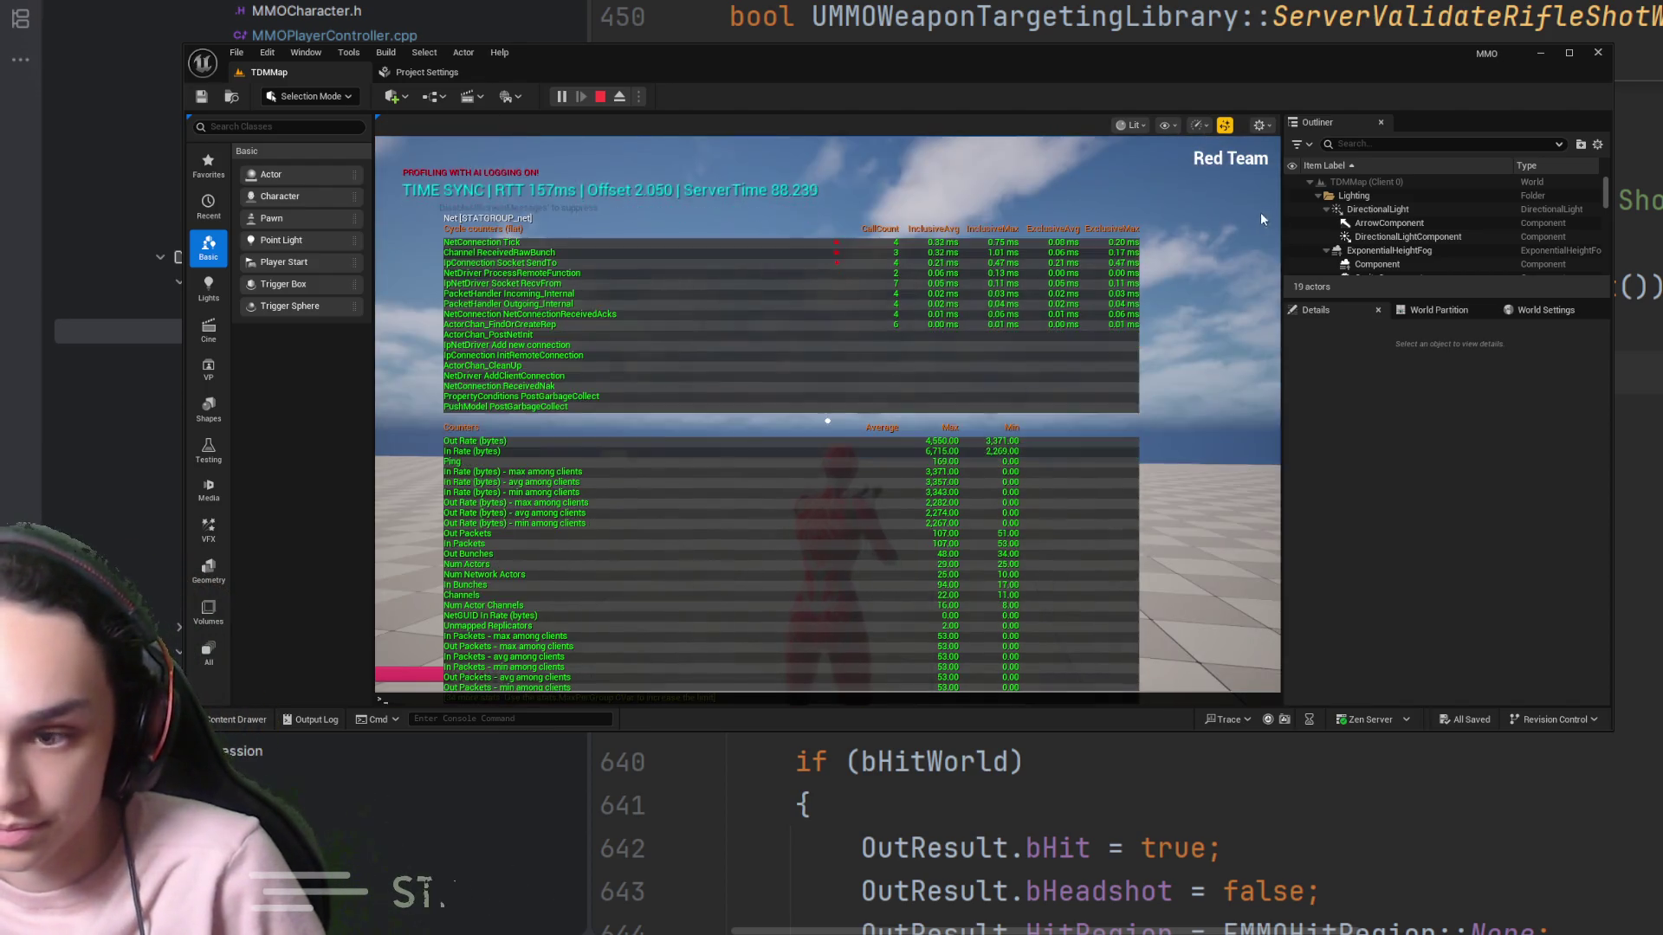
{"action": "key", "text": "grave"}
{"action": "key", "text": "Up"}
{"action": "key", "text": "Return"}
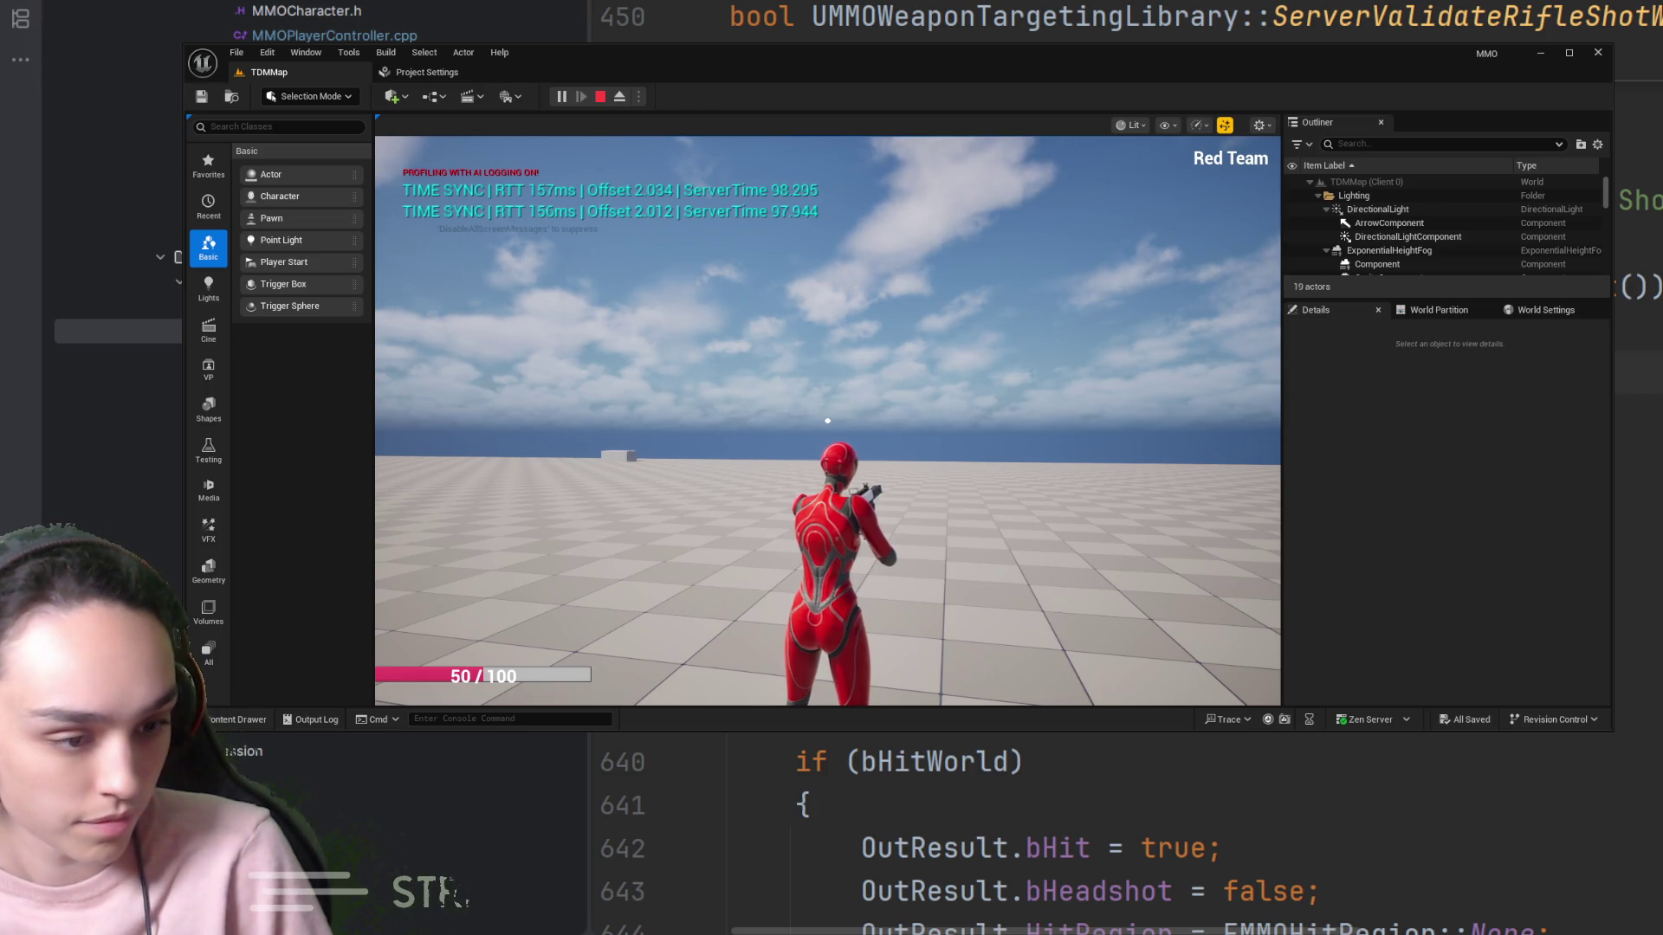
Aim at the blue opponent and fire six shots (ShotIds 1 and 3 deal 5.0 damage), then stop PIE
{"action": "right_click", "coordinate": [827, 421]}
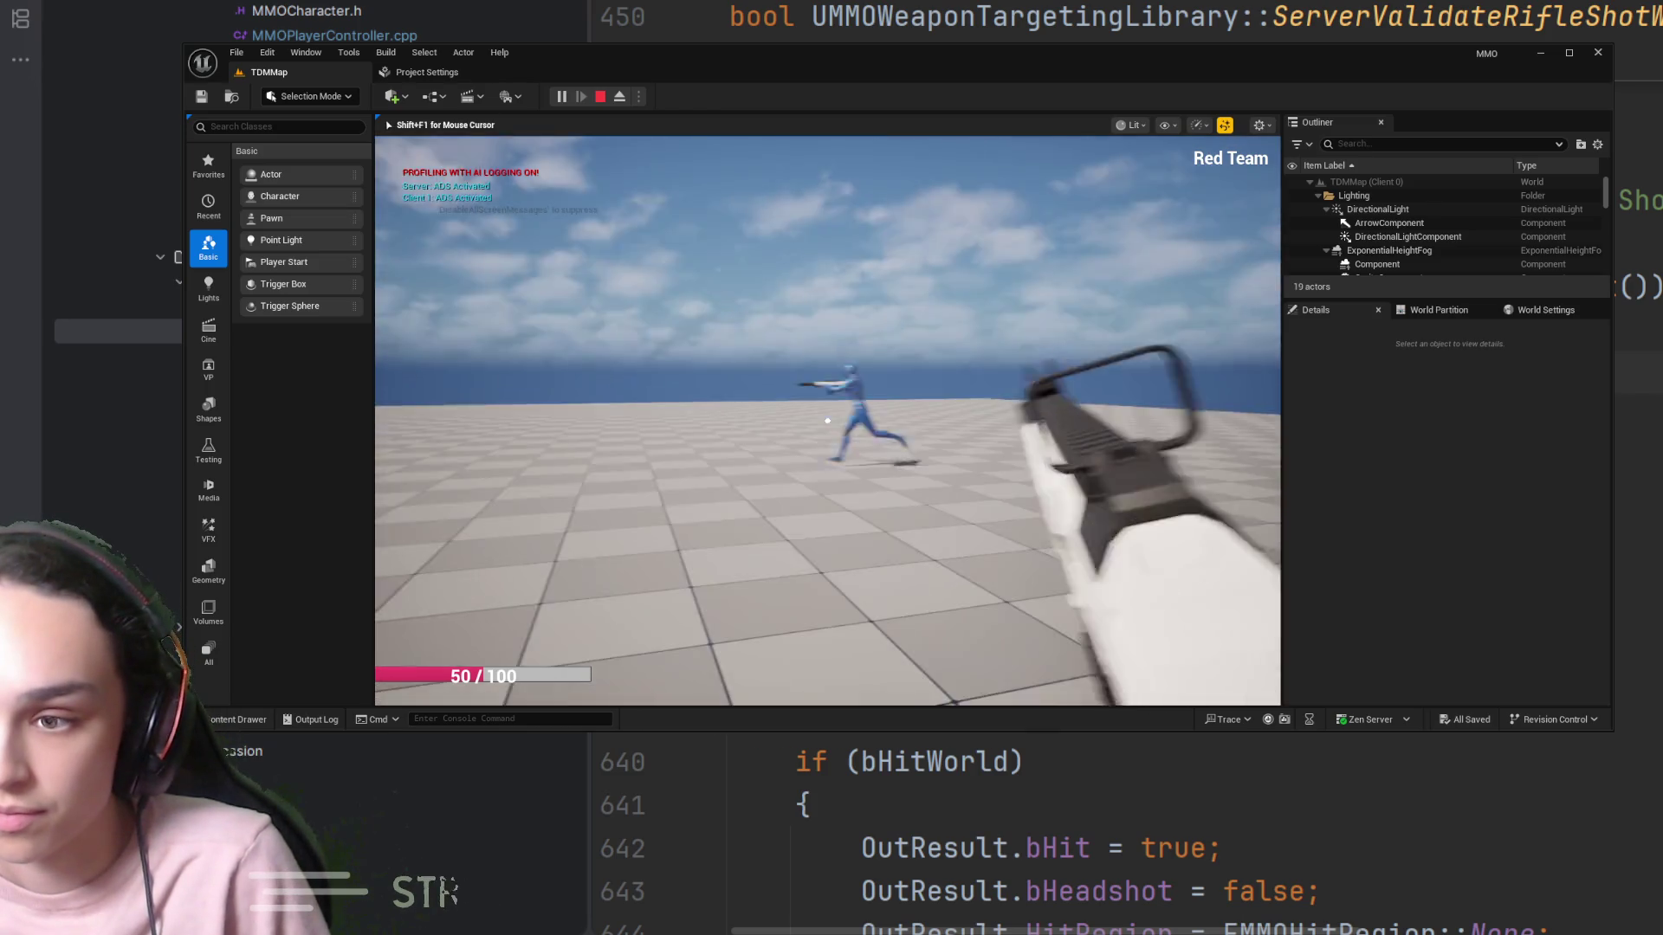
{"action": "left_click", "coordinate": [827, 421]}
{"action": "left_click", "coordinate": [827, 421]}
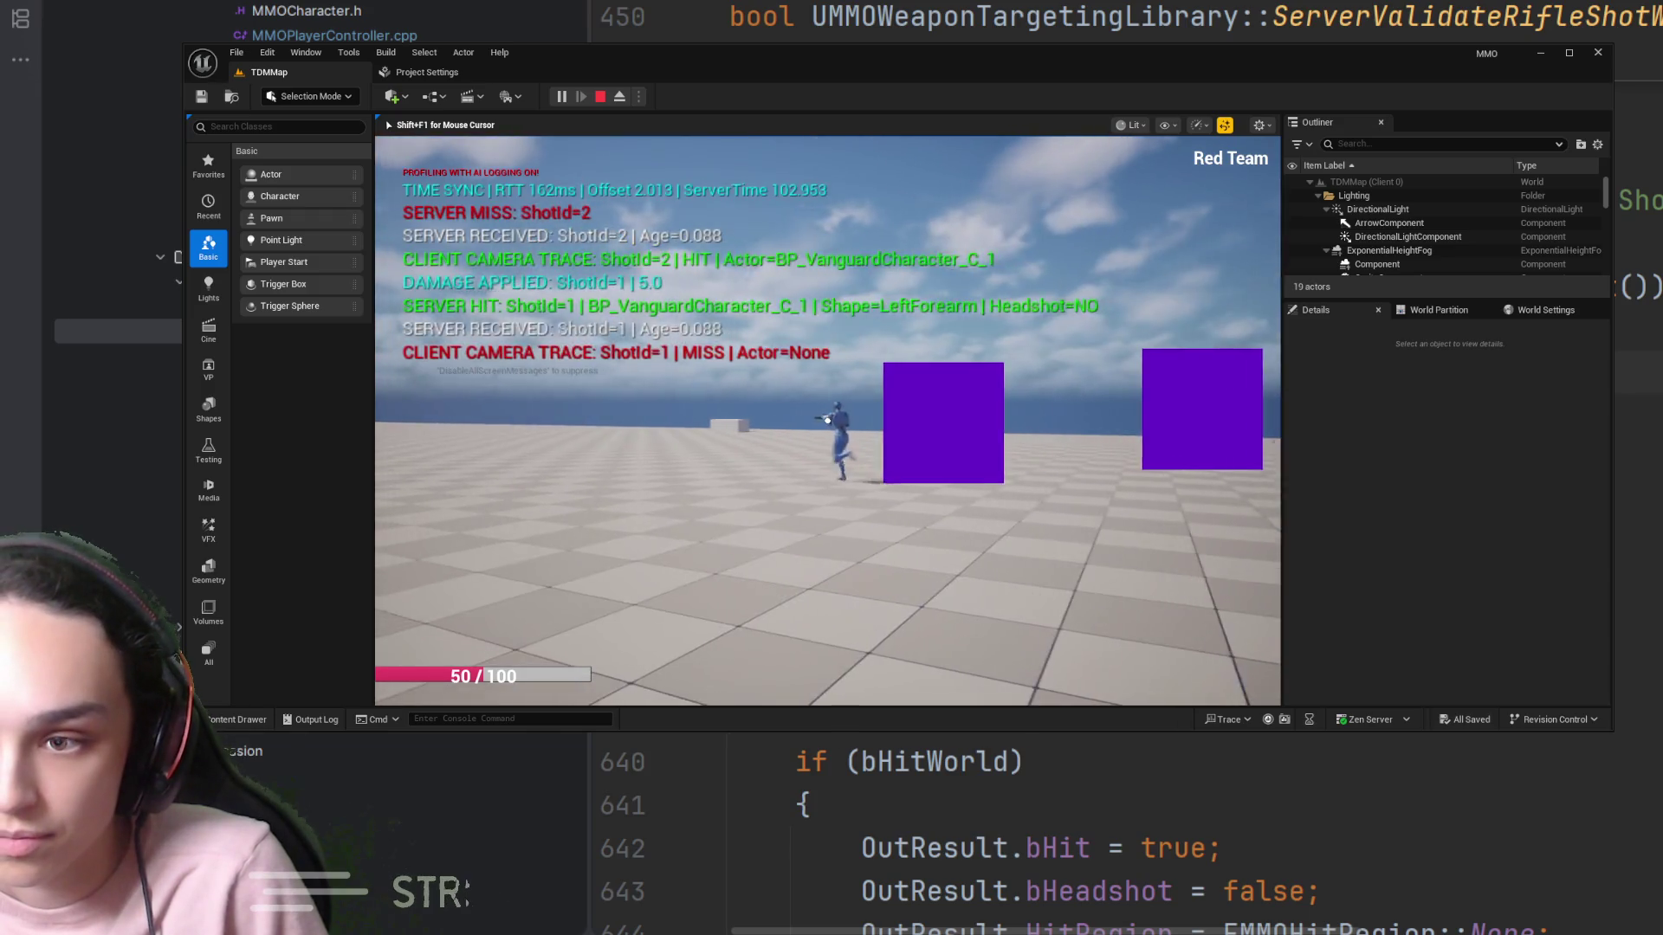
{"action": "left_click", "coordinate": [827, 421]}
{"action": "left_click", "coordinate": [828, 421]}
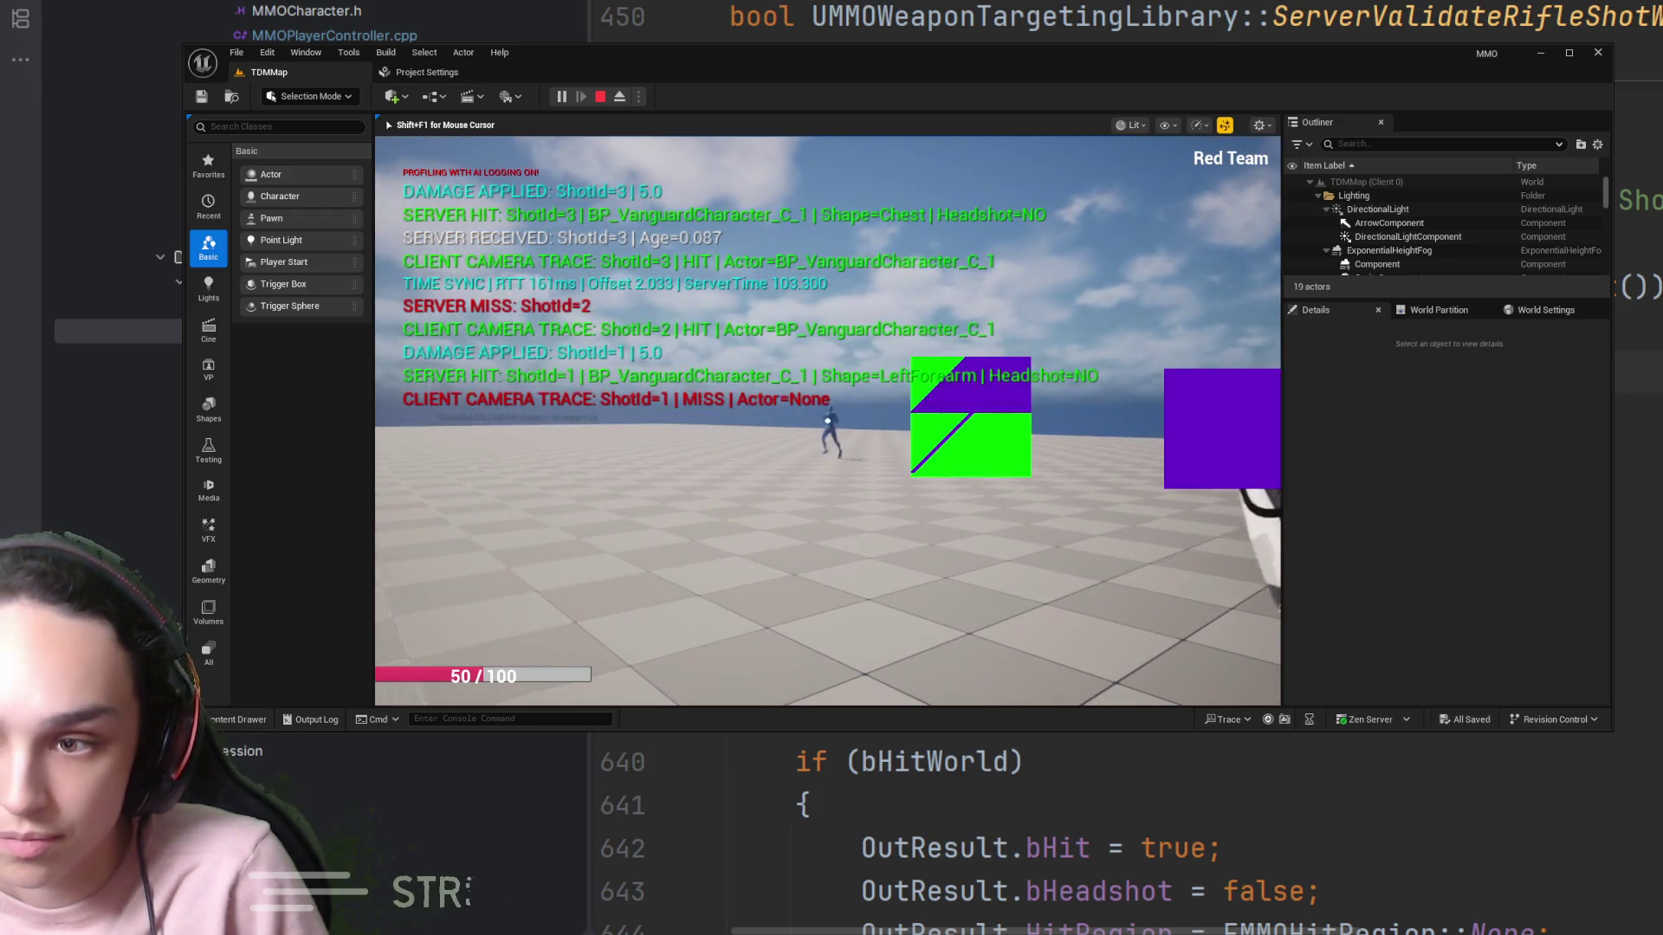
{"action": "left_click", "coordinate": [827, 421]}
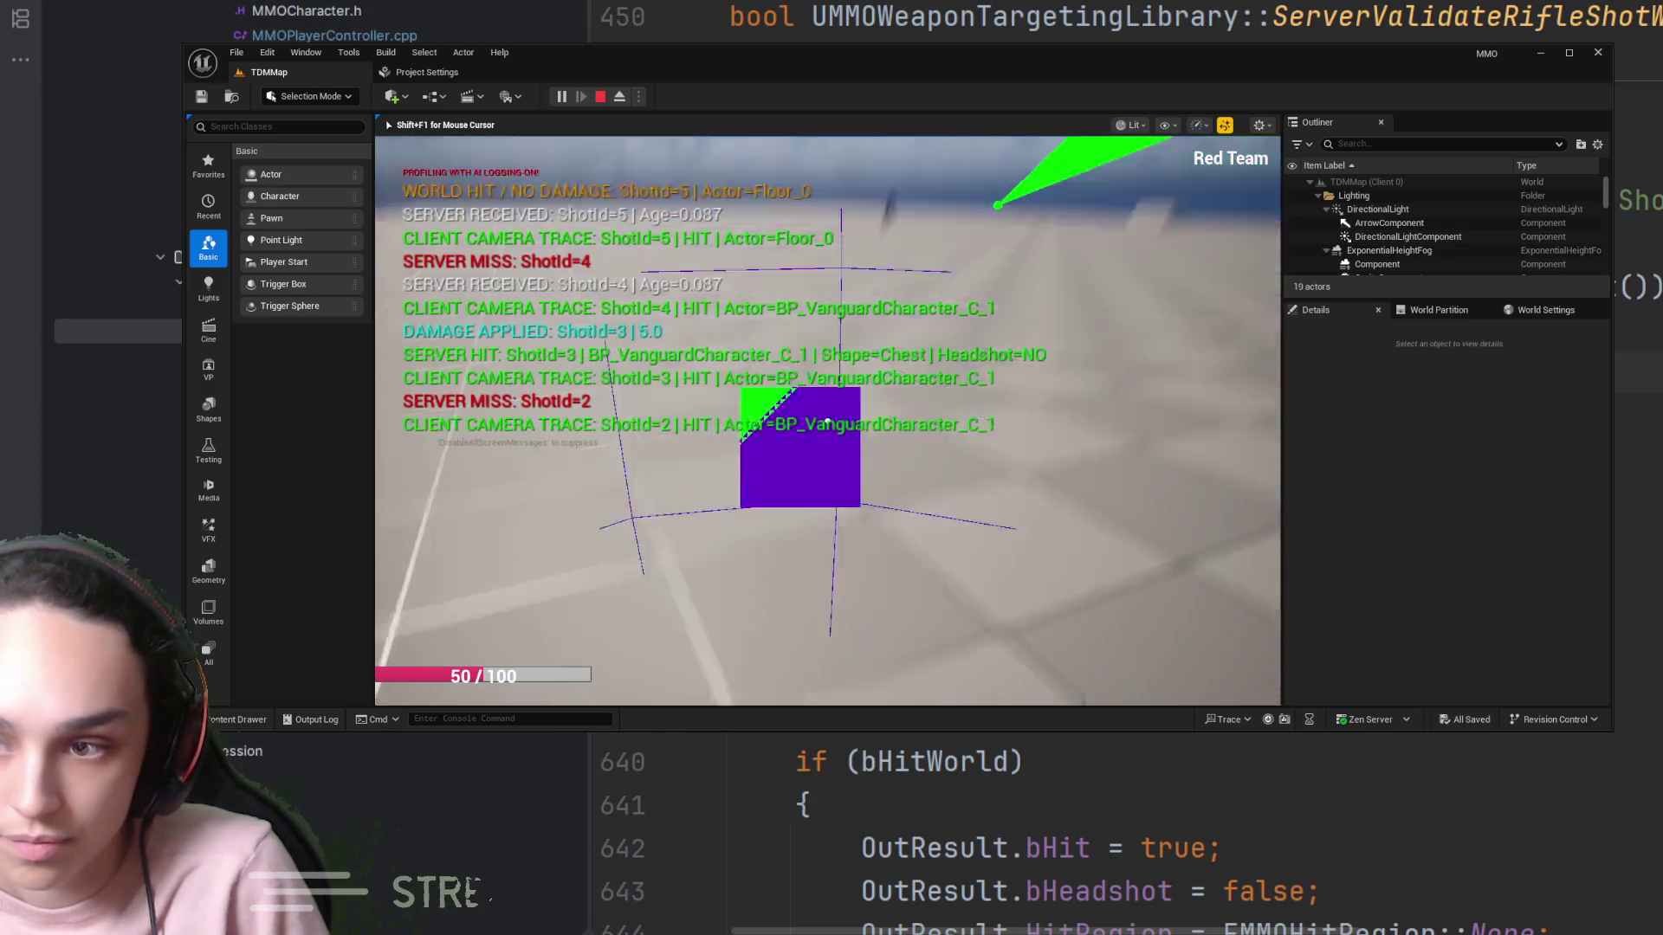
{"action": "left_click", "coordinate": [827, 421]}
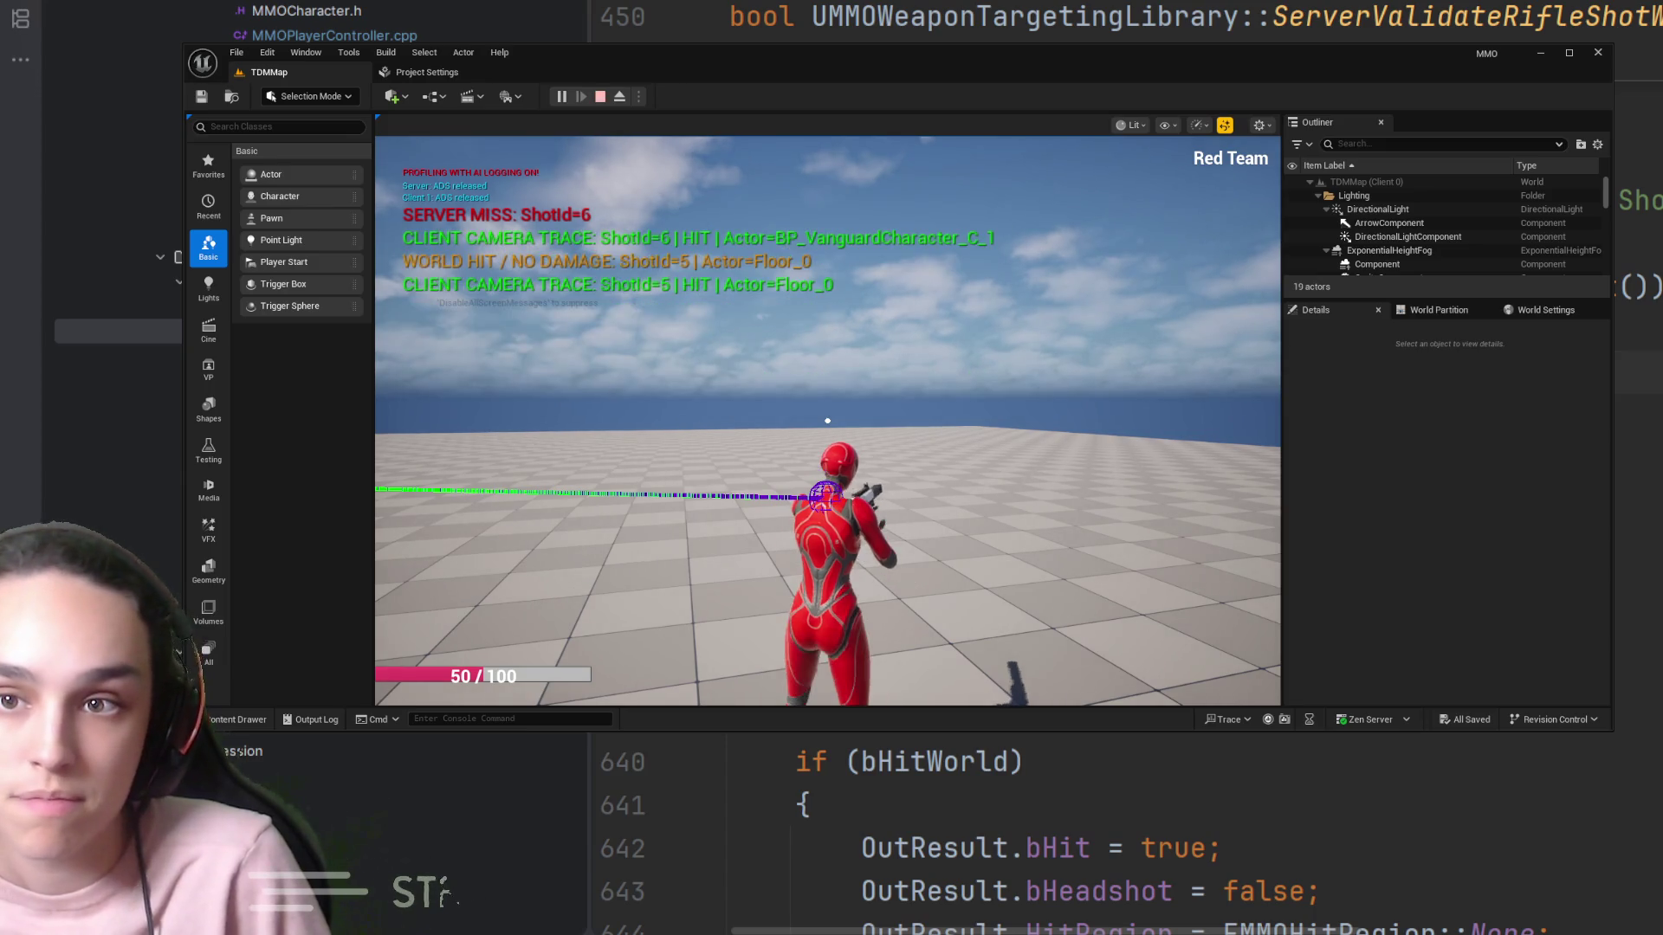
{"action": "left_click", "coordinate": [600, 96]}
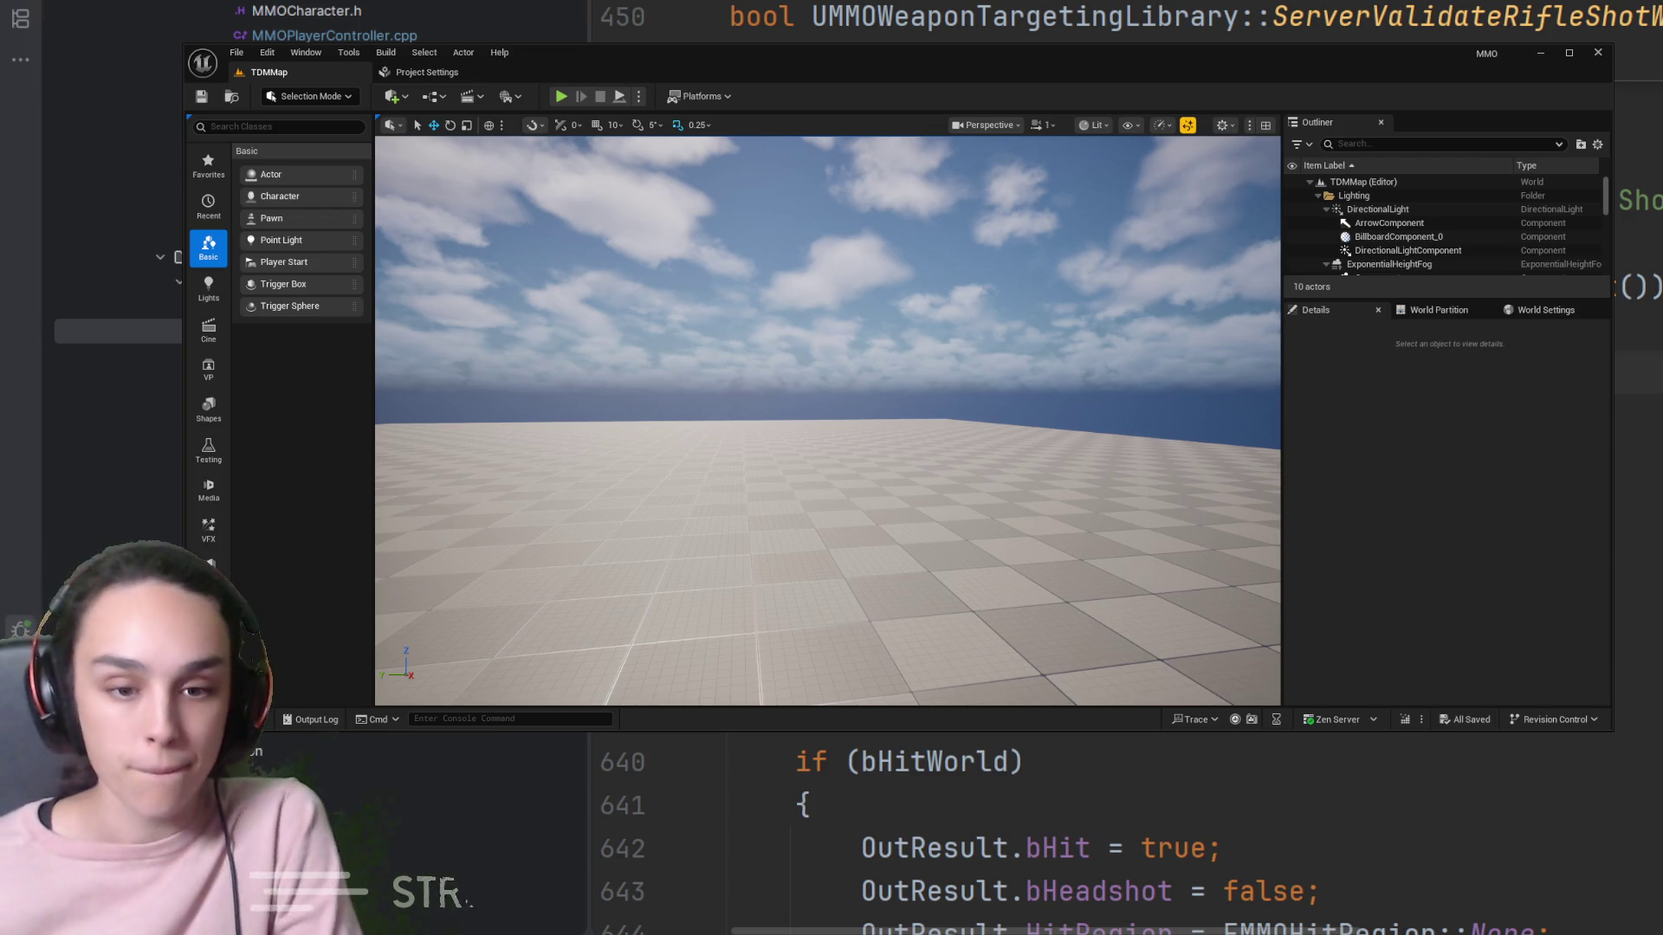
{"action": "scroll", "coordinate": [1126, 831], "scroll_direction": "up", "scroll_amount": 2}
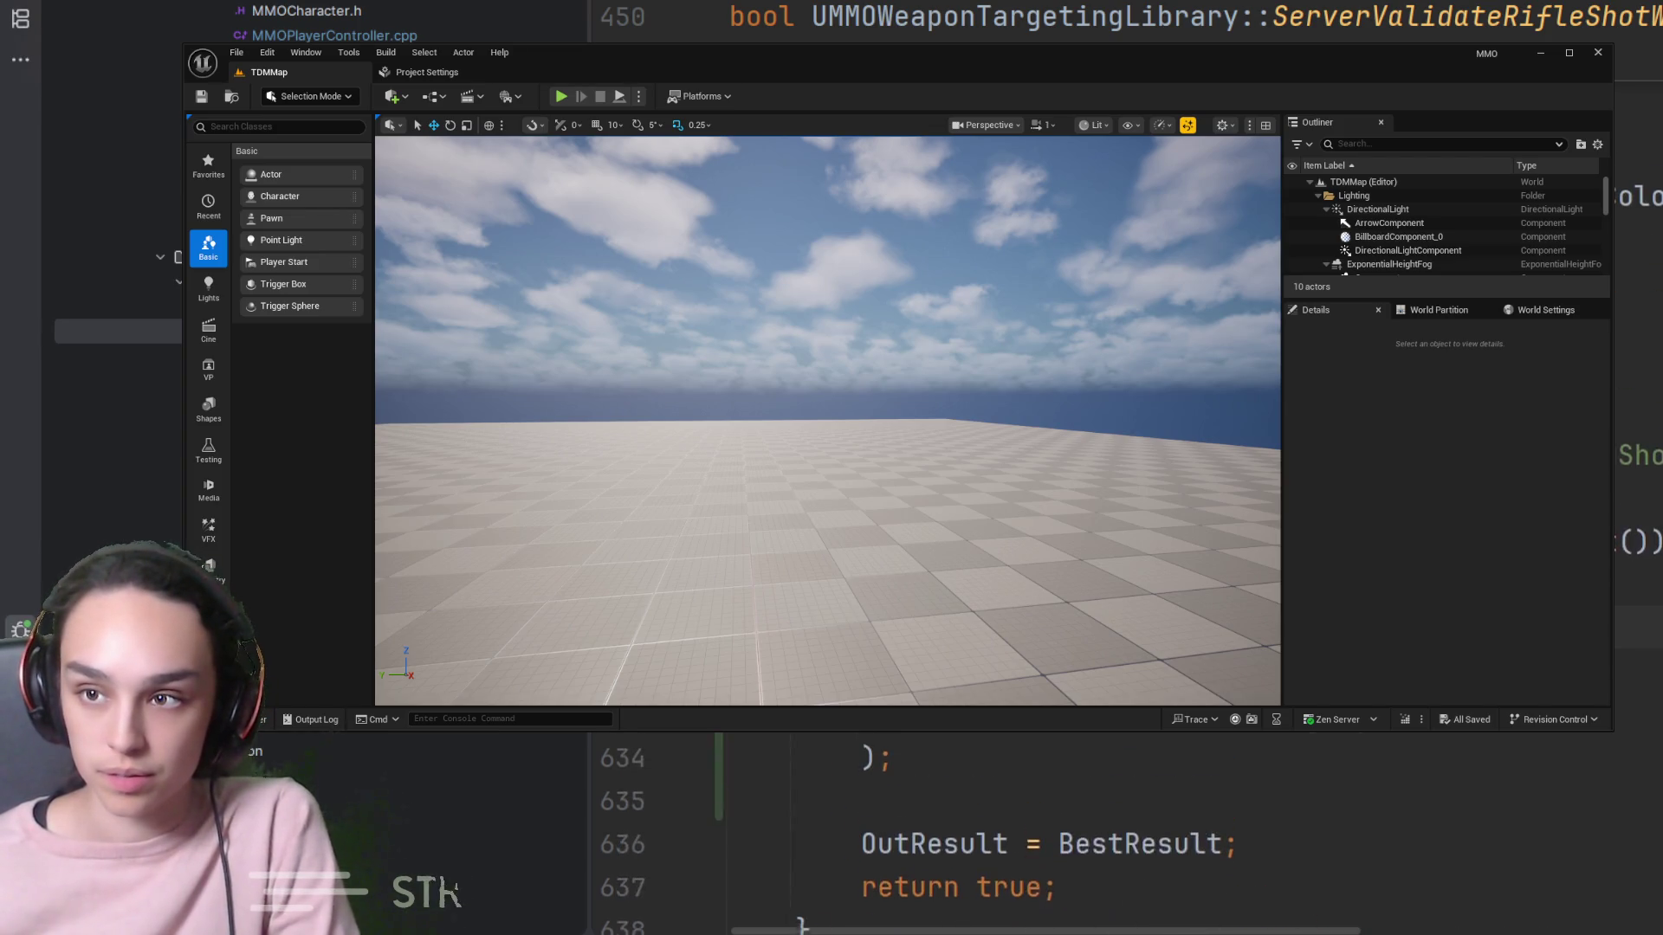
{"action": "scroll", "coordinate": [1126, 831], "scroll_direction": "up", "scroll_amount": 5}
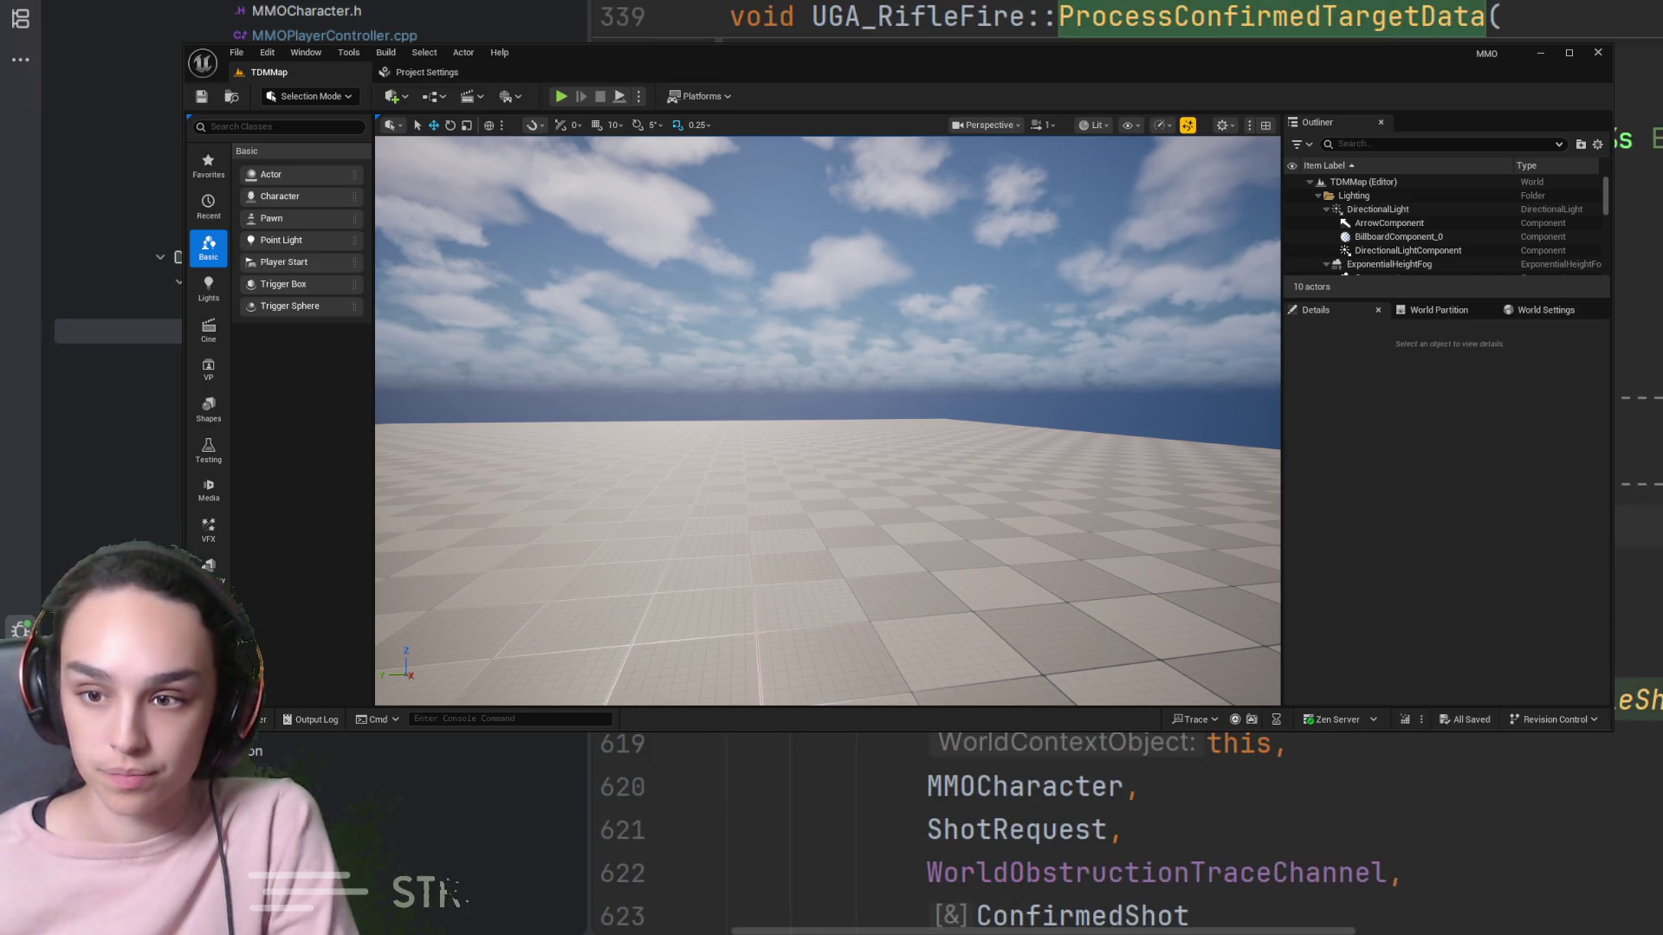
Navigate back to UMMOWeaponTargetingLibrary's ServerValidateRifleShot and move down to its return false lines
{"action": "scroll", "coordinate": [1126, 832], "scroll_direction": "down", "scroll_amount": 2}
{"action": "scroll", "coordinate": [1126, 831], "scroll_direction": "down", "scroll_amount": 4}
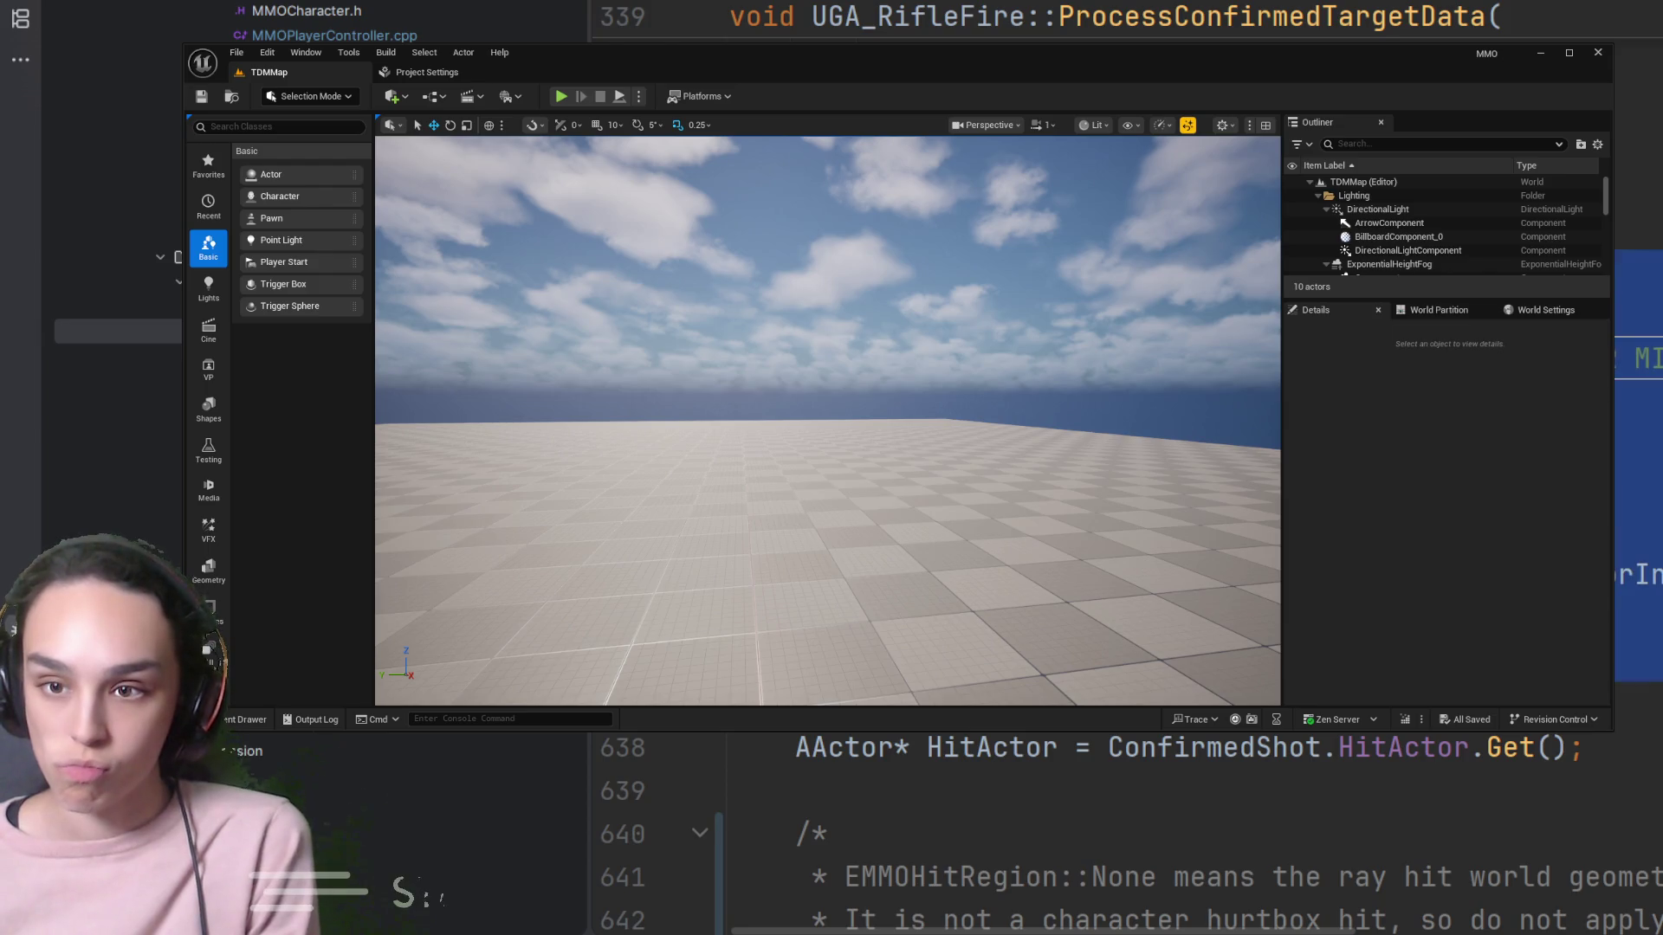
{"action": "scroll", "coordinate": [1126, 831], "scroll_direction": "down", "scroll_amount": 6}
{"action": "scroll", "coordinate": [1126, 832], "scroll_direction": "up", "scroll_amount": 1}
{"action": "scroll", "coordinate": [1126, 832], "scroll_direction": "down", "scroll_amount": 2}
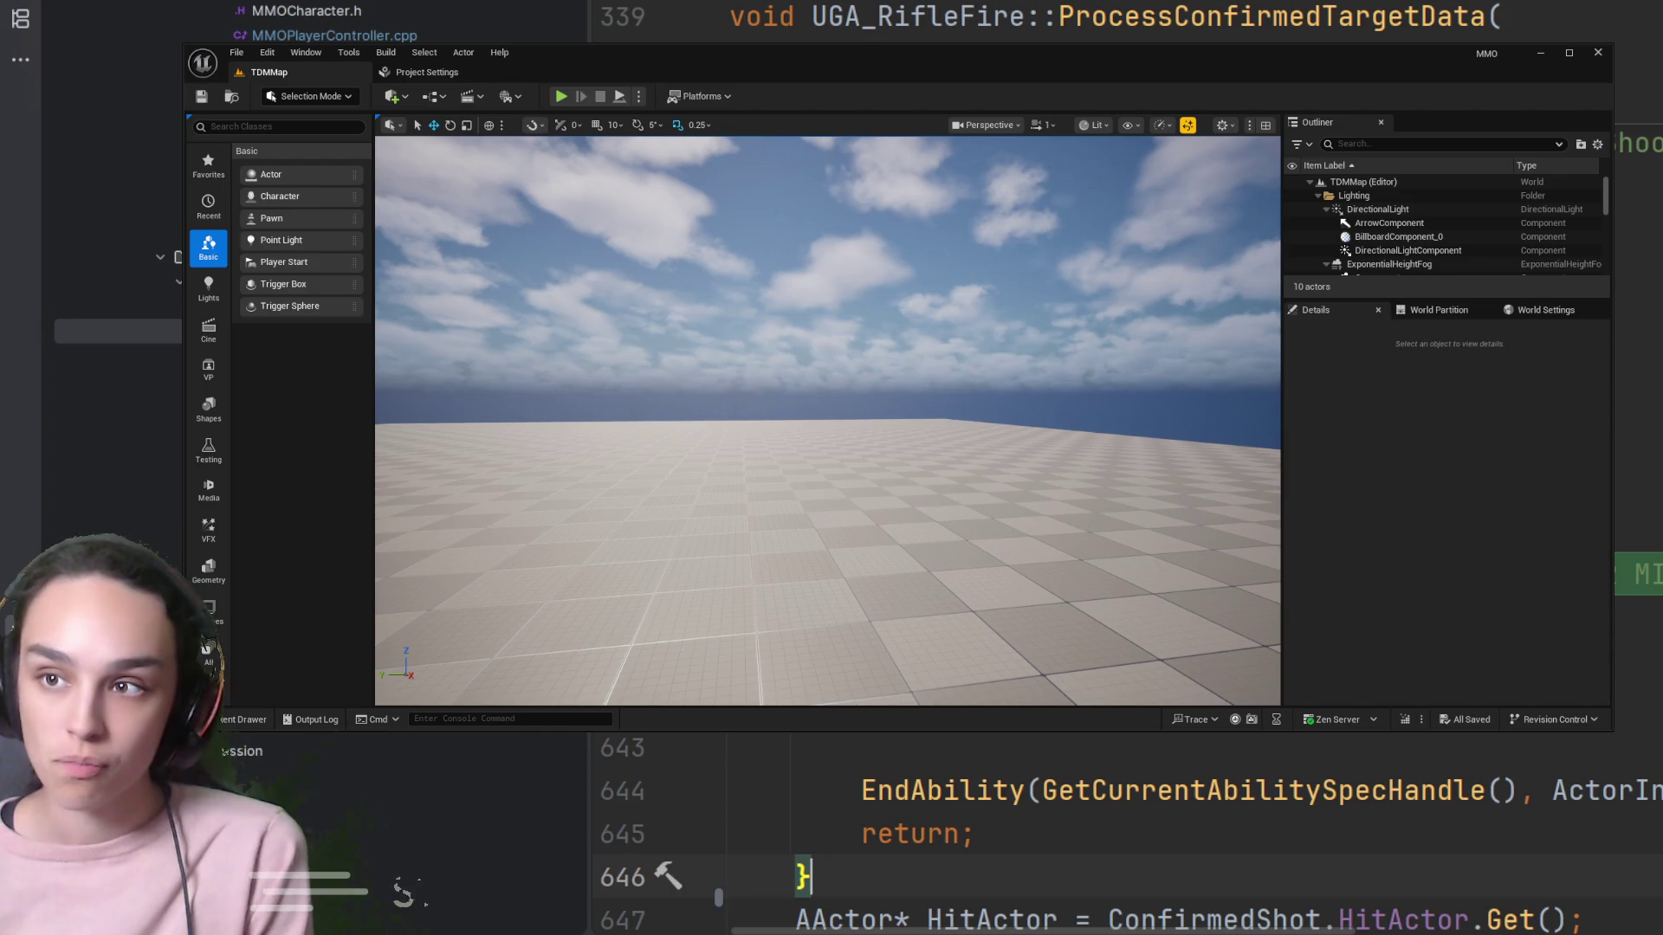
{"action": "key", "text": "ctrl+Tab"}
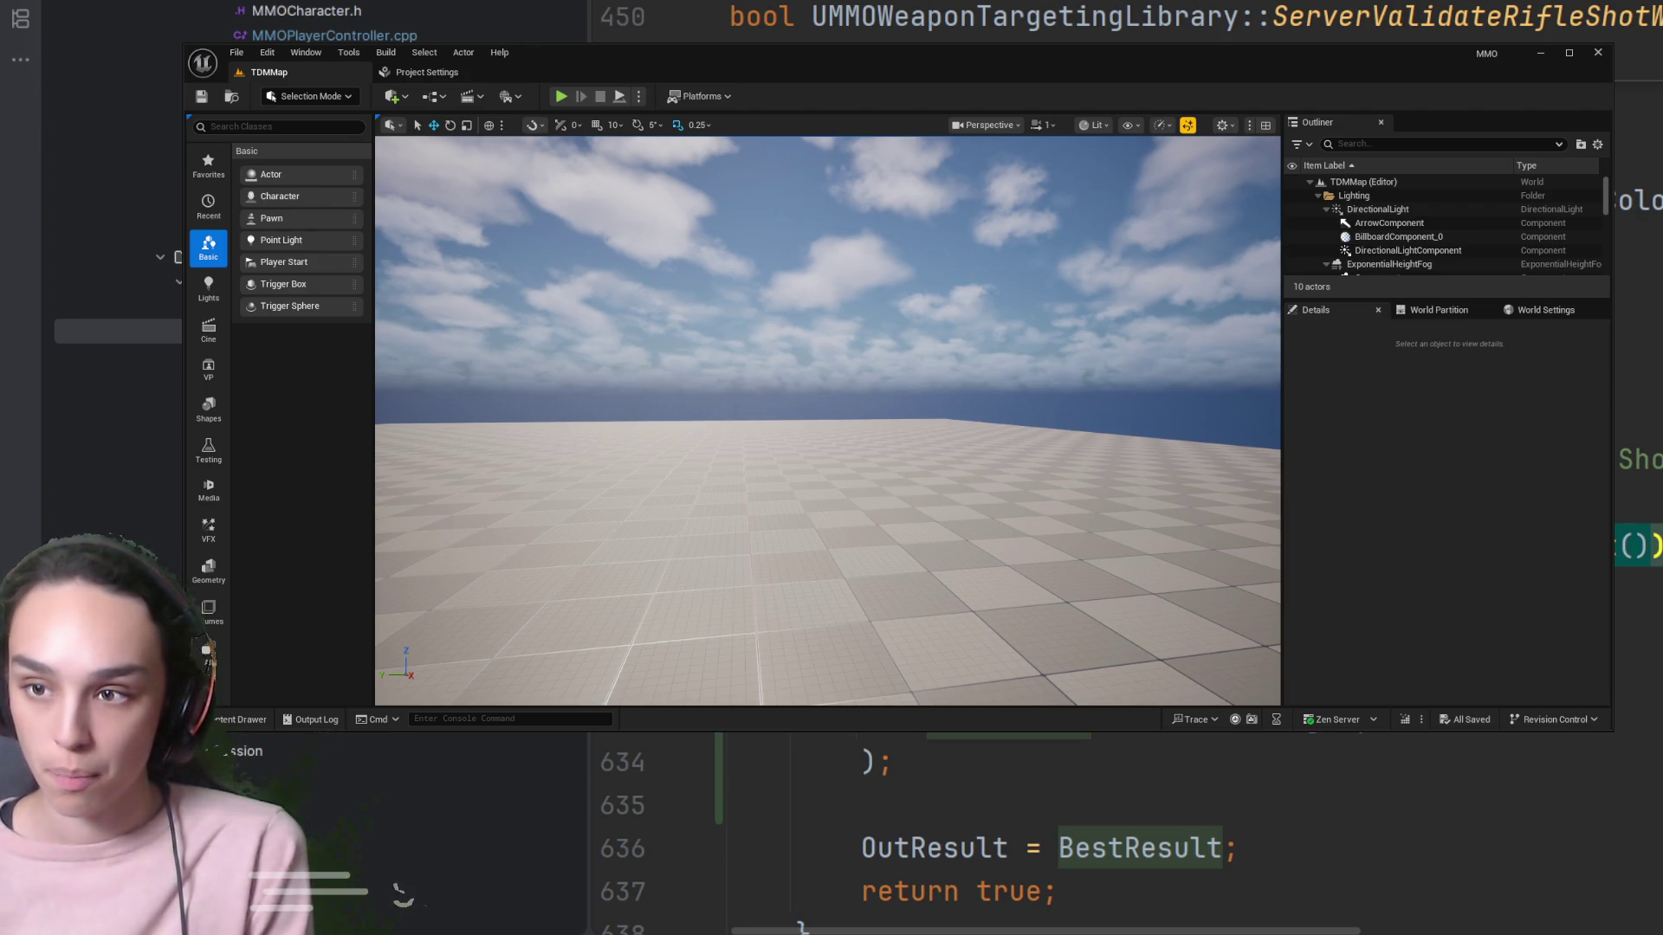
{"action": "key", "text": "Down"}
{"action": "key", "text": "Down"}
{"action": "key", "text": "Down"}
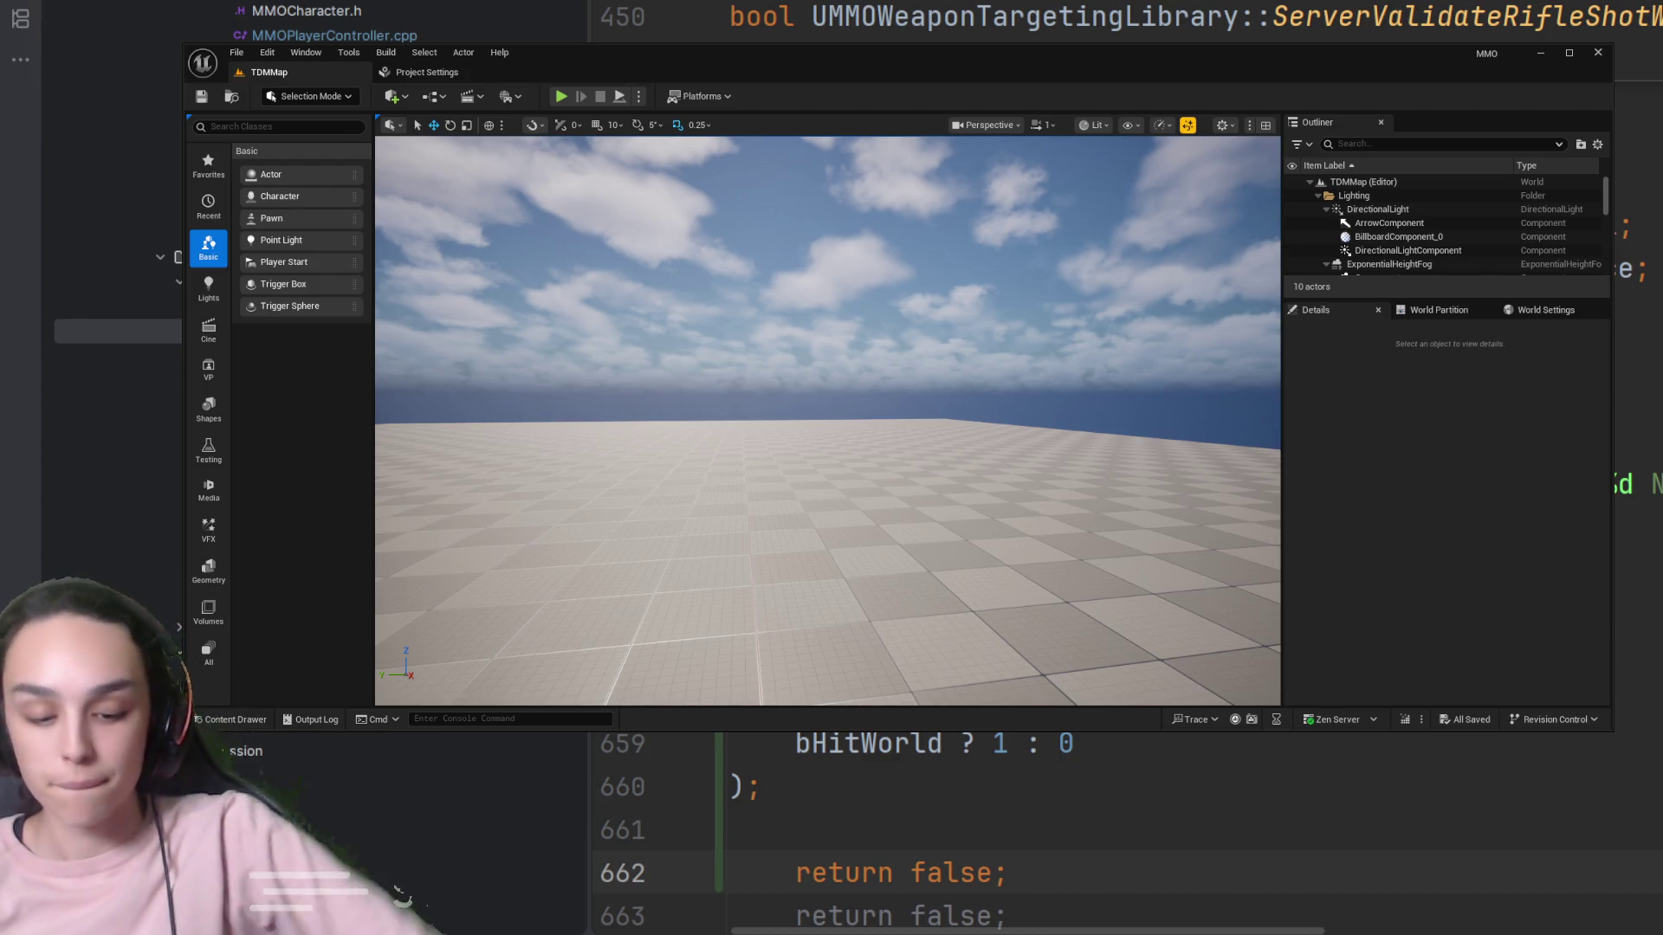
Close the Unreal editor window to get back to the Rider code at line 651
{"action": "left_click", "coordinate": [1533, 508]}
{"action": "left_click", "coordinate": [1598, 53]}
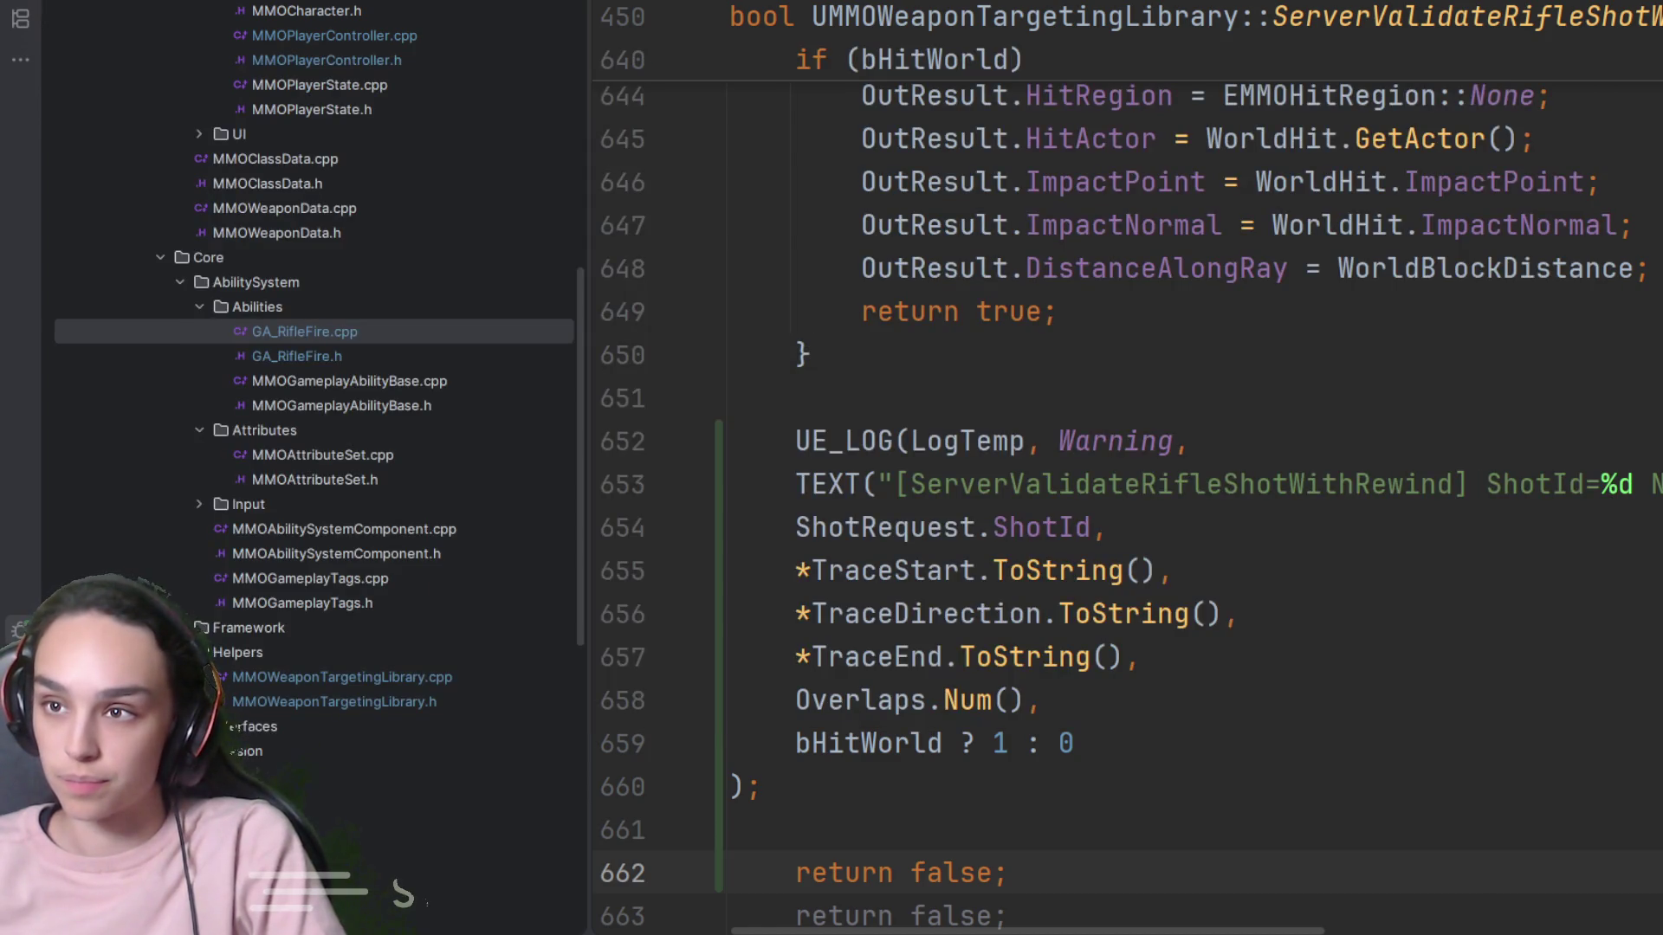
{"action": "left_click", "coordinate": [1473, 391]}
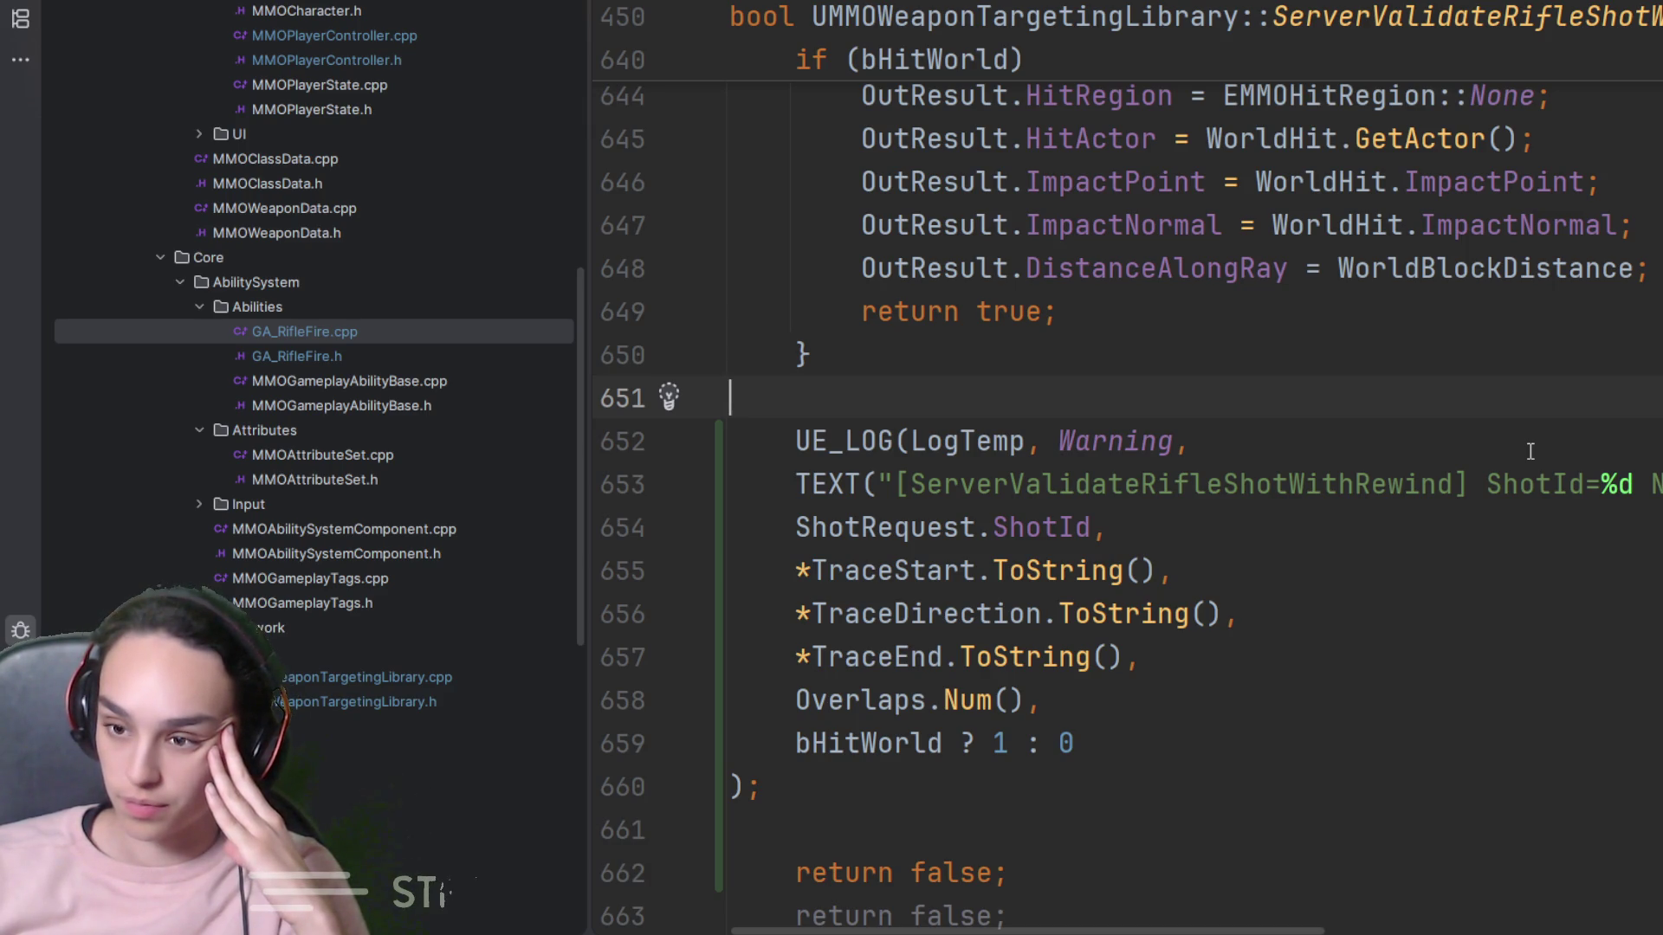
Delete the duplicate 'return false;' on line 663 after the ServerValidateRifleShotWithRewind log
{"action": "scroll", "coordinate": [1531, 451], "scroll_direction": "down", "scroll_amount": 2}
{"action": "left_click", "coordinate": [1043, 655]}
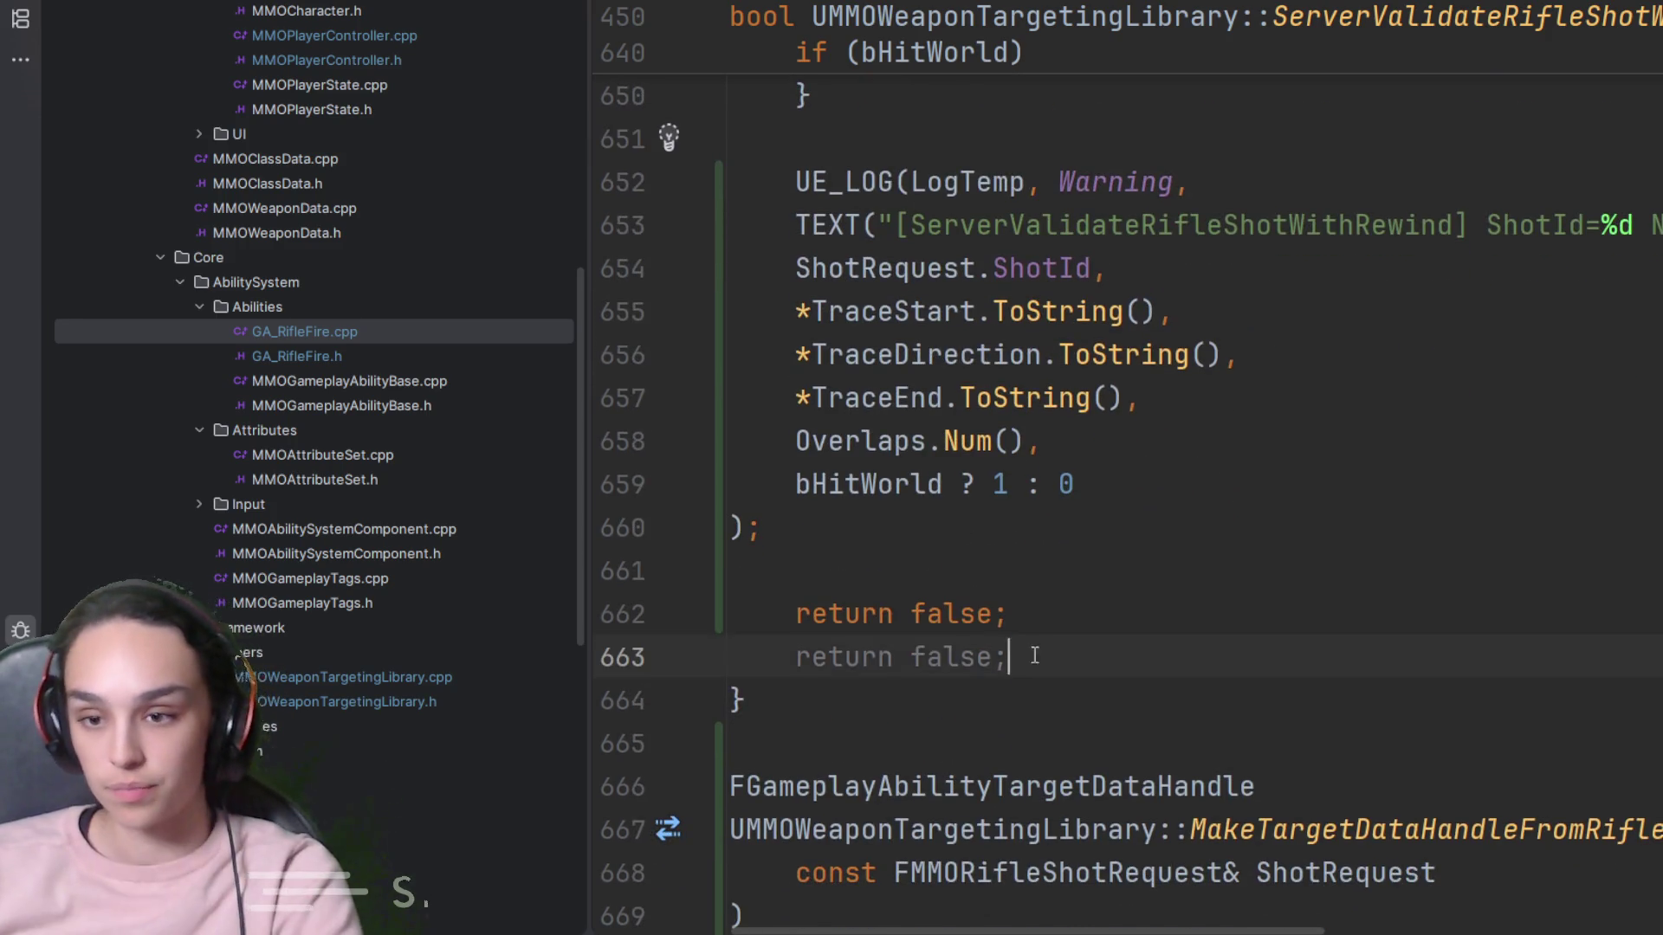
{"action": "left_click_drag", "start_coordinate": [1043, 656], "coordinate": [731, 655]}
{"action": "key", "text": "BackSpace"}
{"action": "key", "text": "BackSpace"}
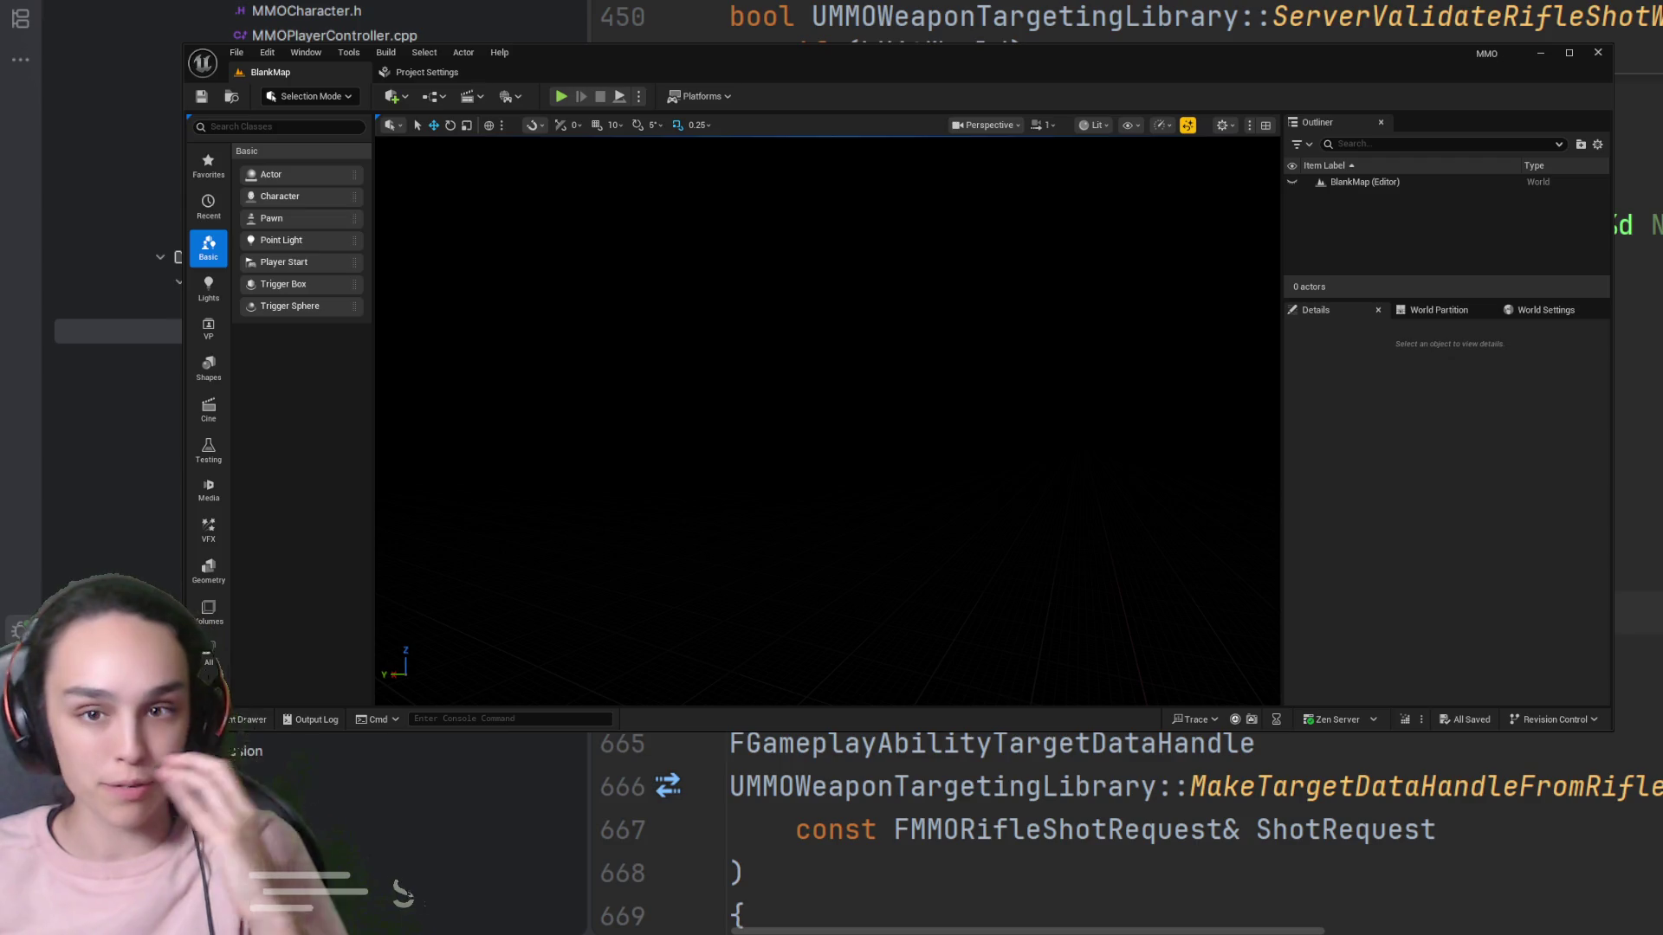
Open TDMMap from Content/Maps in the Content Drawer and start a play-in-editor session
{"action": "left_click", "coordinate": [1541, 617]}
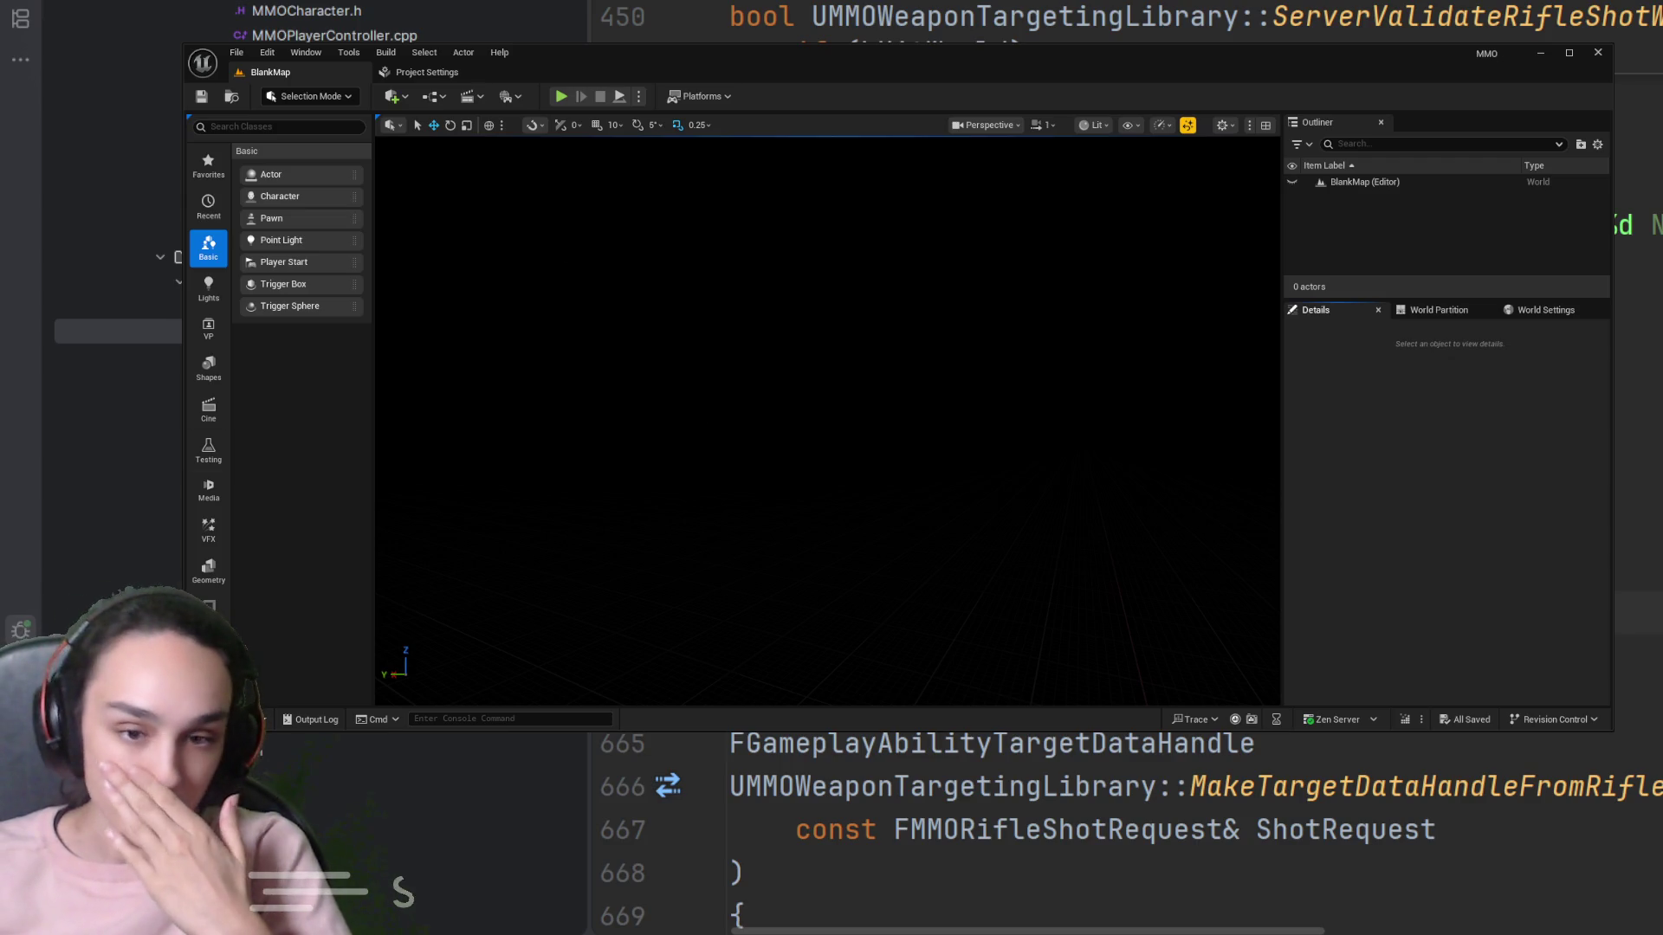
{"action": "key", "text": "ctrl+space"}
{"action": "left_click", "coordinate": [716, 541]}
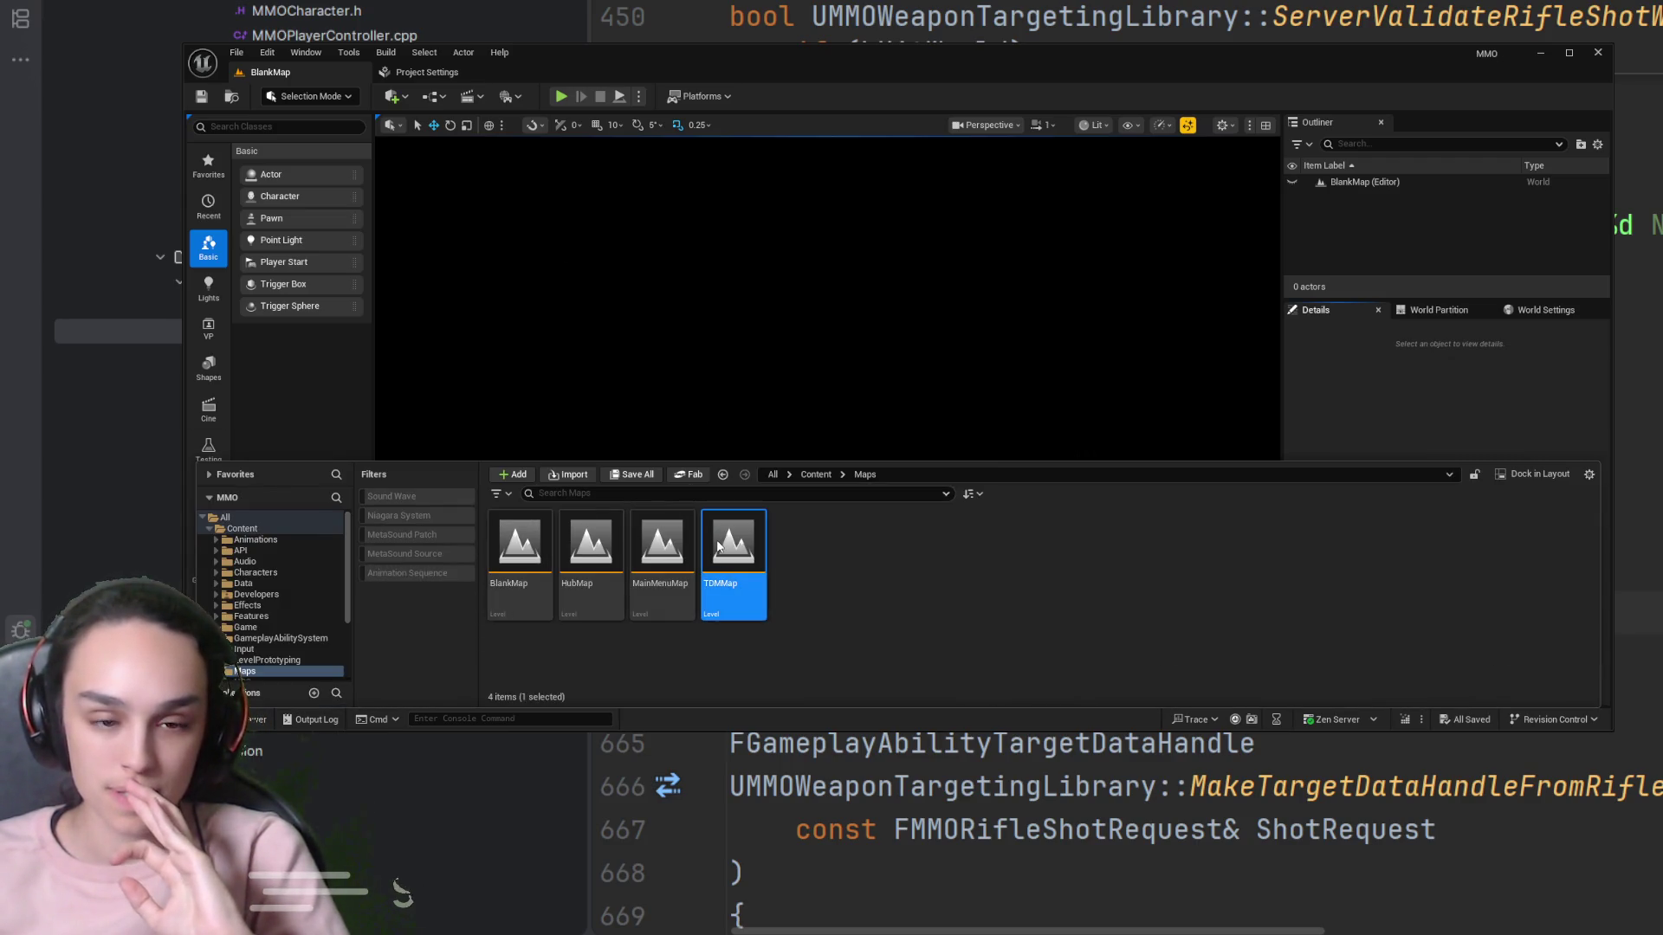
{"action": "double_click", "coordinate": [716, 541]}
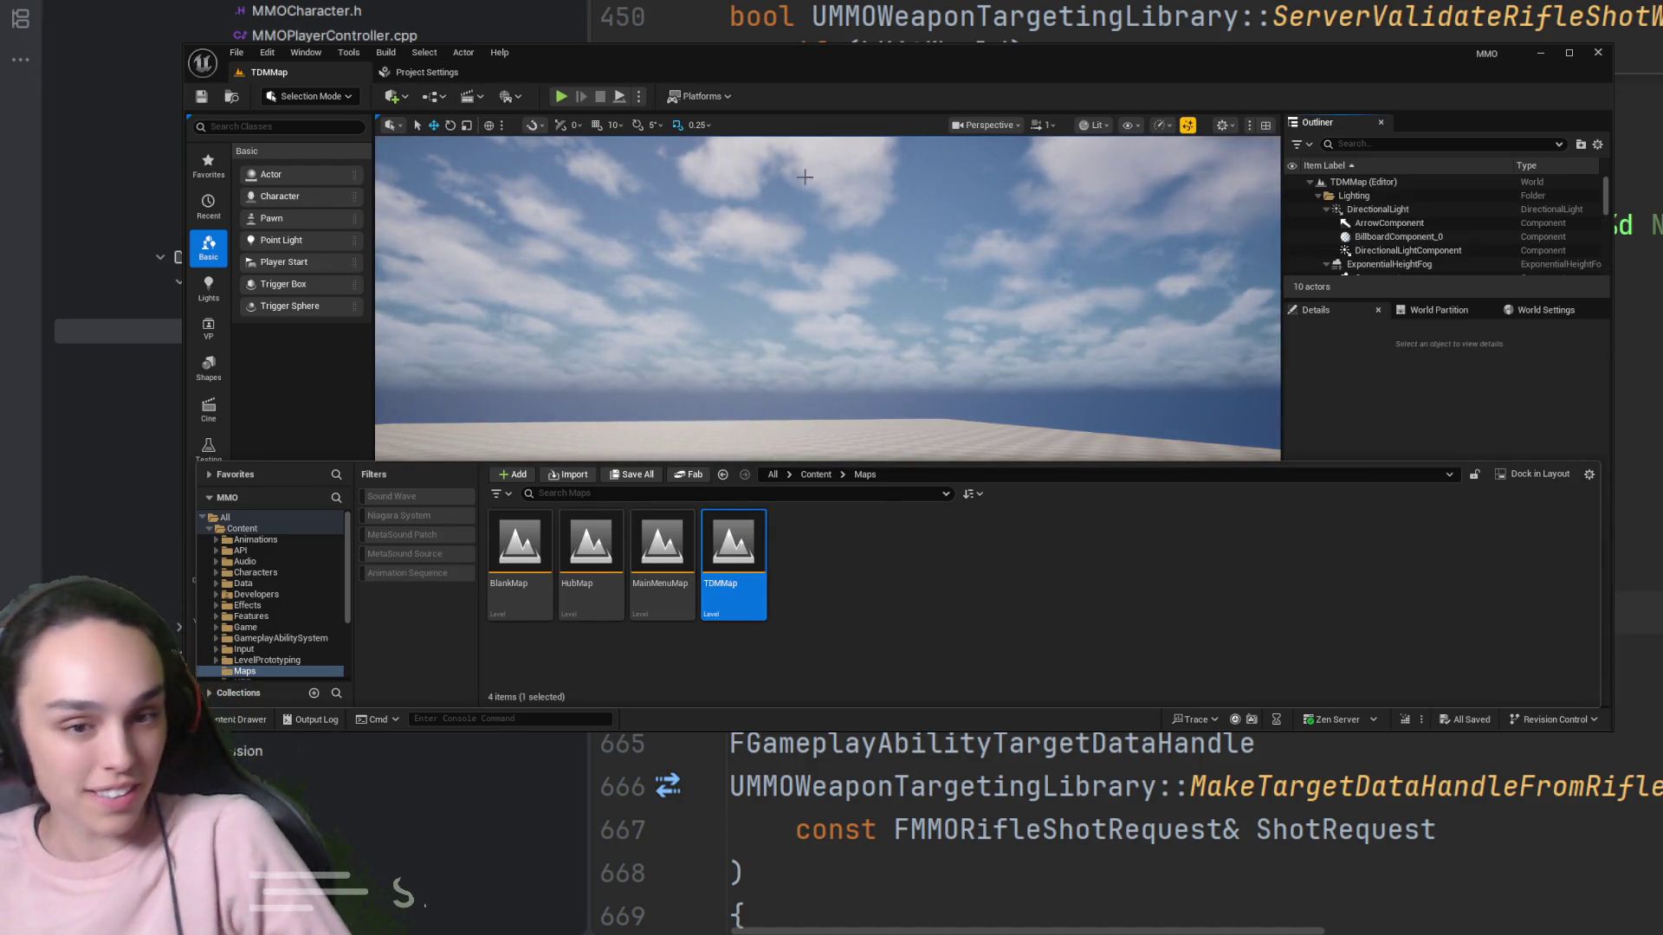
{"action": "key", "text": "ctrl+space"}
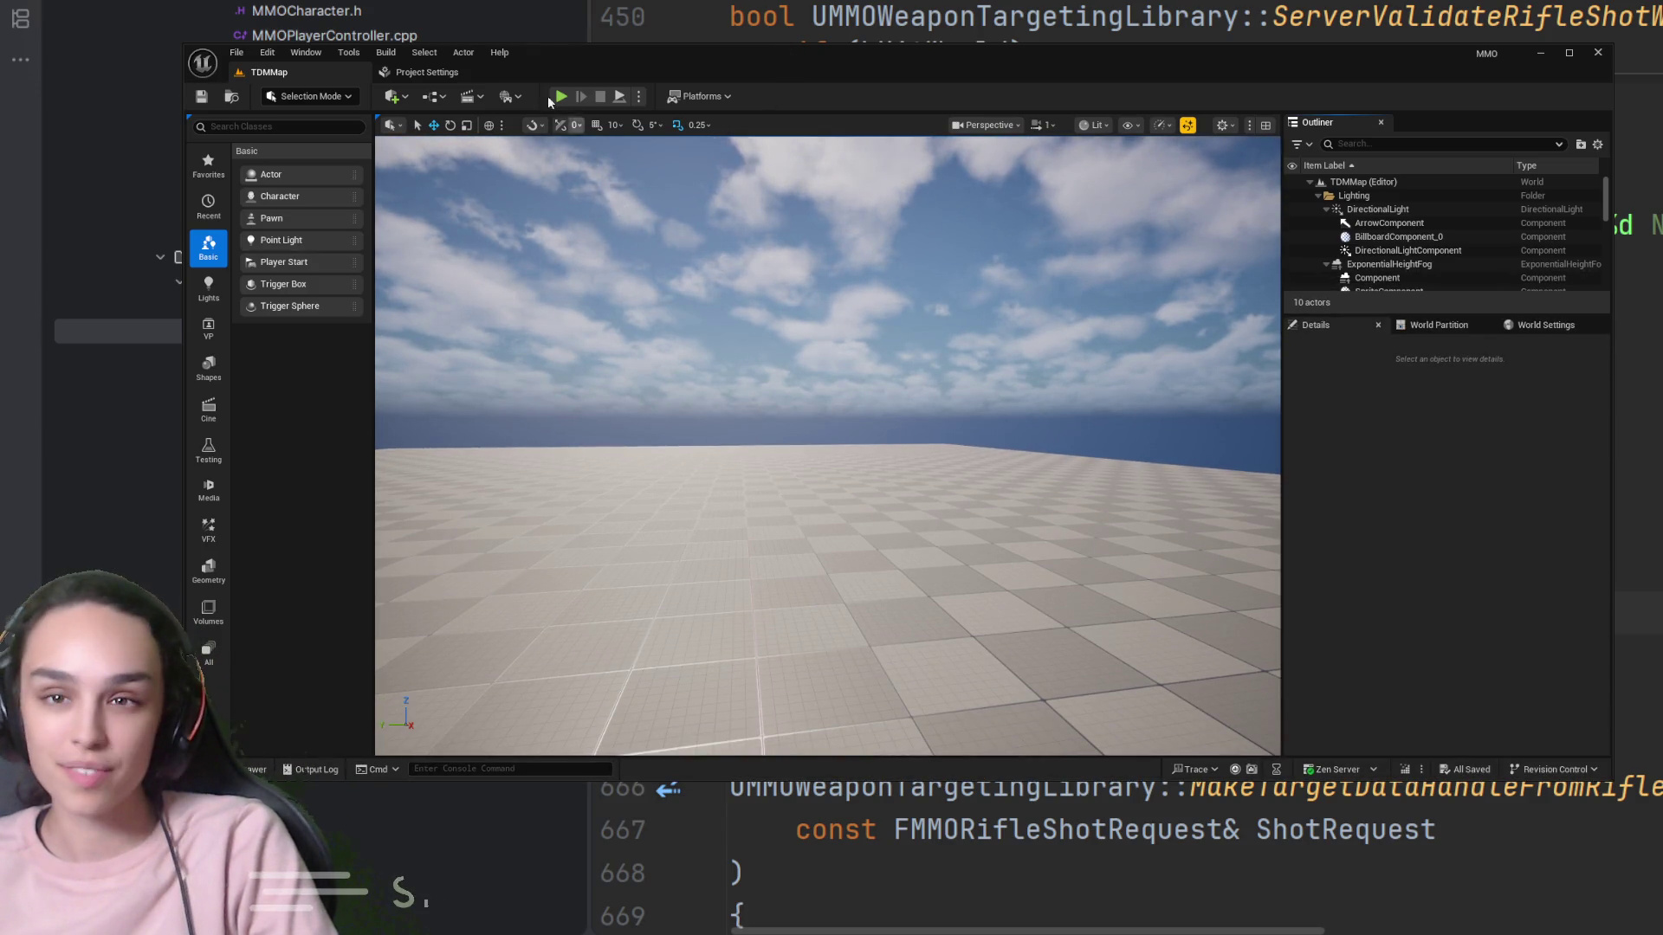
{"action": "left_click", "coordinate": [562, 97]}
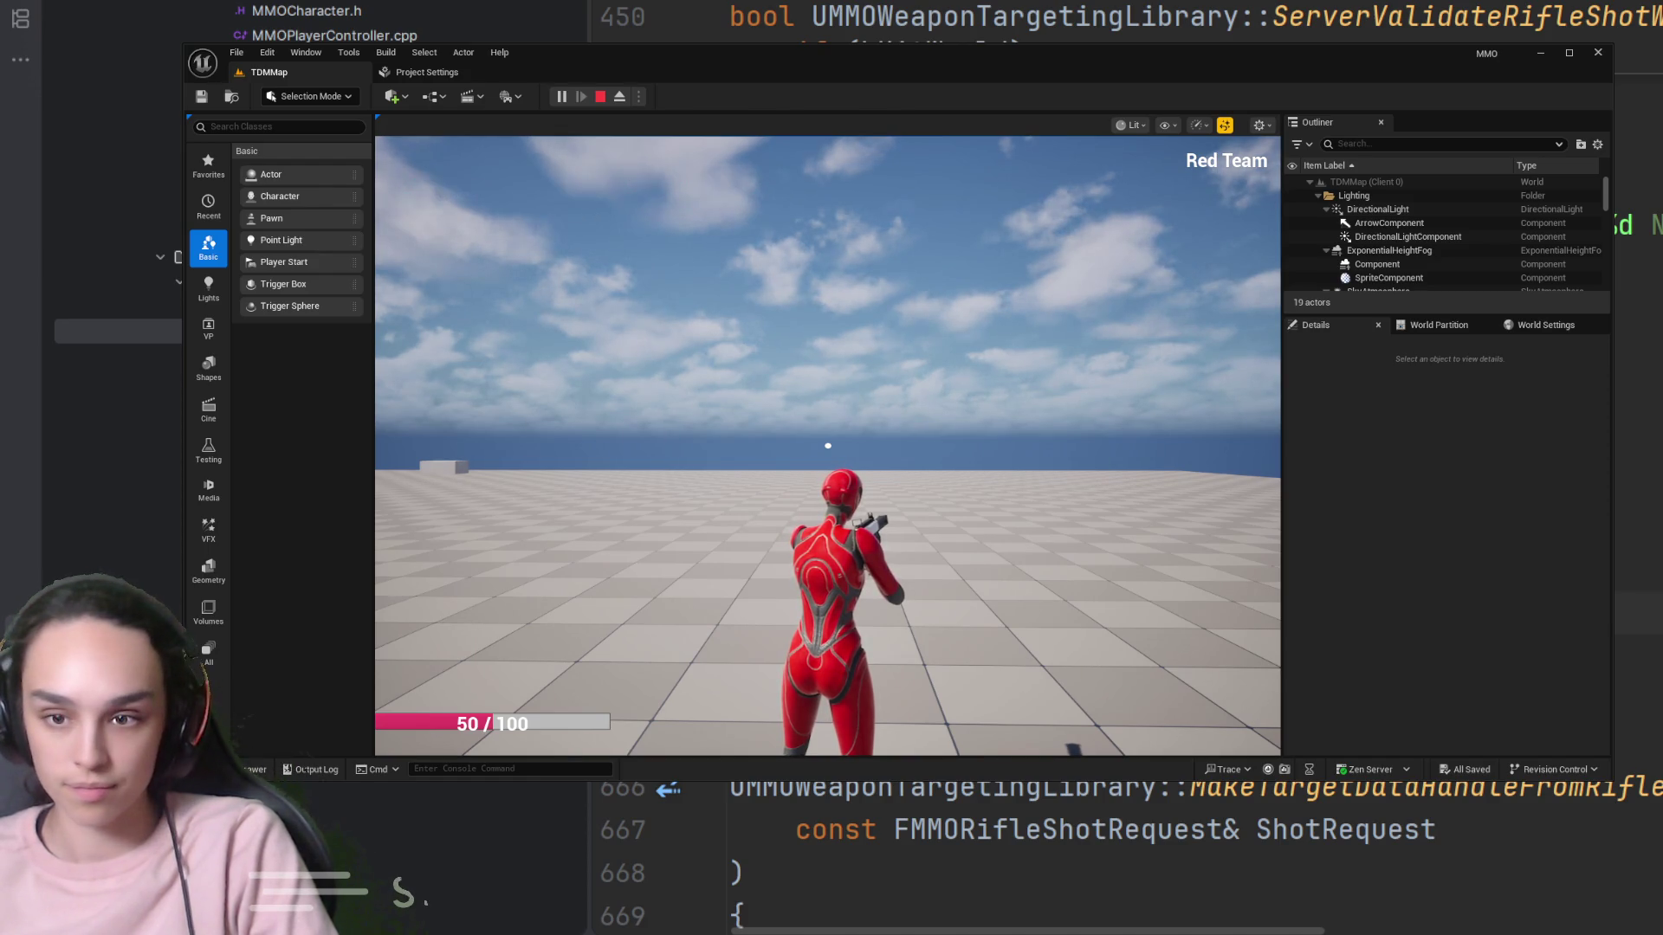
Aim at the blue Vanguard and fire five shots (1, 3, 4 deal 5.0 damage), then stop PIE
{"action": "right_click", "coordinate": [829, 445]}
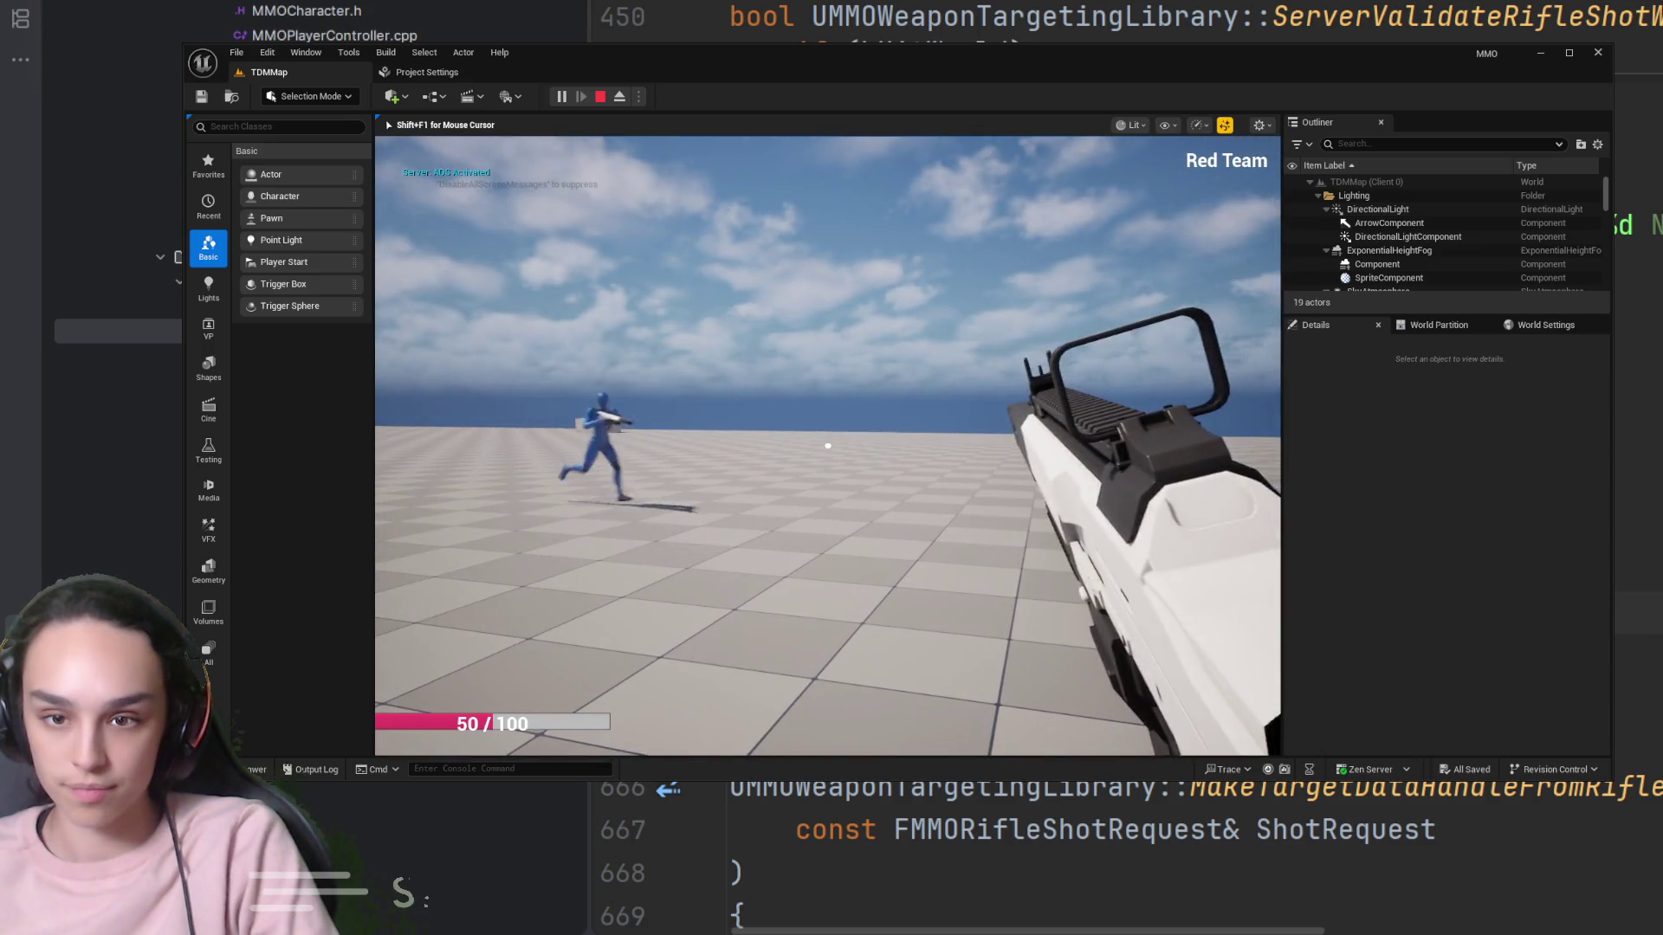
{"action": "left_click", "coordinate": [828, 445]}
{"action": "left_click", "coordinate": [828, 445]}
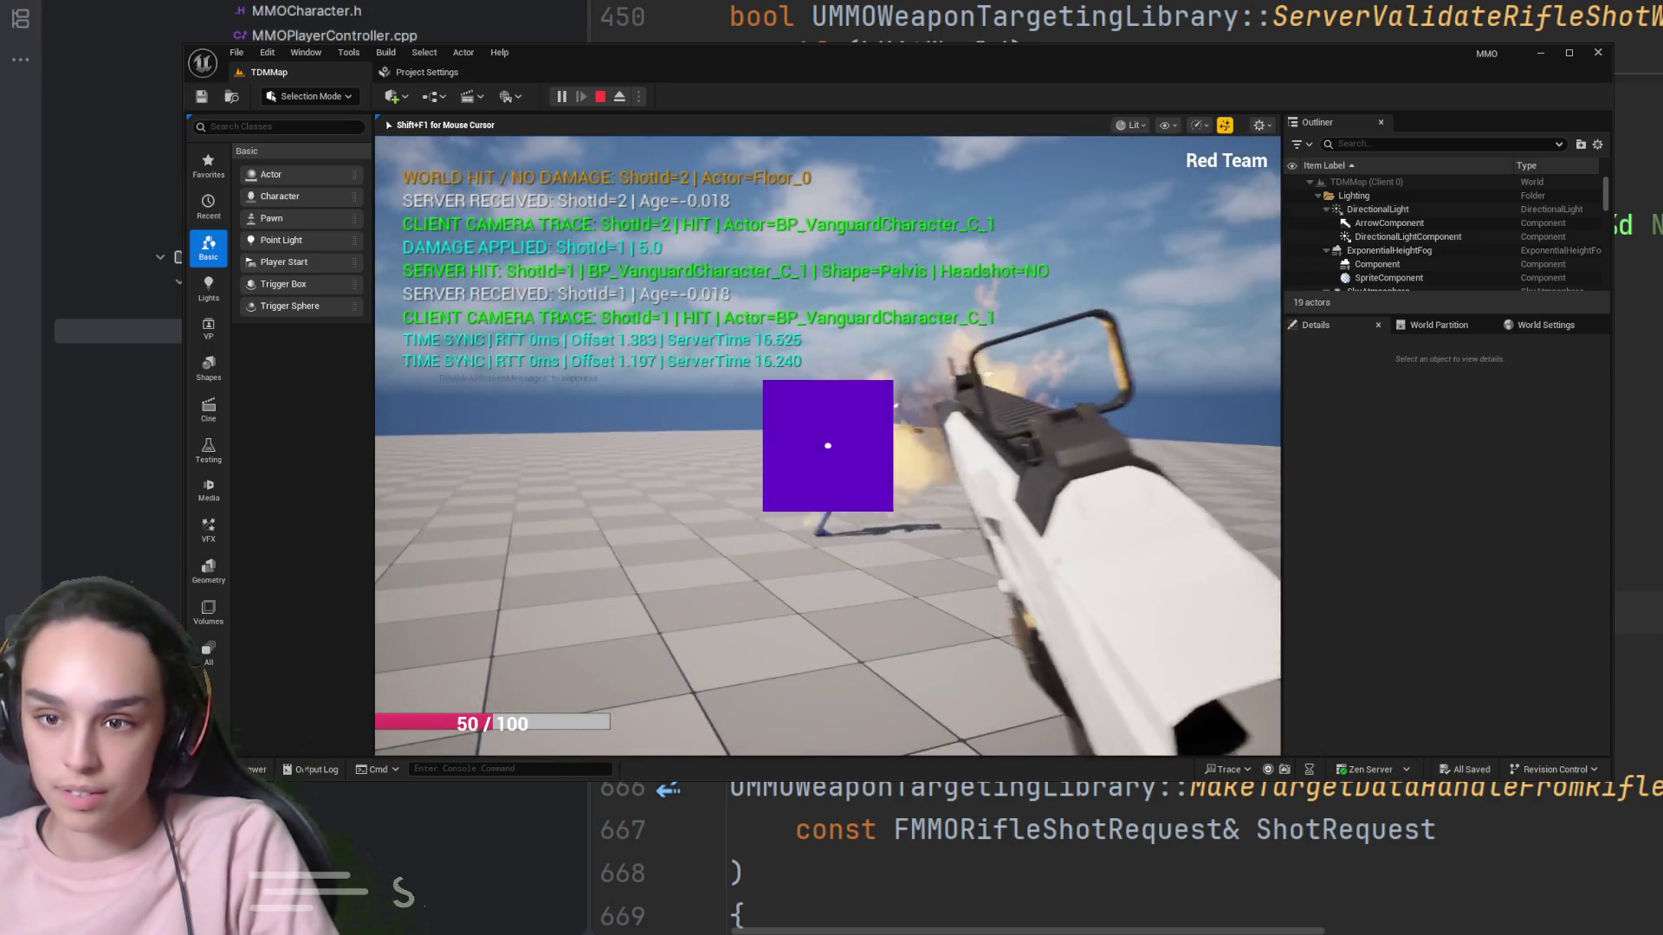
{"action": "left_click", "coordinate": [828, 445]}
{"action": "left_click", "coordinate": [828, 445]}
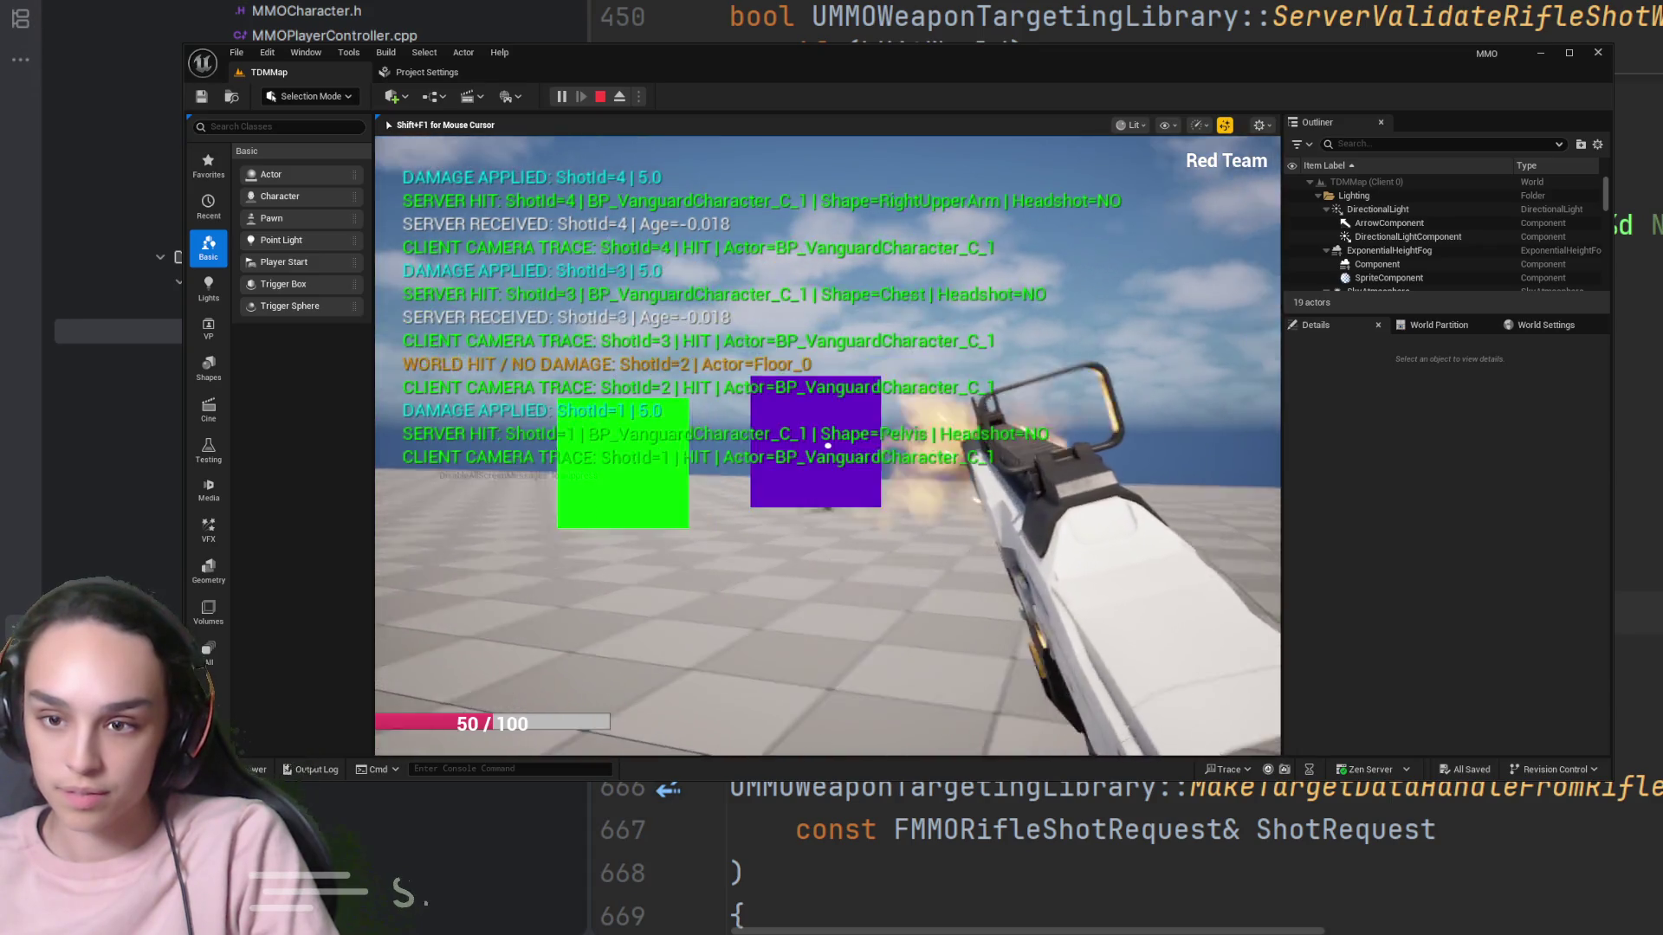
{"action": "left_click", "coordinate": [828, 445]}
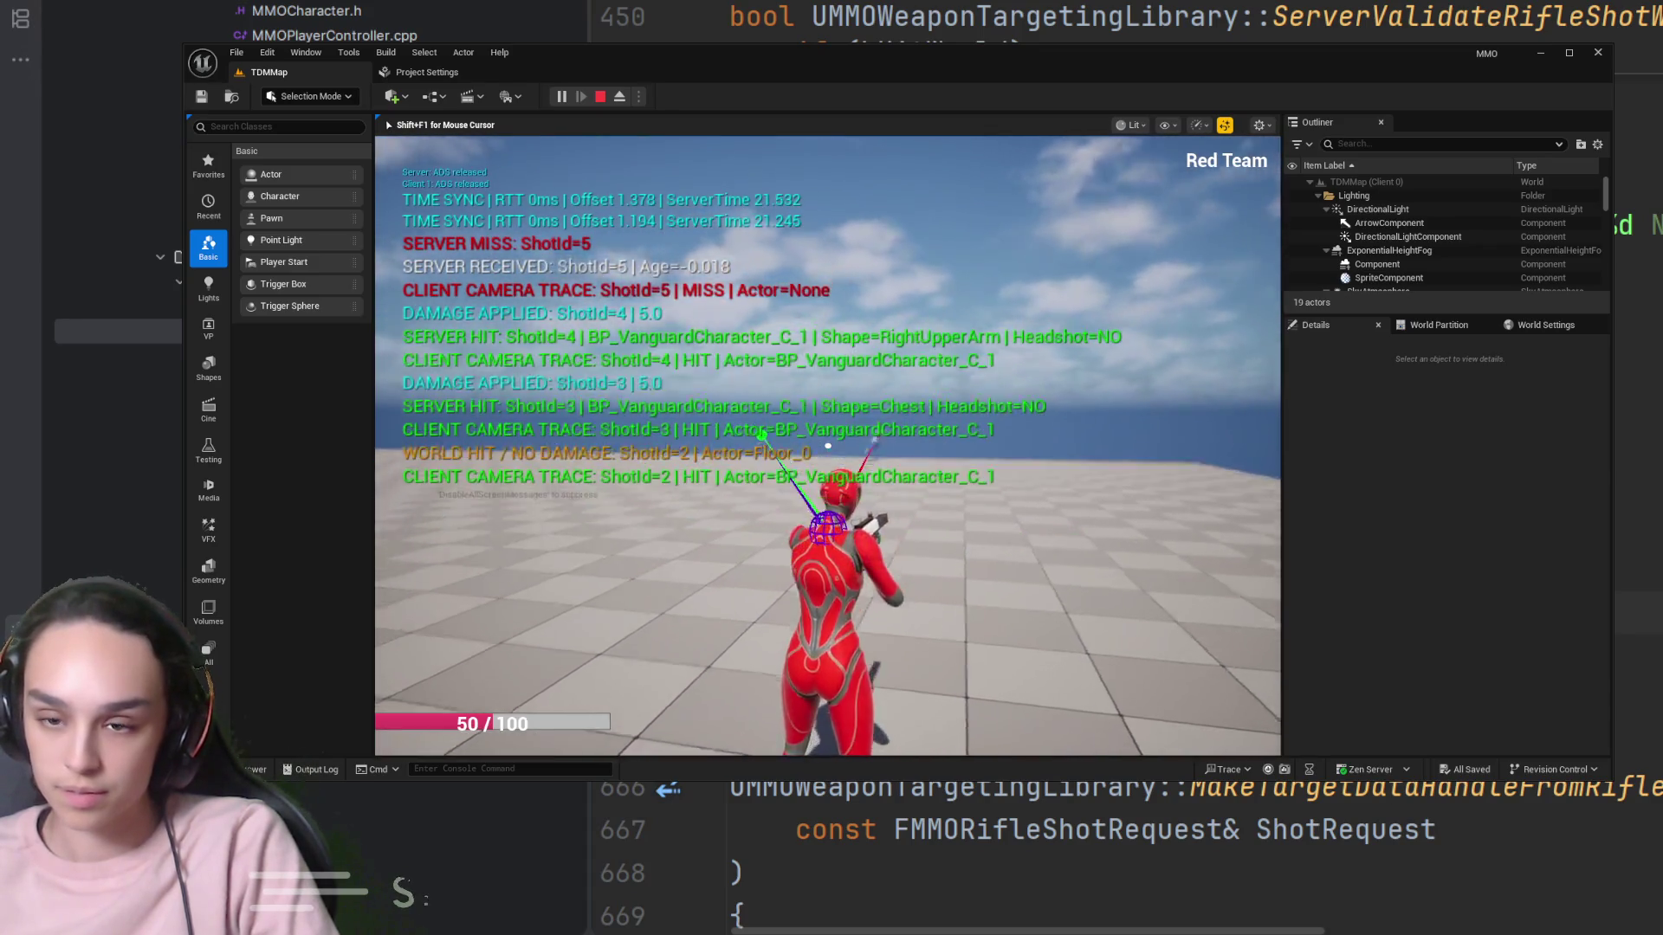
{"action": "key", "text": "shift+F1"}
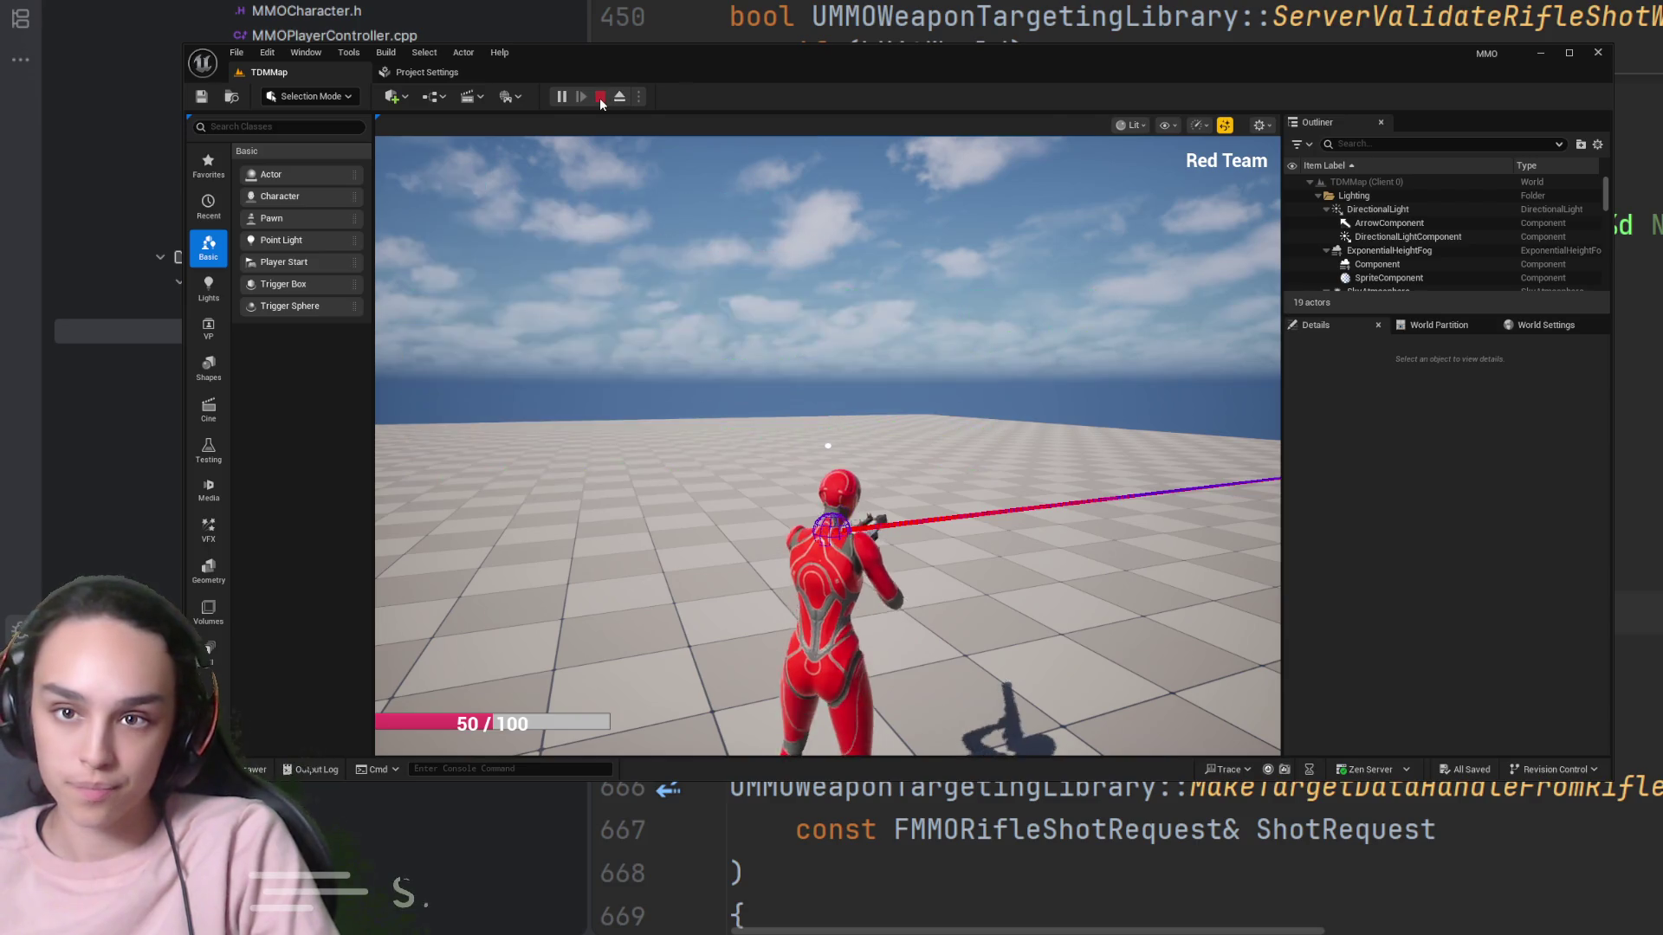
{"action": "left_click", "coordinate": [600, 96]}
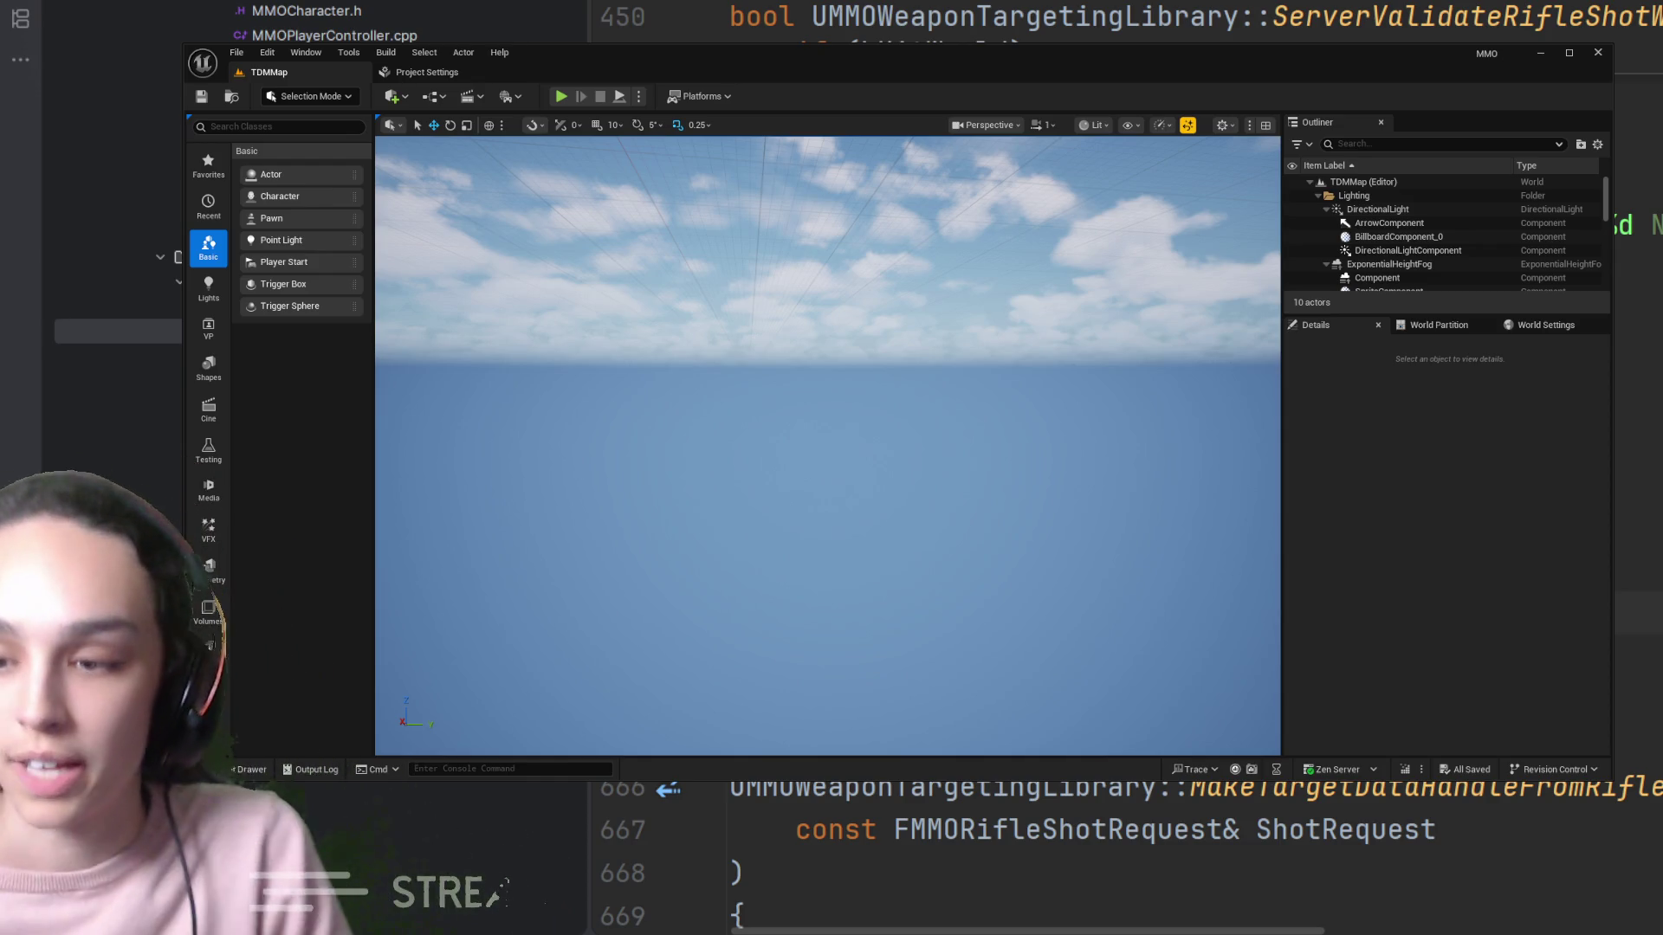
{"action": "left_click_drag", "start_coordinate": [658, 208], "coordinate": [691, 204]}
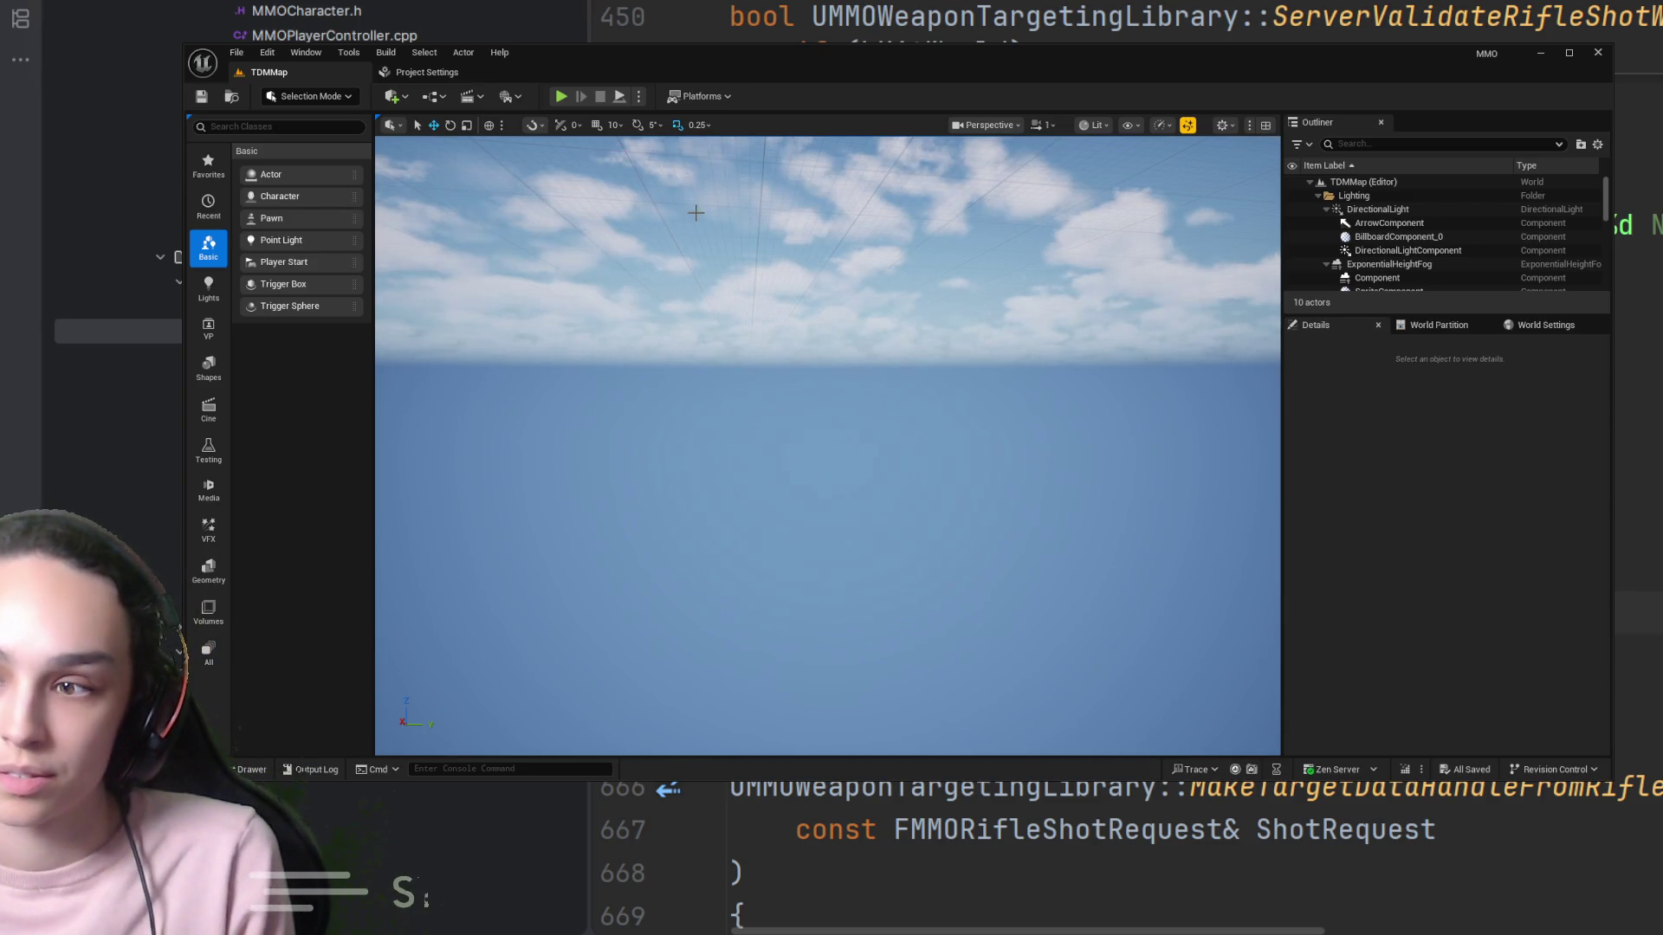
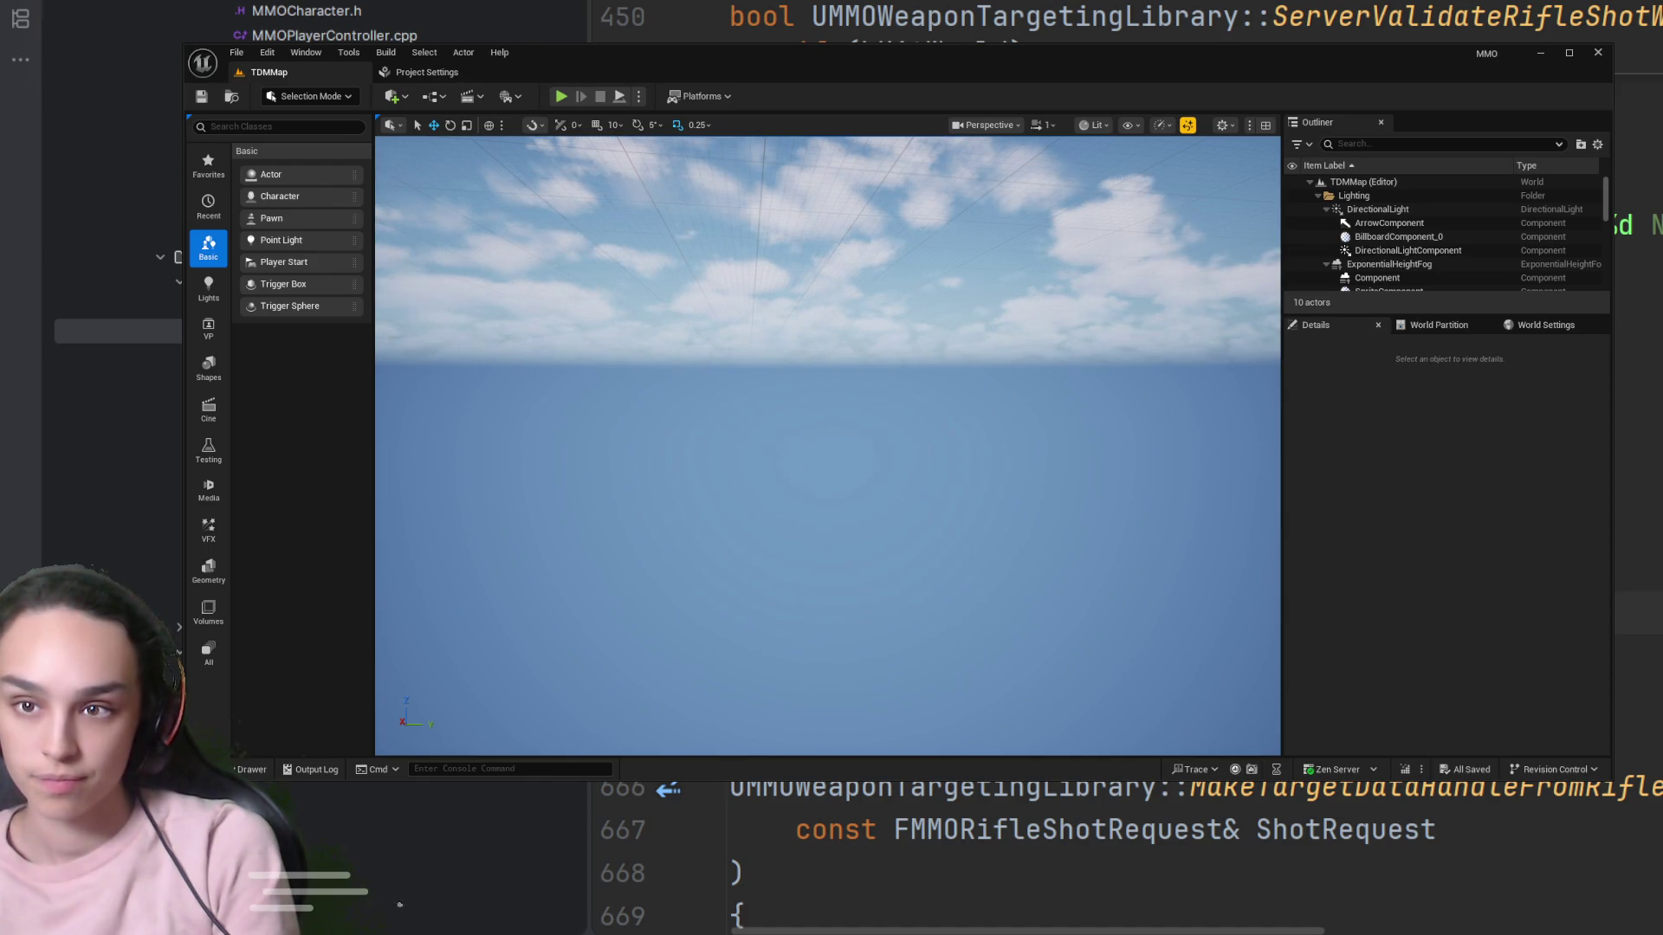
Close the Unreal Editor and go back to the shot timestamp validation in UGA_RifleFire::ProcessConfirmedTargetData
{"action": "left_click", "coordinate": [1598, 53]}
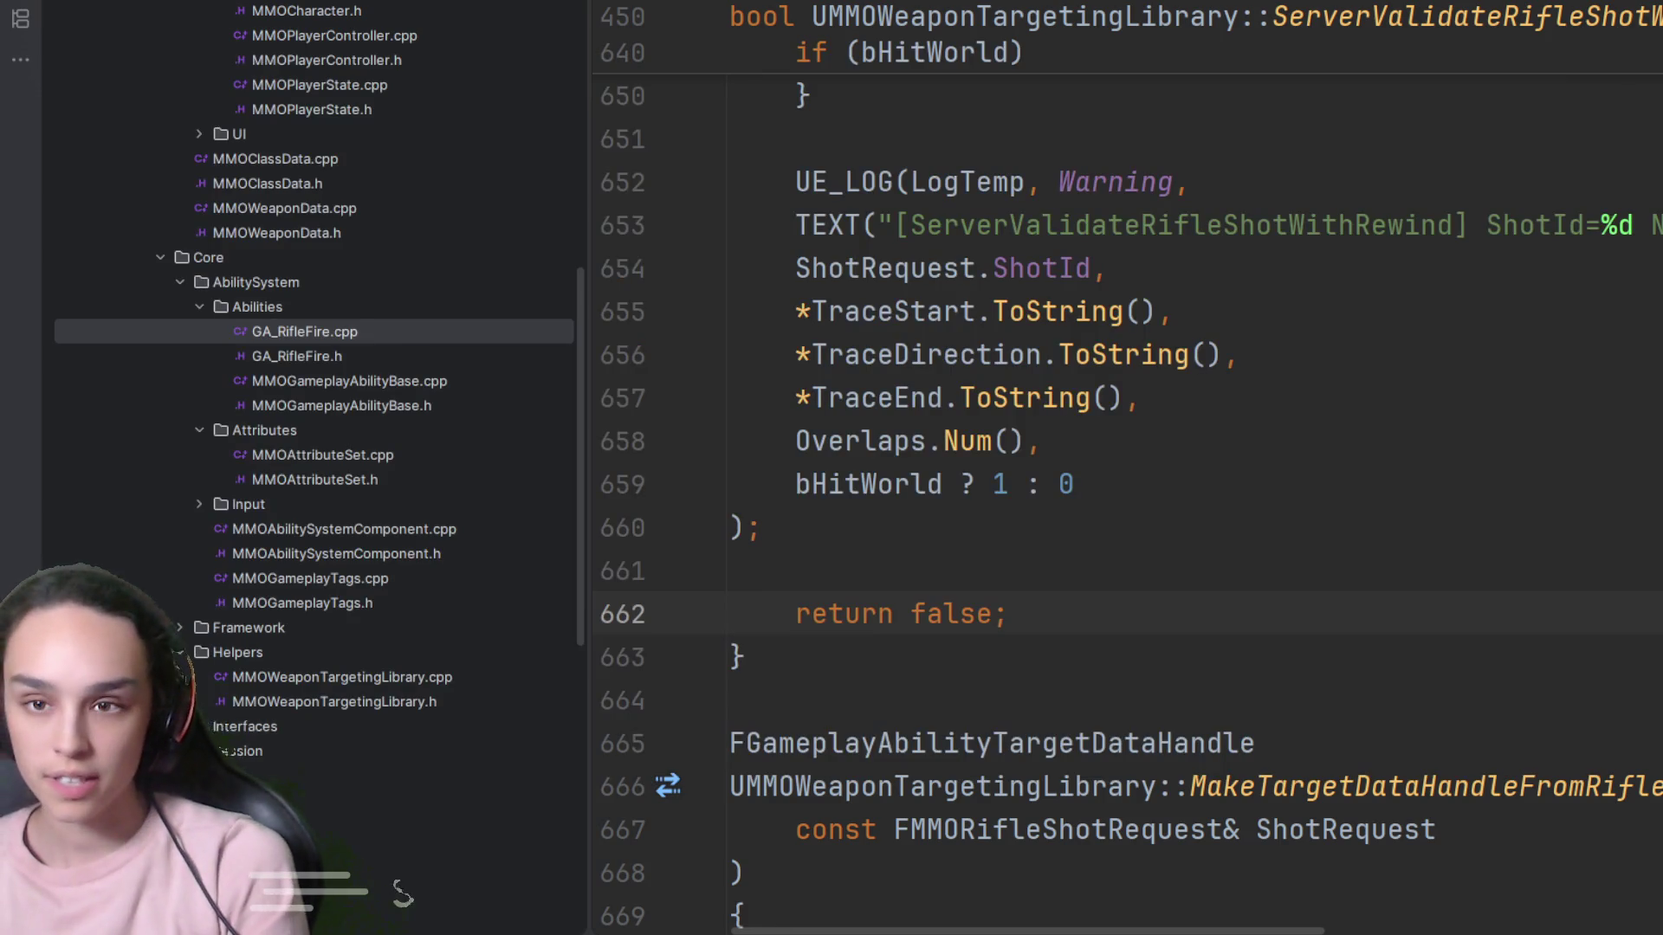
{"action": "left_click", "coordinate": [1182, 713]}
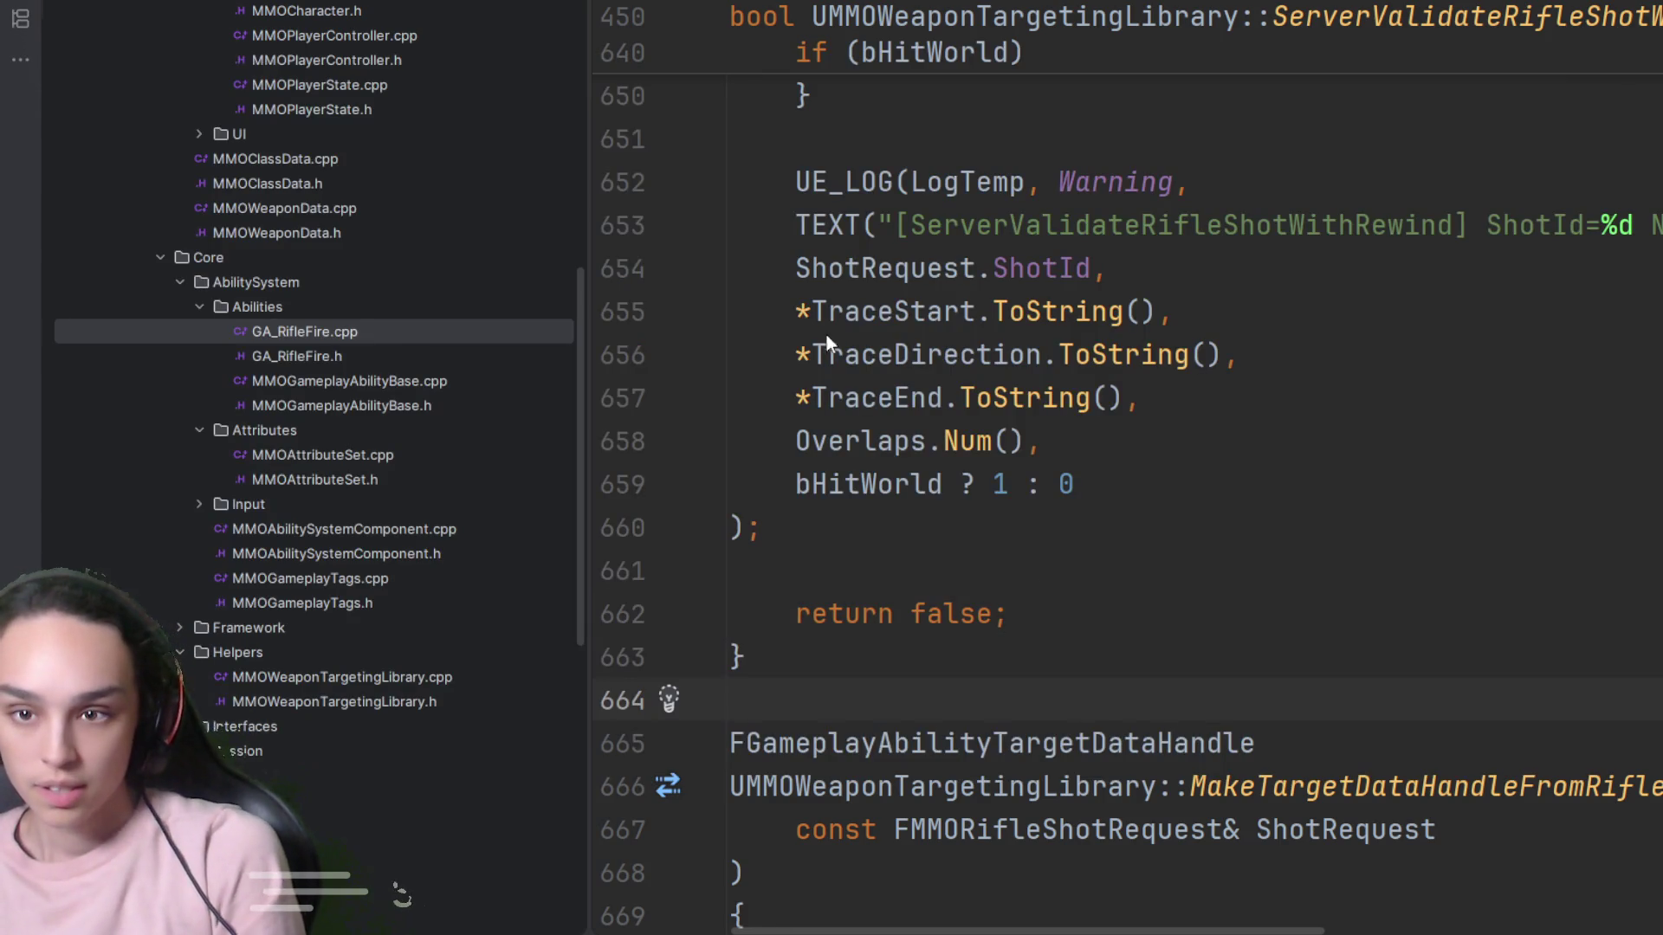
{"action": "key", "text": "ctrl+minus"}
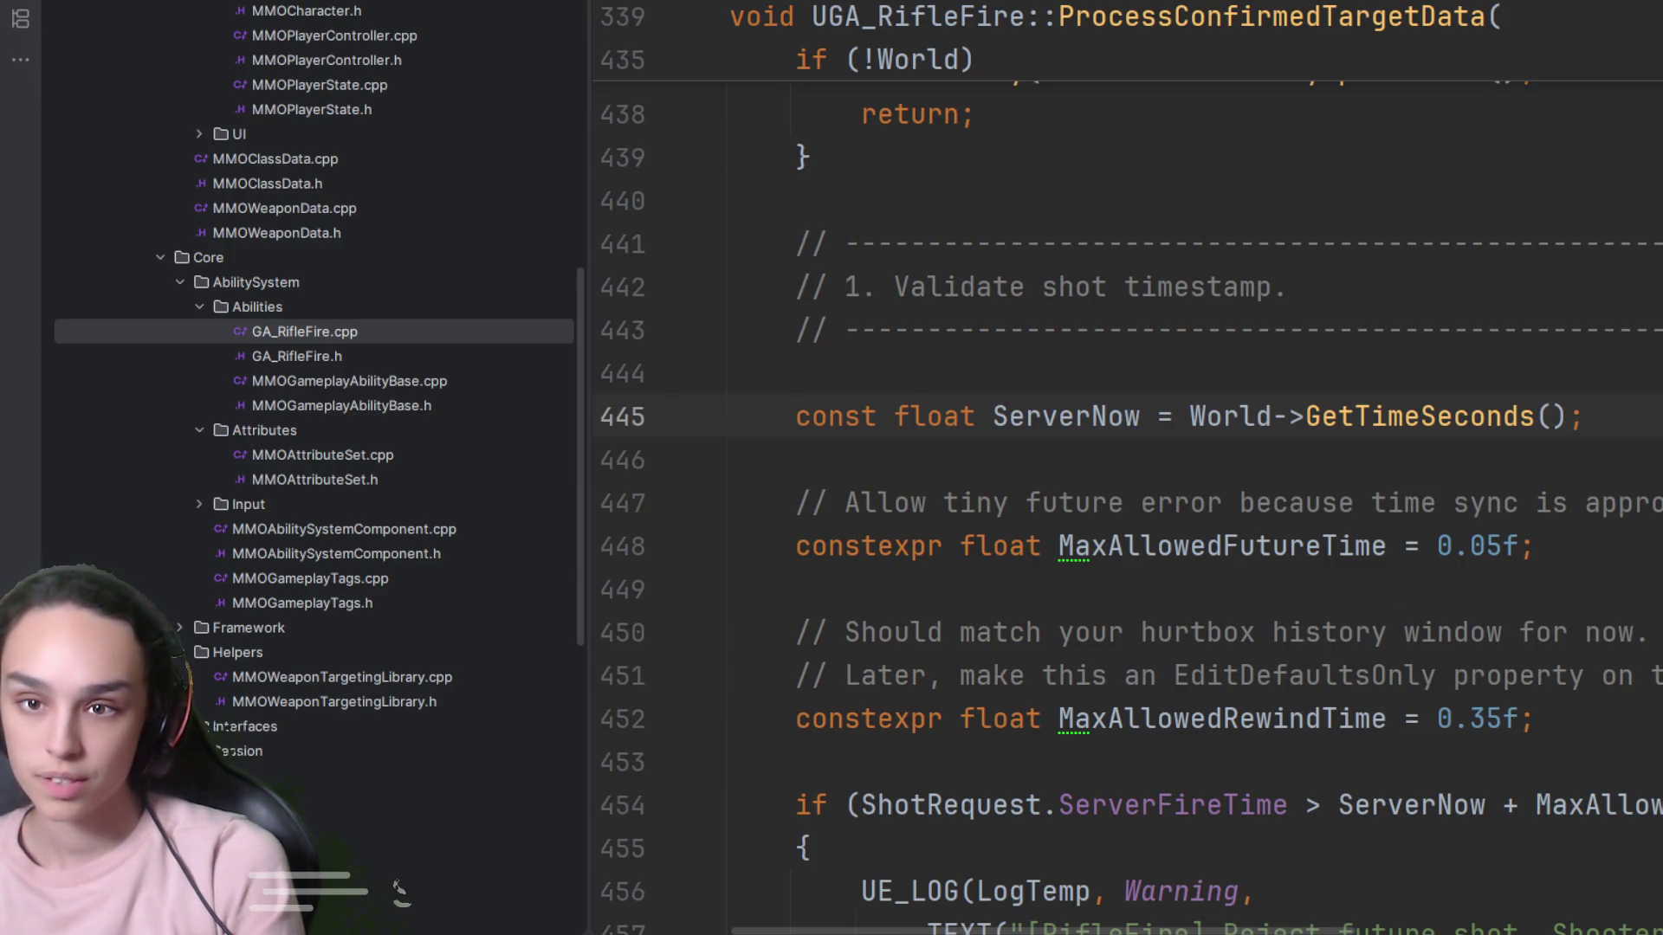
After the future-shot rejection block, add a check that logs a warning and clamps ShotRequest.ServerFireTime to ServerNow
{"action": "left_click", "coordinate": [796, 762]}
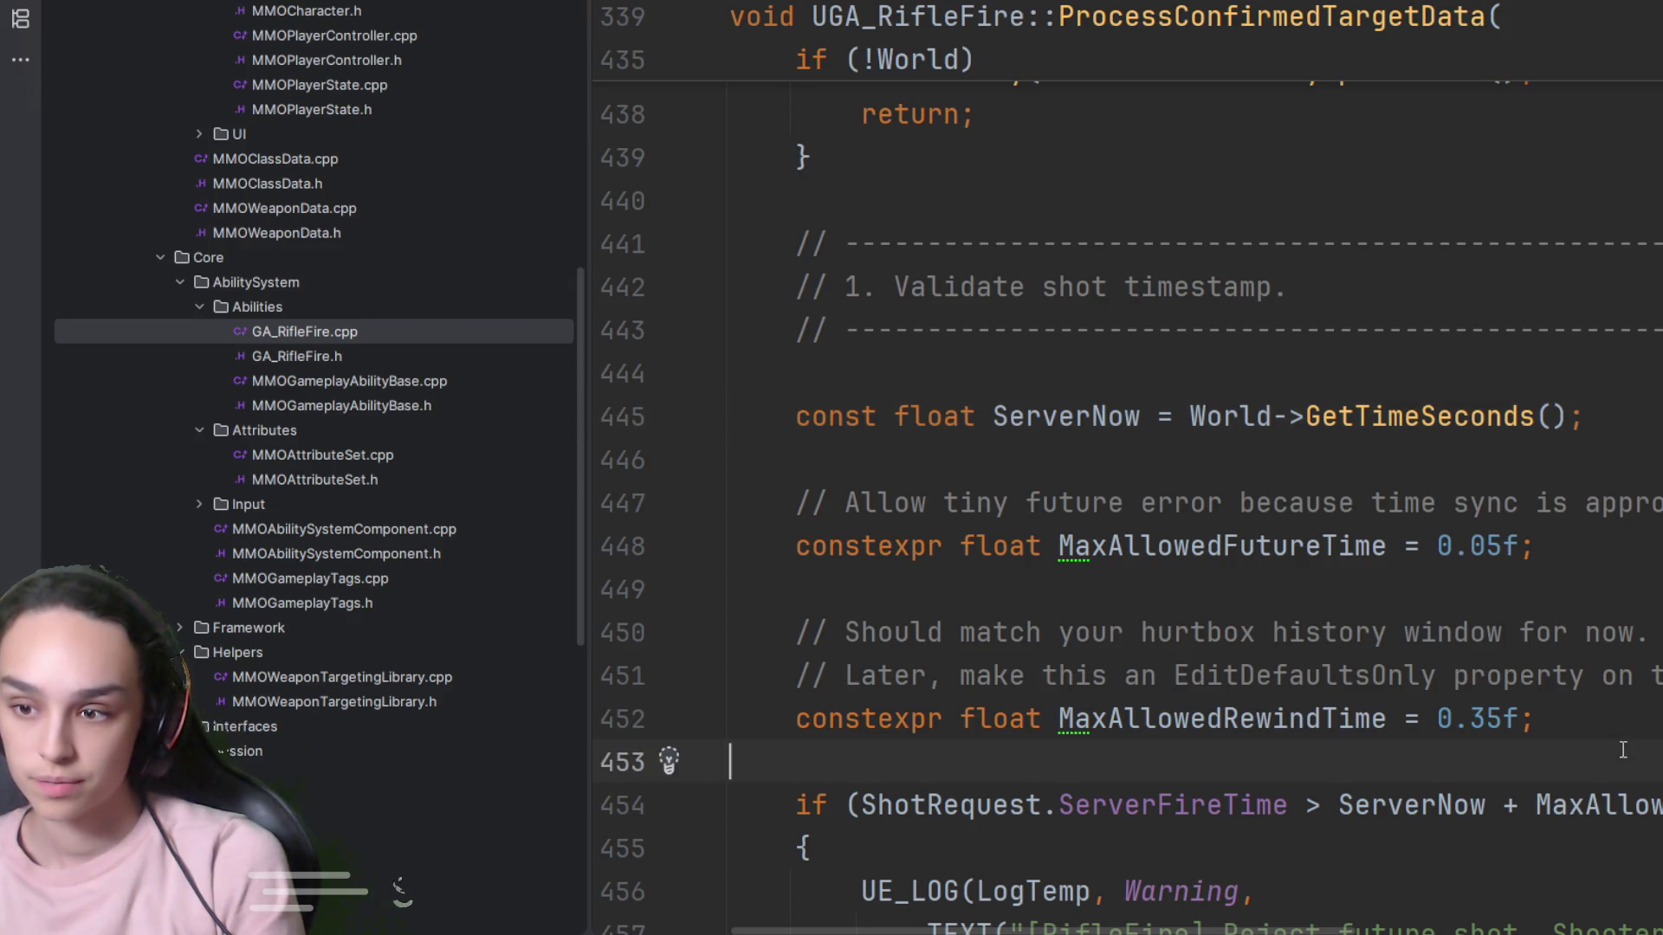
{"action": "scroll", "coordinate": [1126, 485], "scroll_direction": "down", "scroll_amount": 3}
{"action": "left_click", "coordinate": [943, 417]}
{"action": "key", "text": "shift+Home"}
{"action": "left_click_drag", "start_coordinate": [988, 407], "coordinate": [1552, 417]}
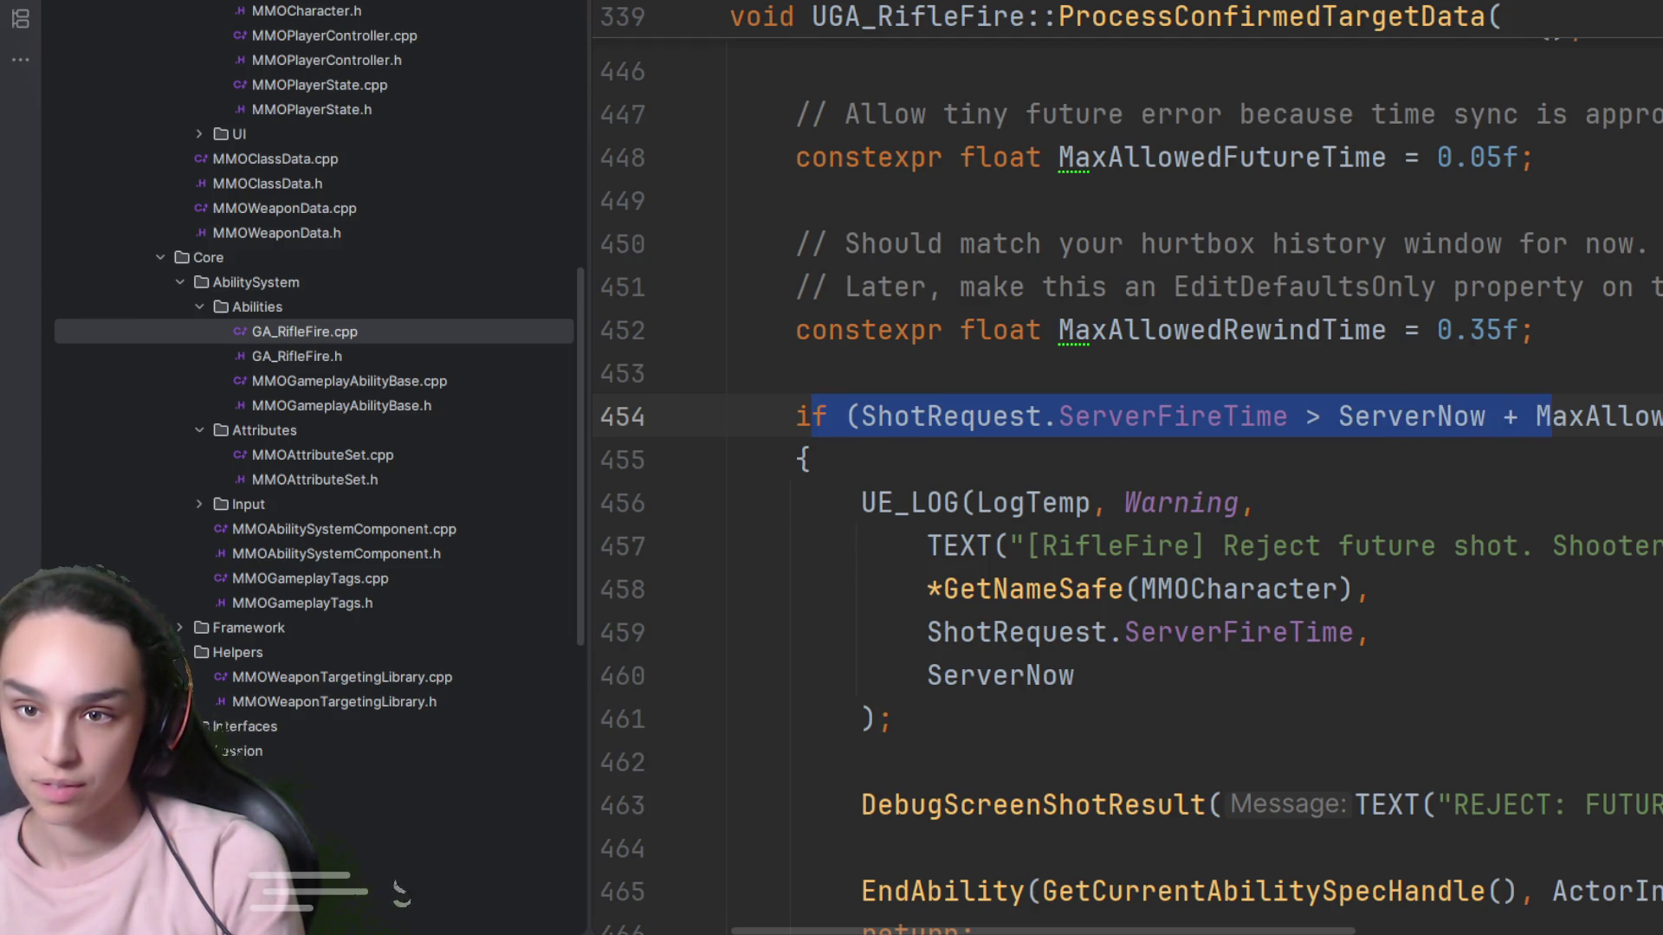
{"action": "left_click_drag", "start_coordinate": [892, 719], "coordinate": [730, 503]}
{"action": "scroll", "coordinate": [999, 549], "scroll_direction": "down", "scroll_amount": 1}
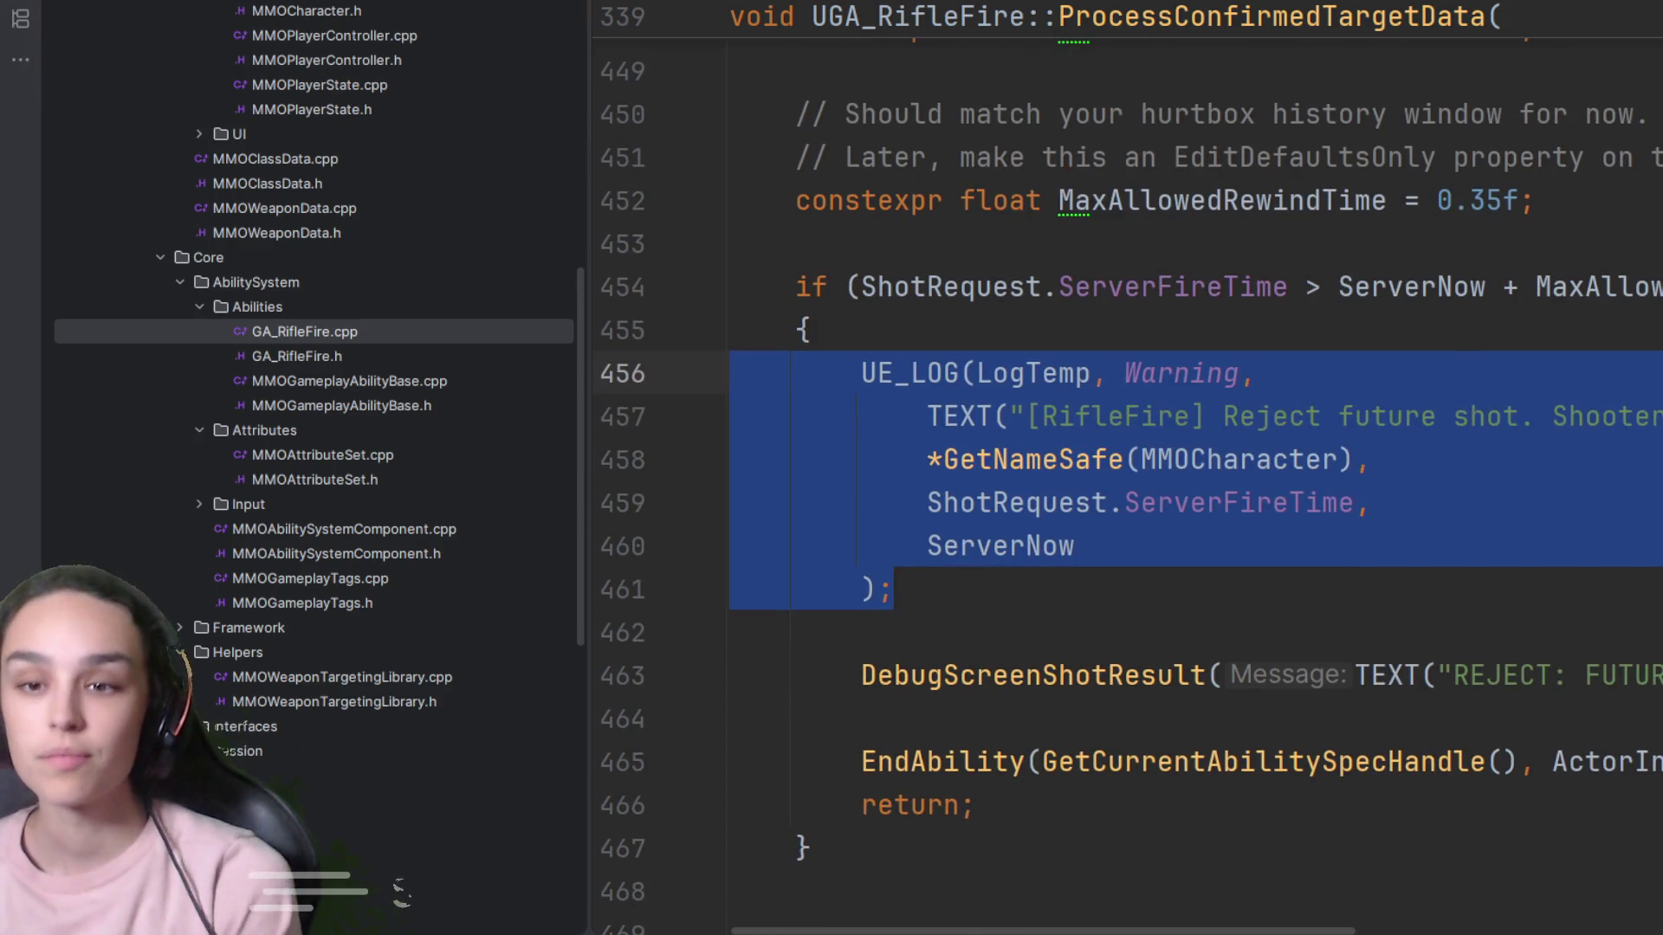
{"action": "scroll", "coordinate": [1074, 589], "scroll_direction": "down", "scroll_amount": 4}
{"action": "left_click", "coordinate": [1059, 381]}
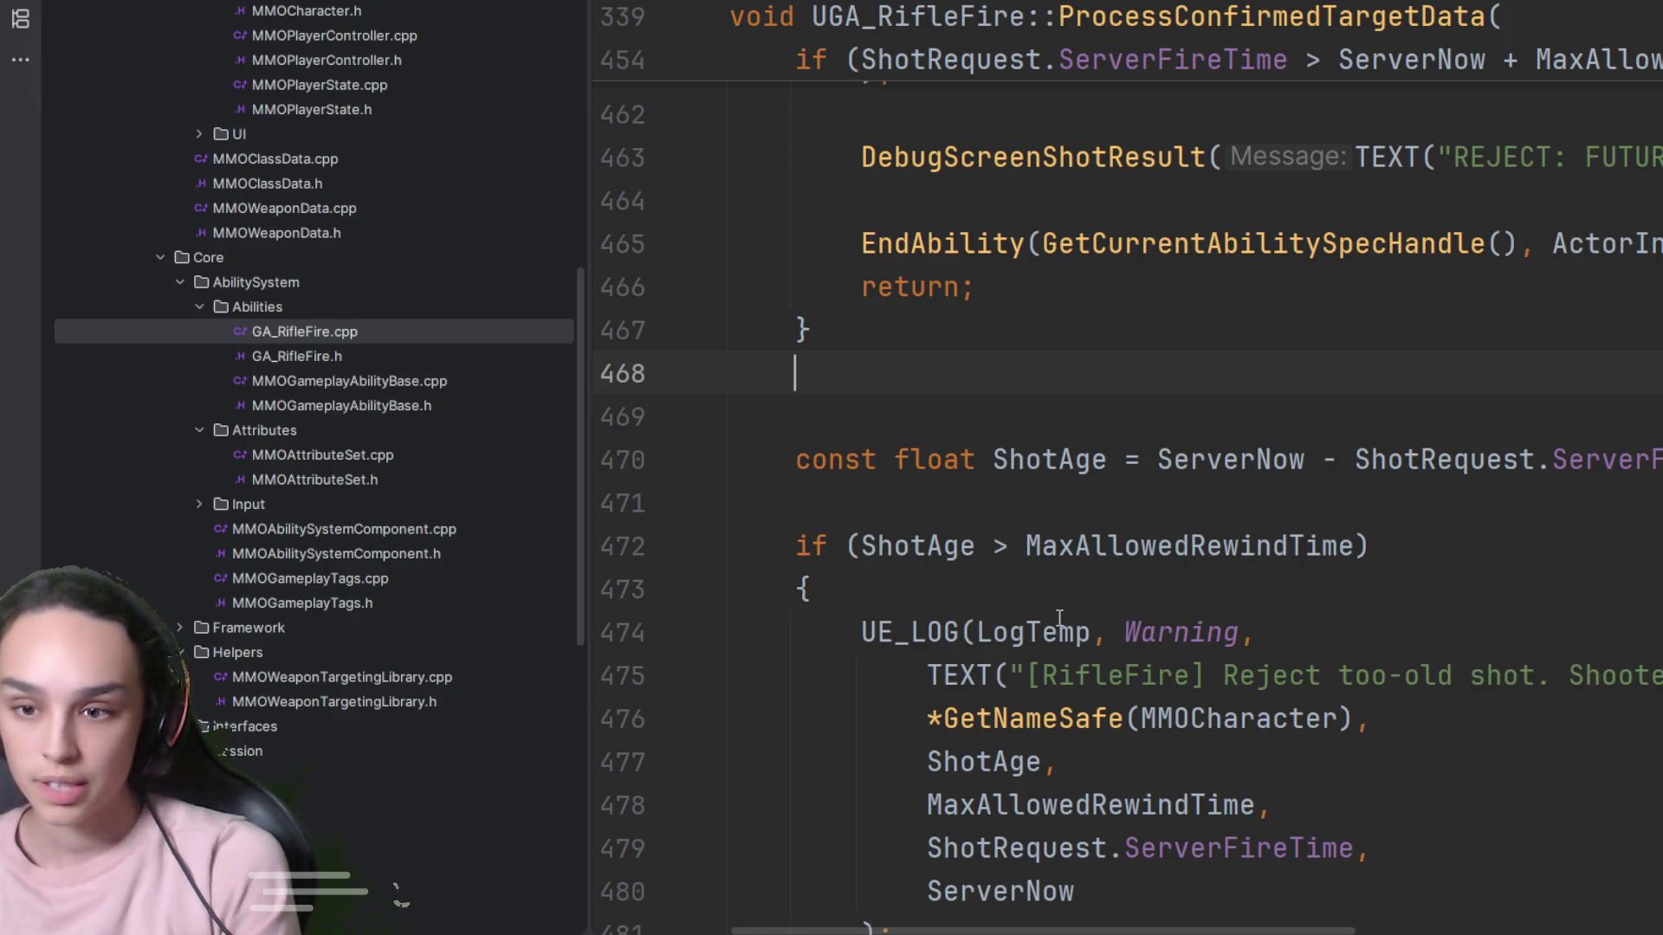
{"action": "key", "text": "ctrl+v"}
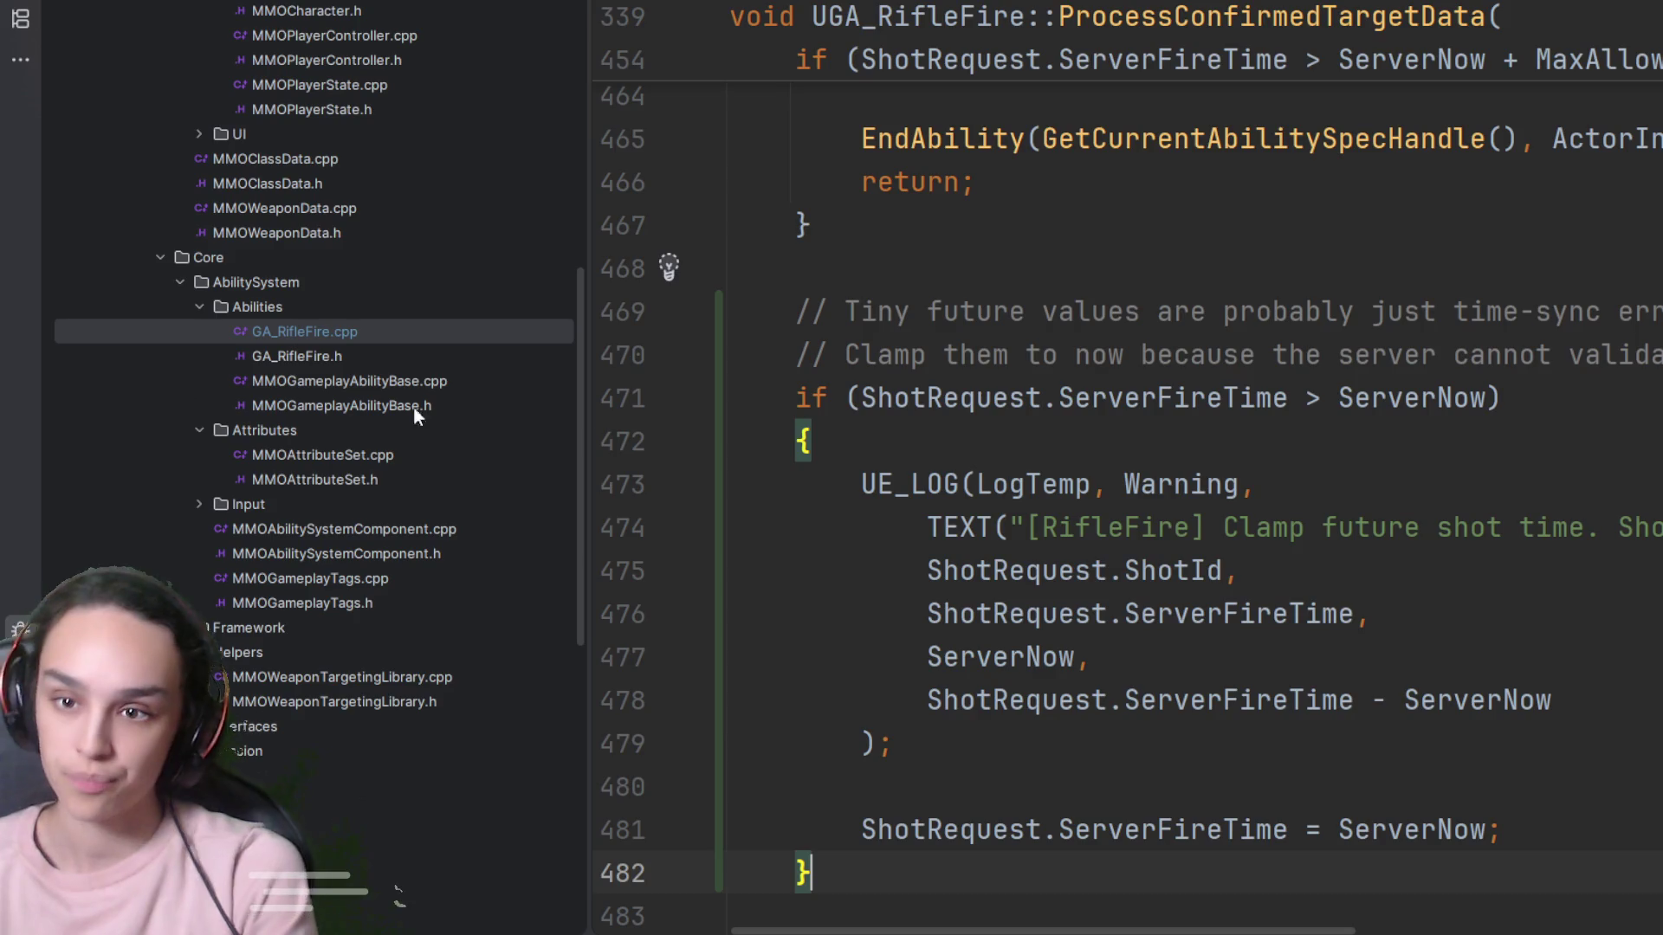
{"action": "double_click", "coordinate": [1189, 397]}
{"action": "left_click", "coordinate": [1505, 403]}
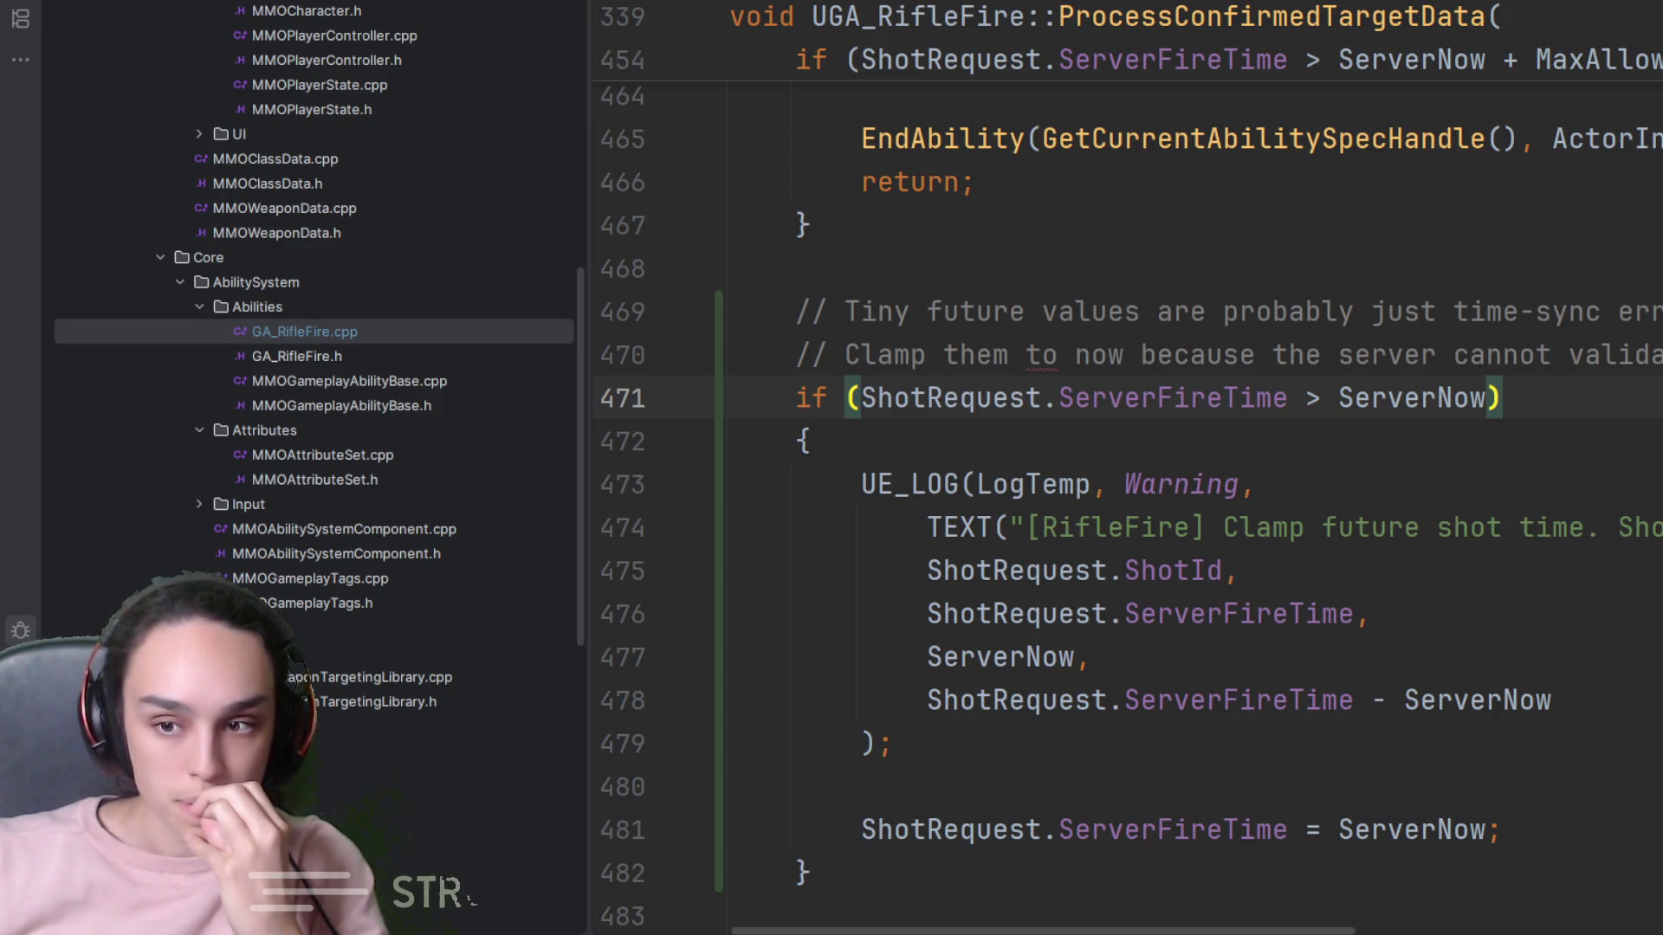
{"action": "left_click", "coordinate": [795, 268]}
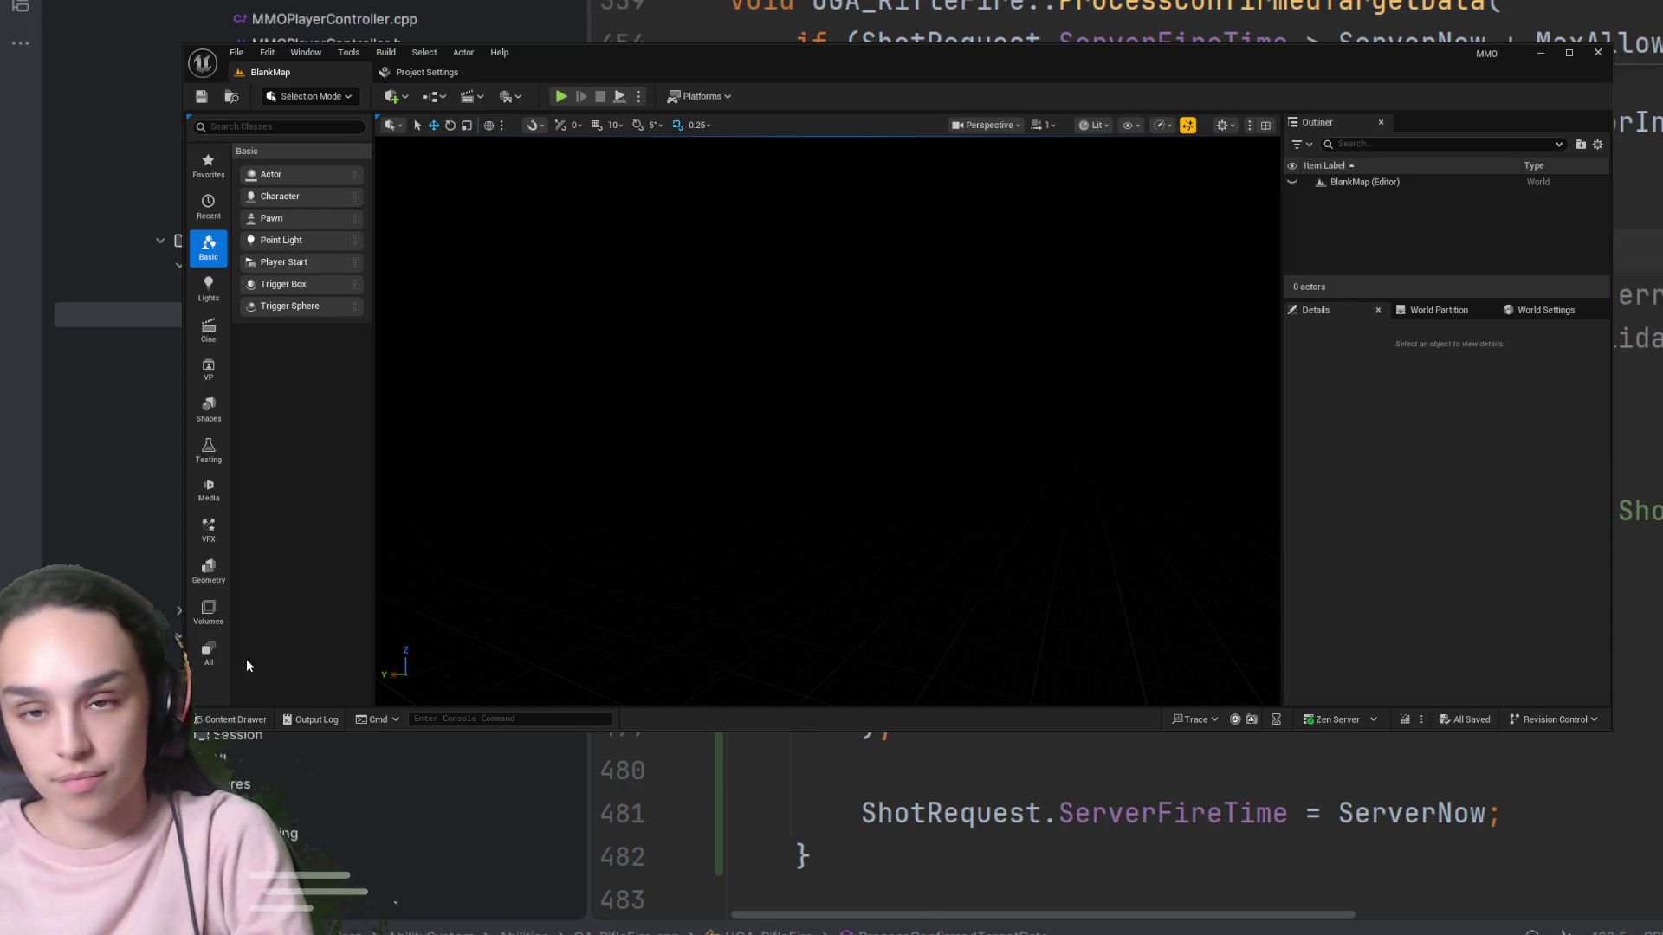
Open TDMMap from the Content/Maps folder and start a Play-In-Editor session
{"action": "left_click", "coordinate": [230, 720]}
{"action": "left_click", "coordinate": [759, 548]}
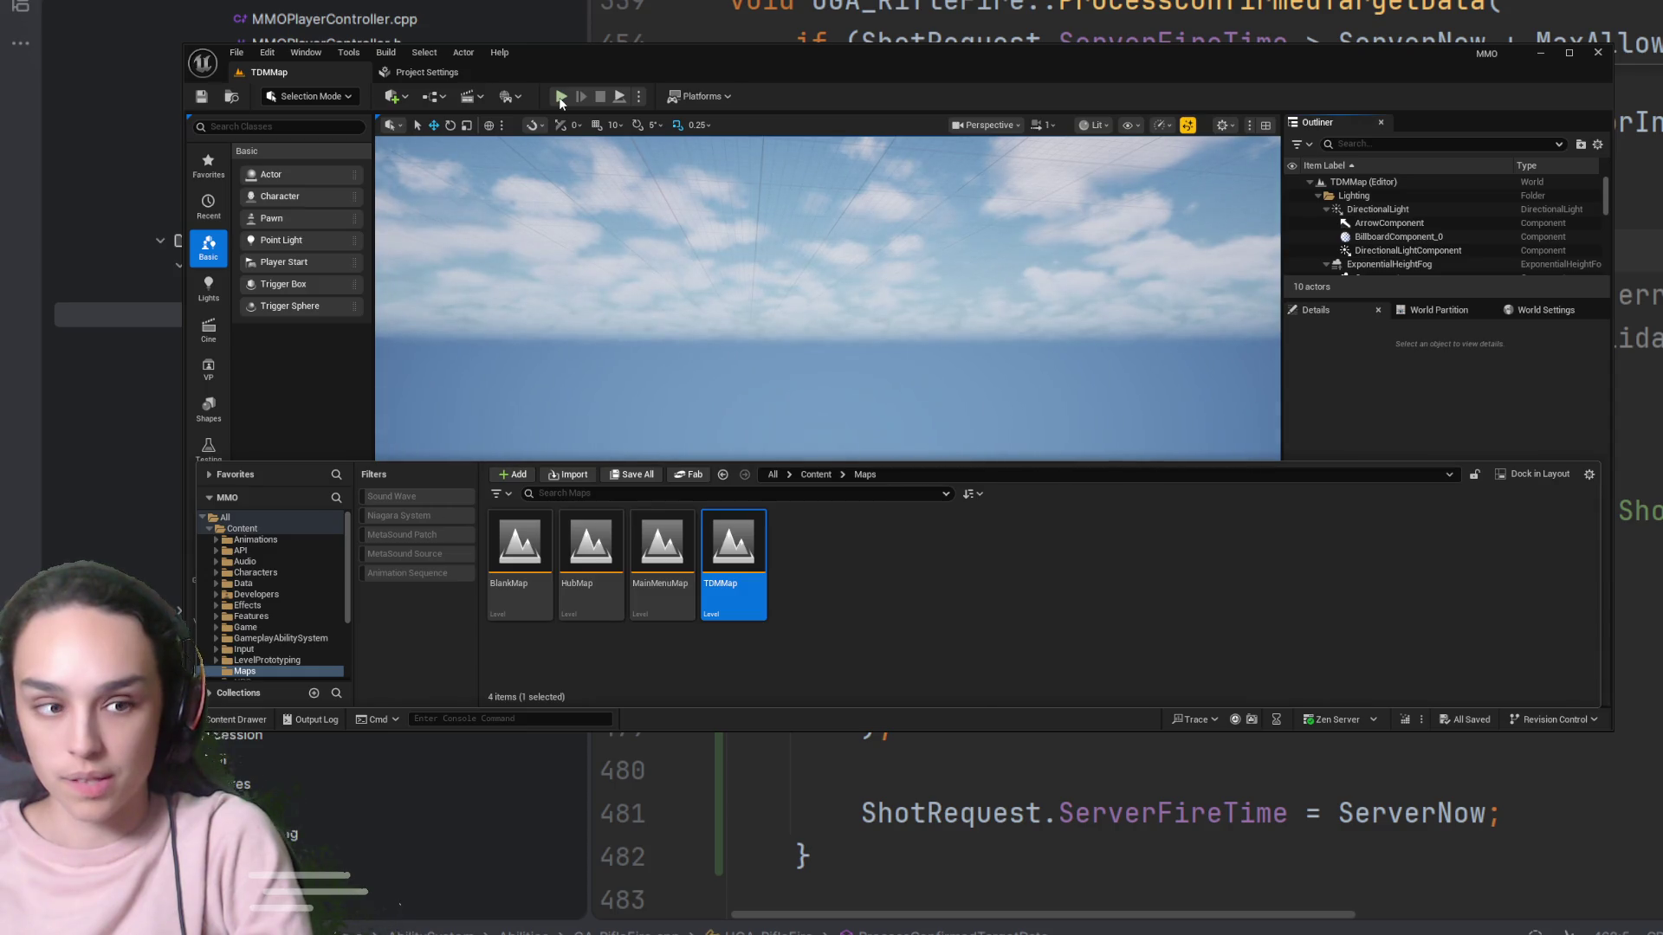
{"action": "left_click", "coordinate": [560, 96]}
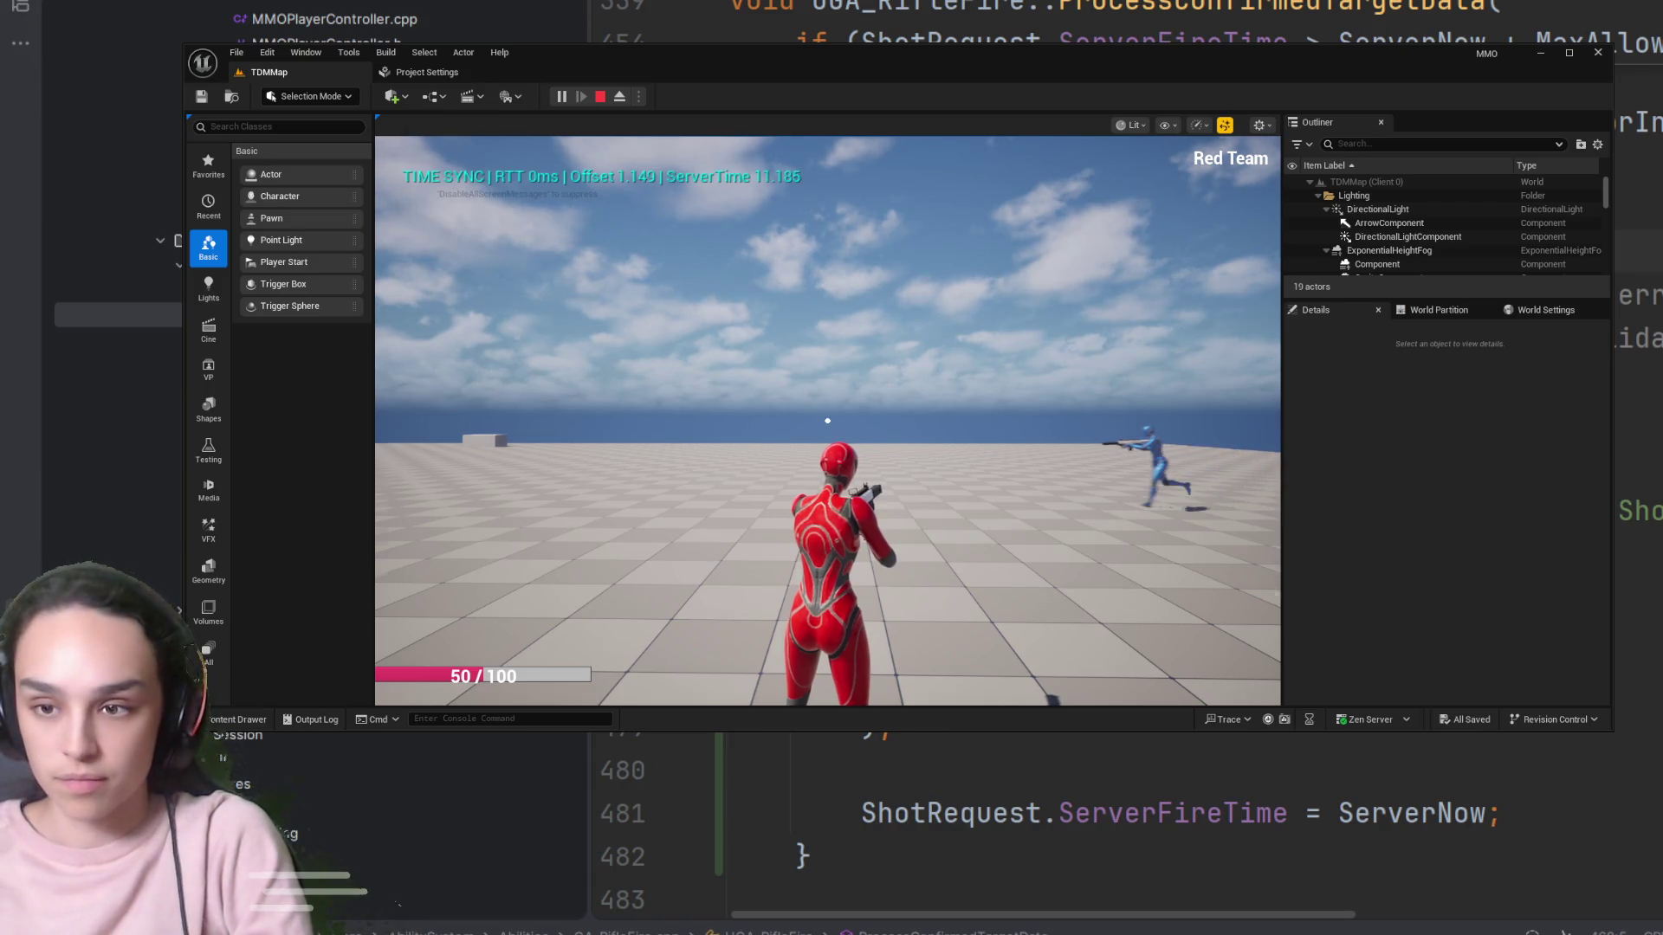
Aim down sights and fire seven shots at the blue character, the last one hitting the floor
{"action": "right_click", "coordinate": [828, 420]}
{"action": "left_click", "coordinate": [827, 420]}
{"action": "left_click", "coordinate": [827, 420]}
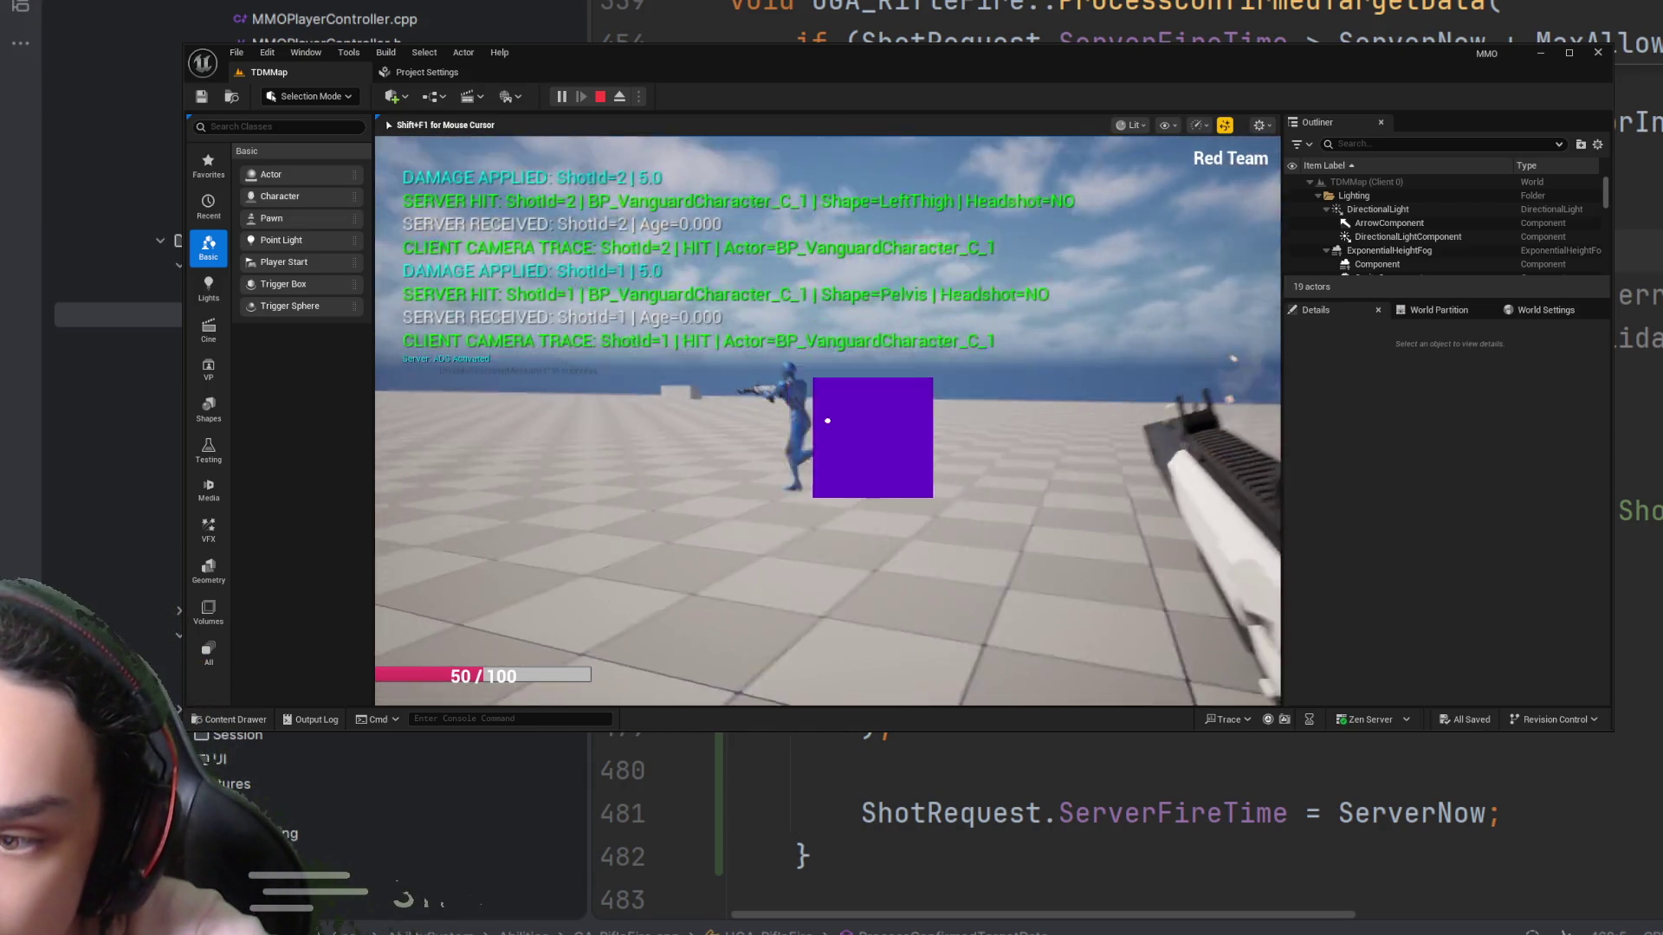
{"action": "left_click", "coordinate": [827, 420]}
{"action": "left_click", "coordinate": [827, 420]}
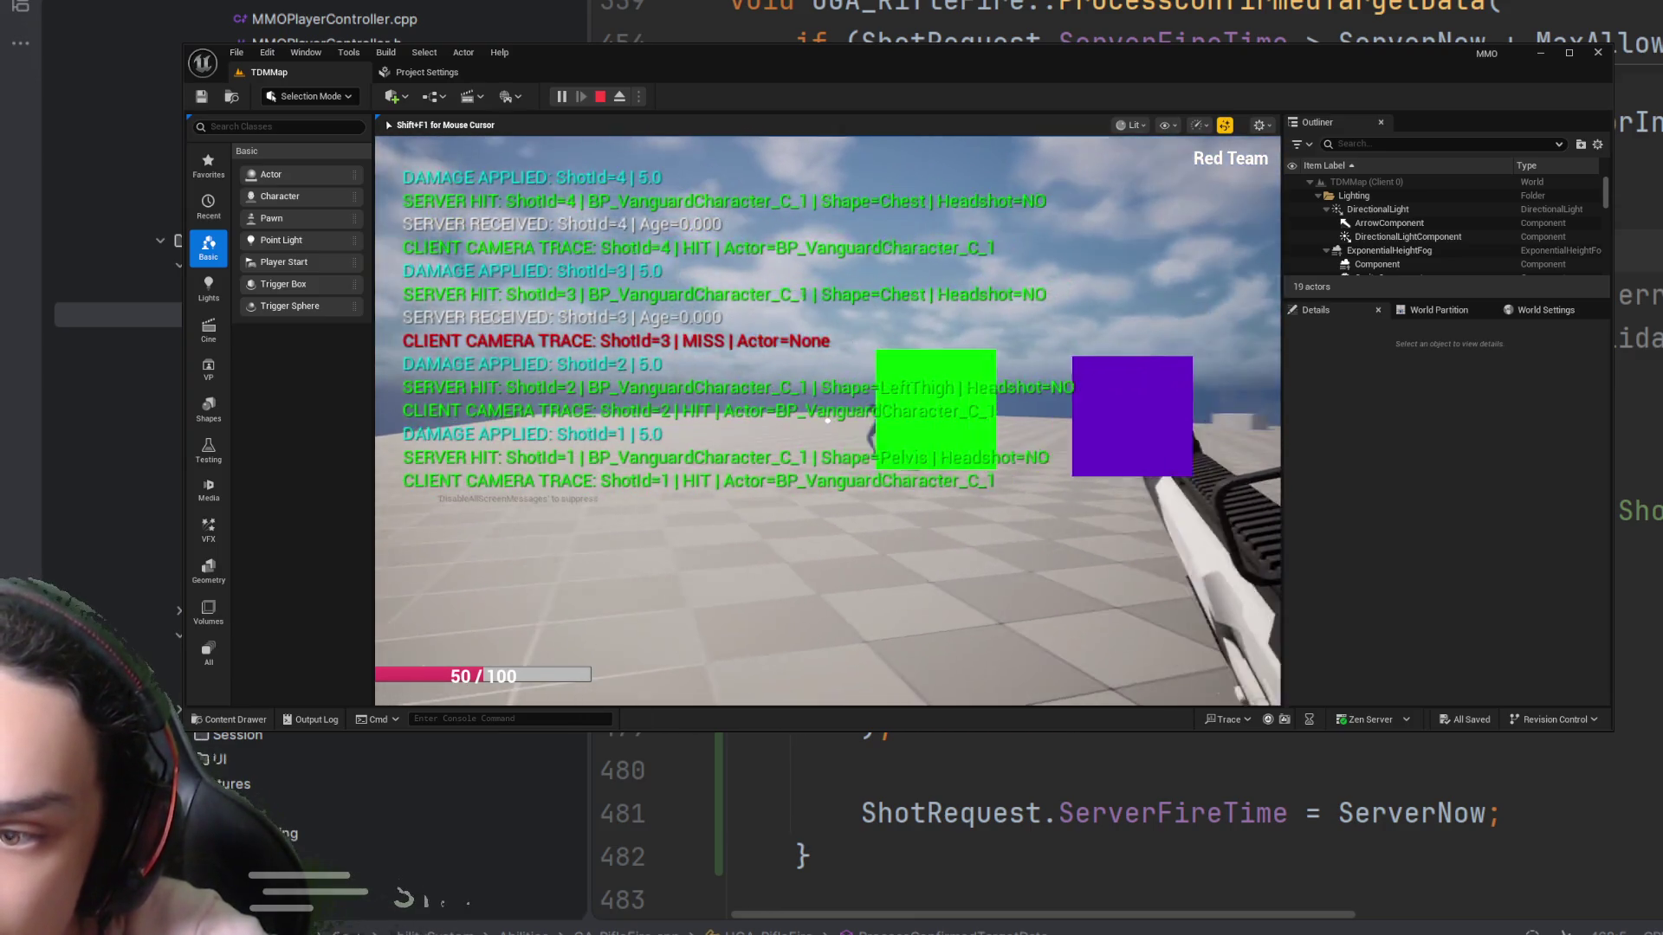
{"action": "left_click", "coordinate": [828, 420]}
{"action": "left_click", "coordinate": [828, 420]}
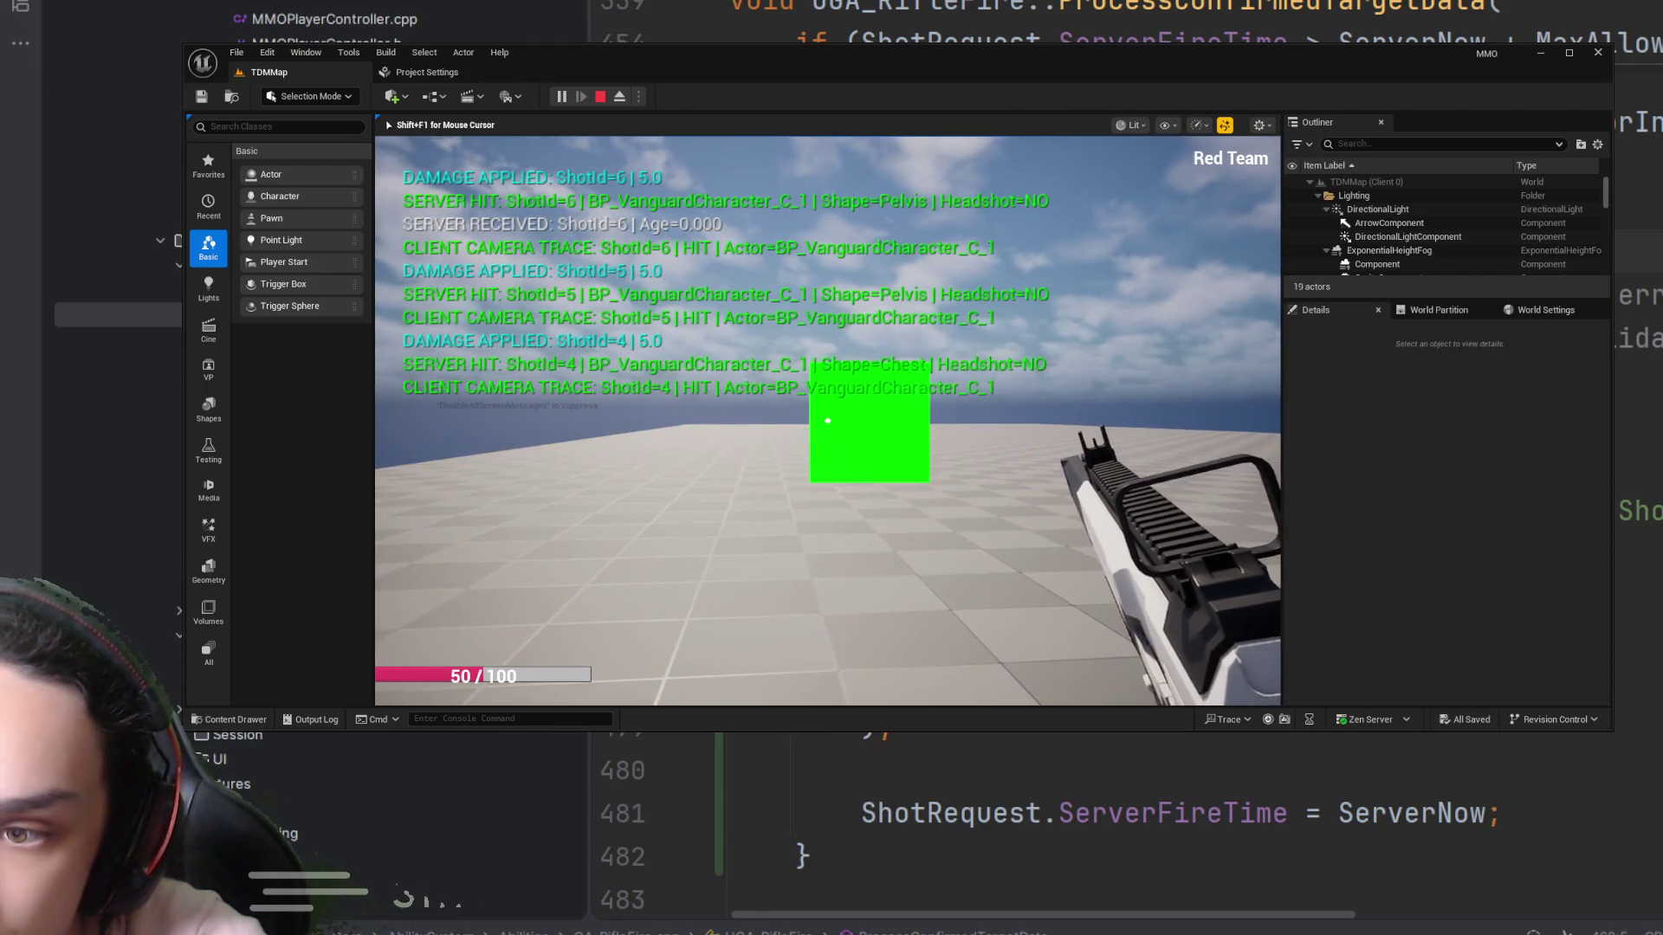
{"action": "left_click", "coordinate": [827, 420]}
Stop aiming, end the play session, and start a fresh TDMMap play session
{"action": "right_click", "coordinate": [827, 420]}
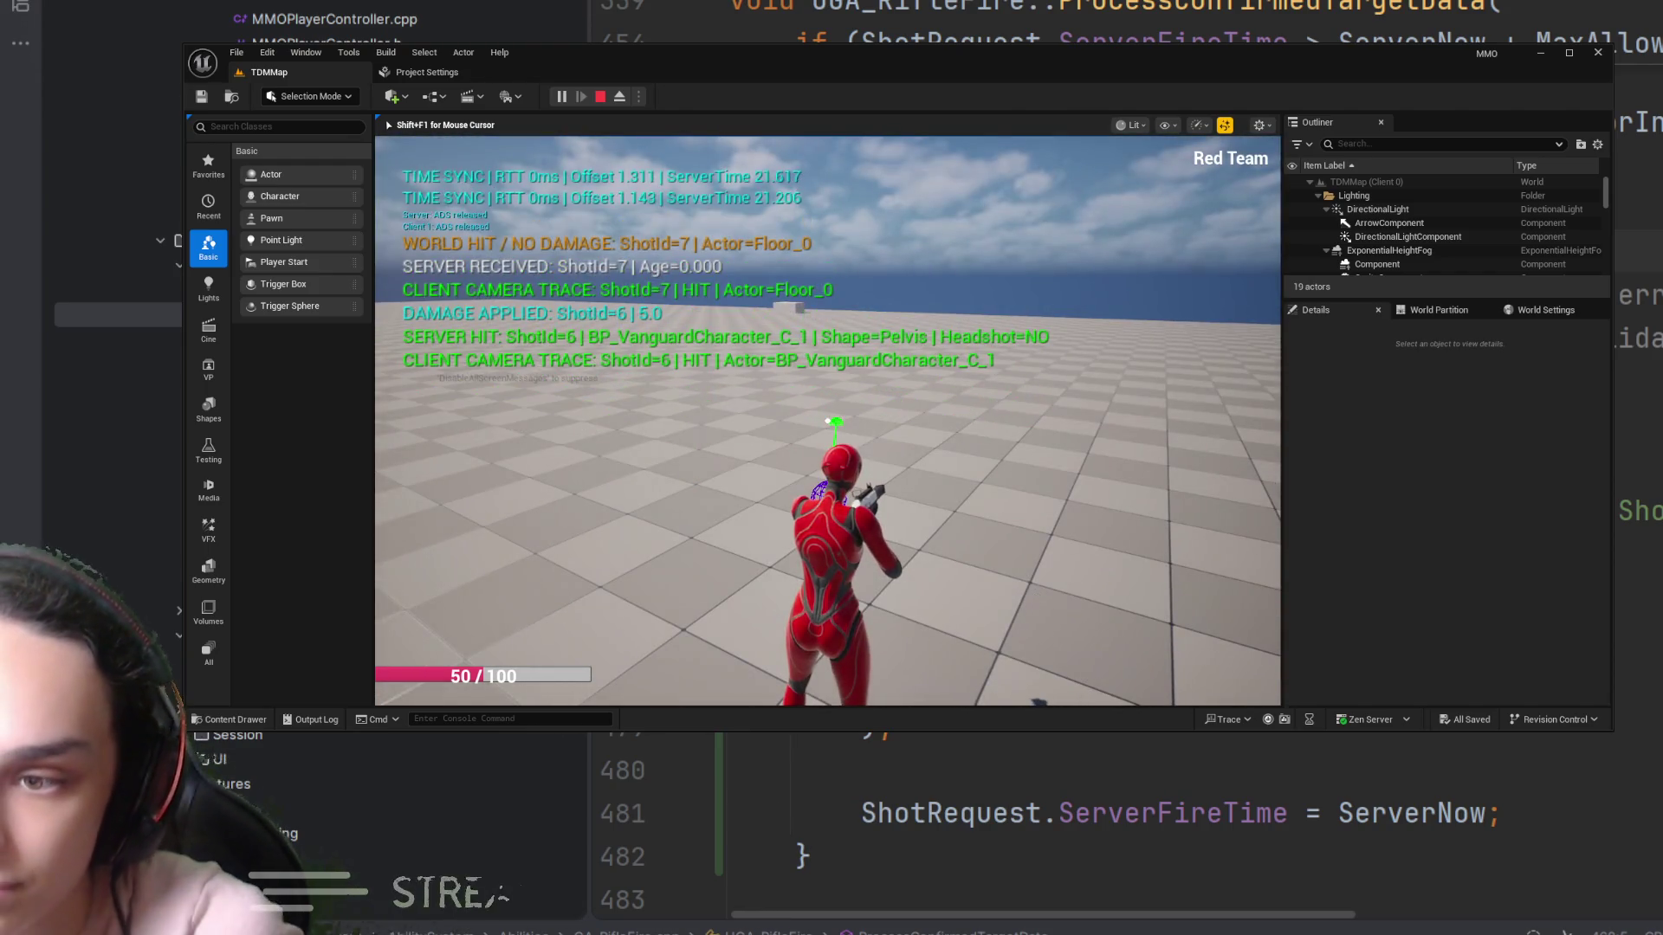
{"action": "key", "text": "Escape"}
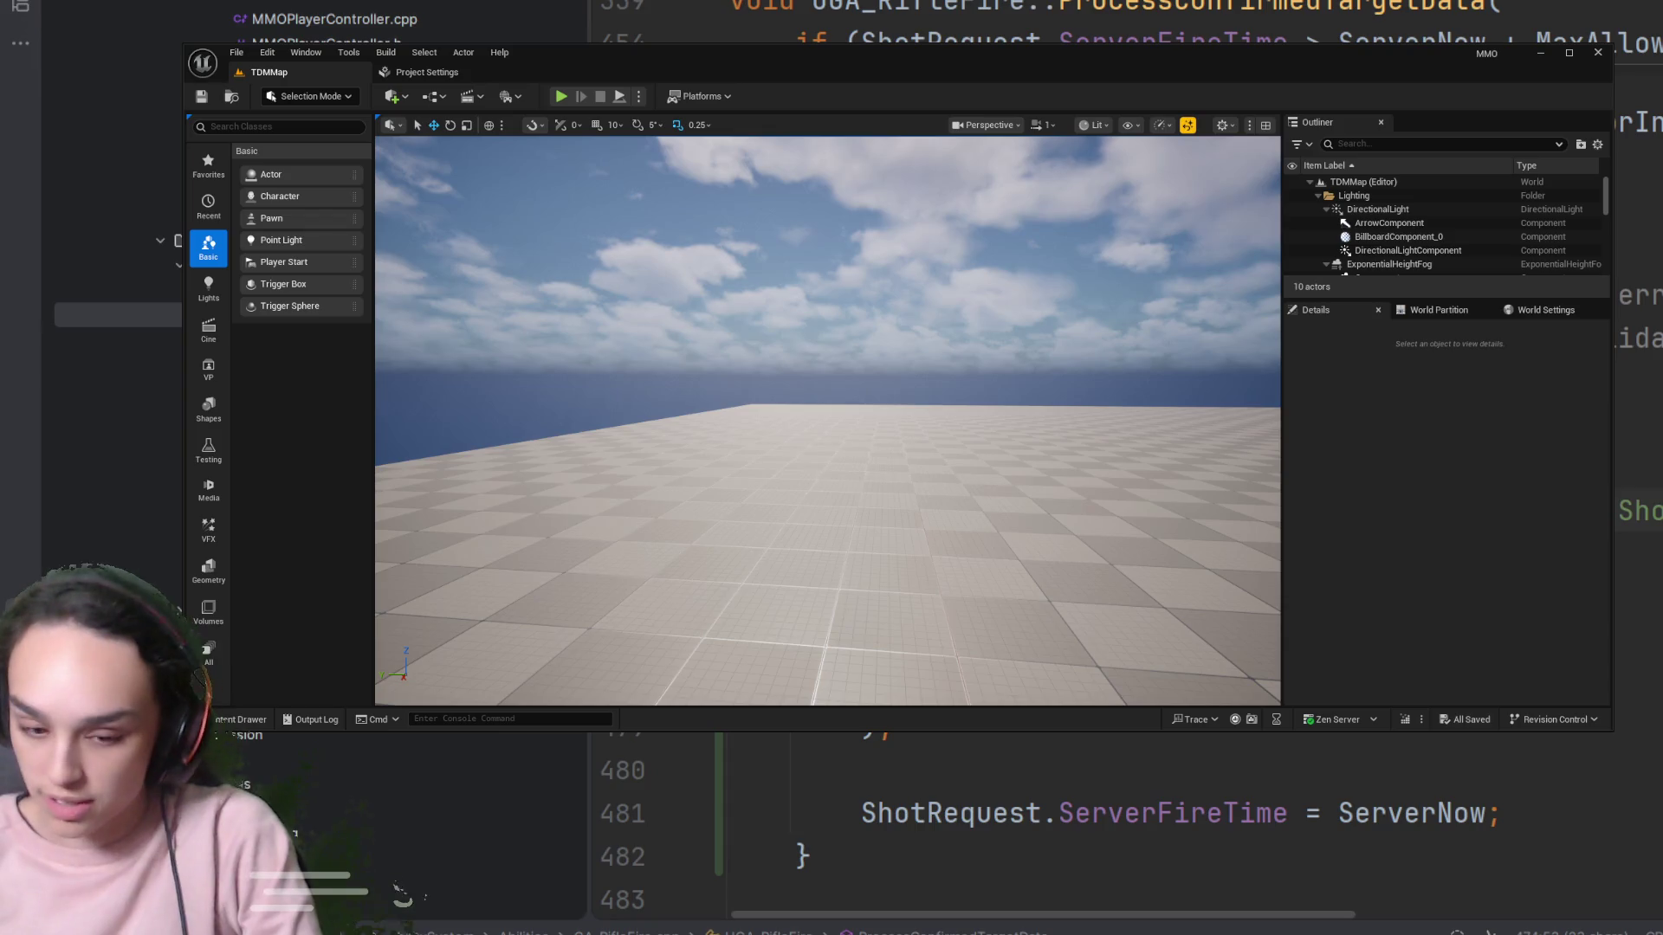
{"action": "left_click", "coordinate": [561, 96]}
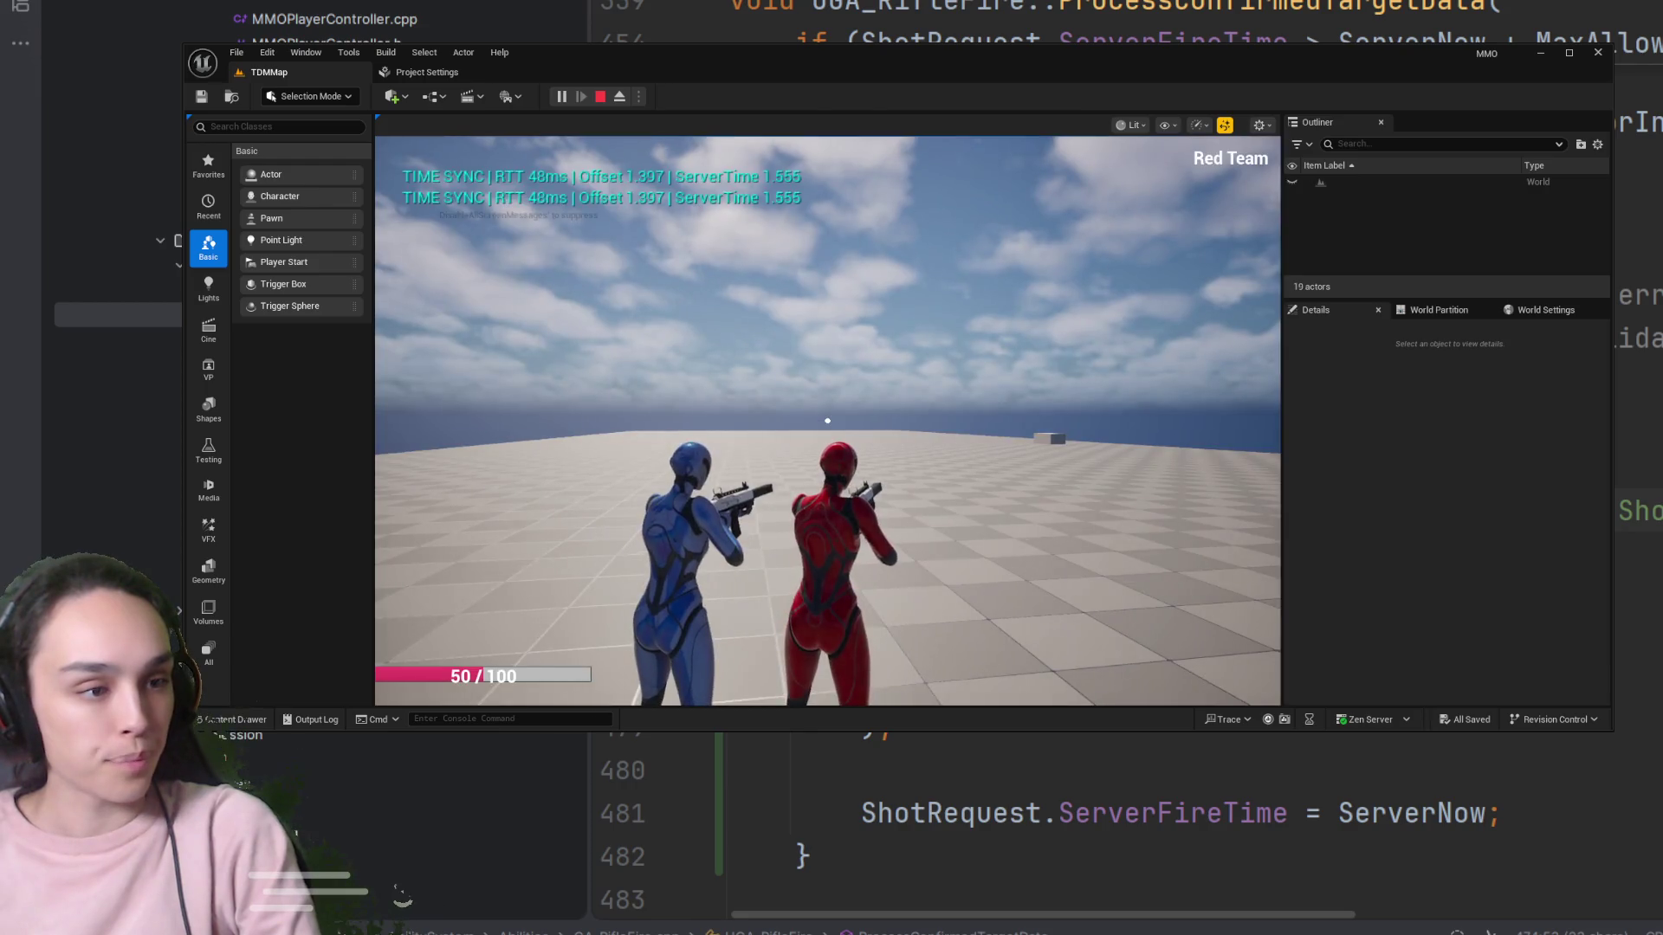
Fire shots in the running TDMMap game and bring up the in-game console
{"action": "left_click", "coordinate": [827, 421]}
{"action": "left_click", "coordinate": [827, 421]}
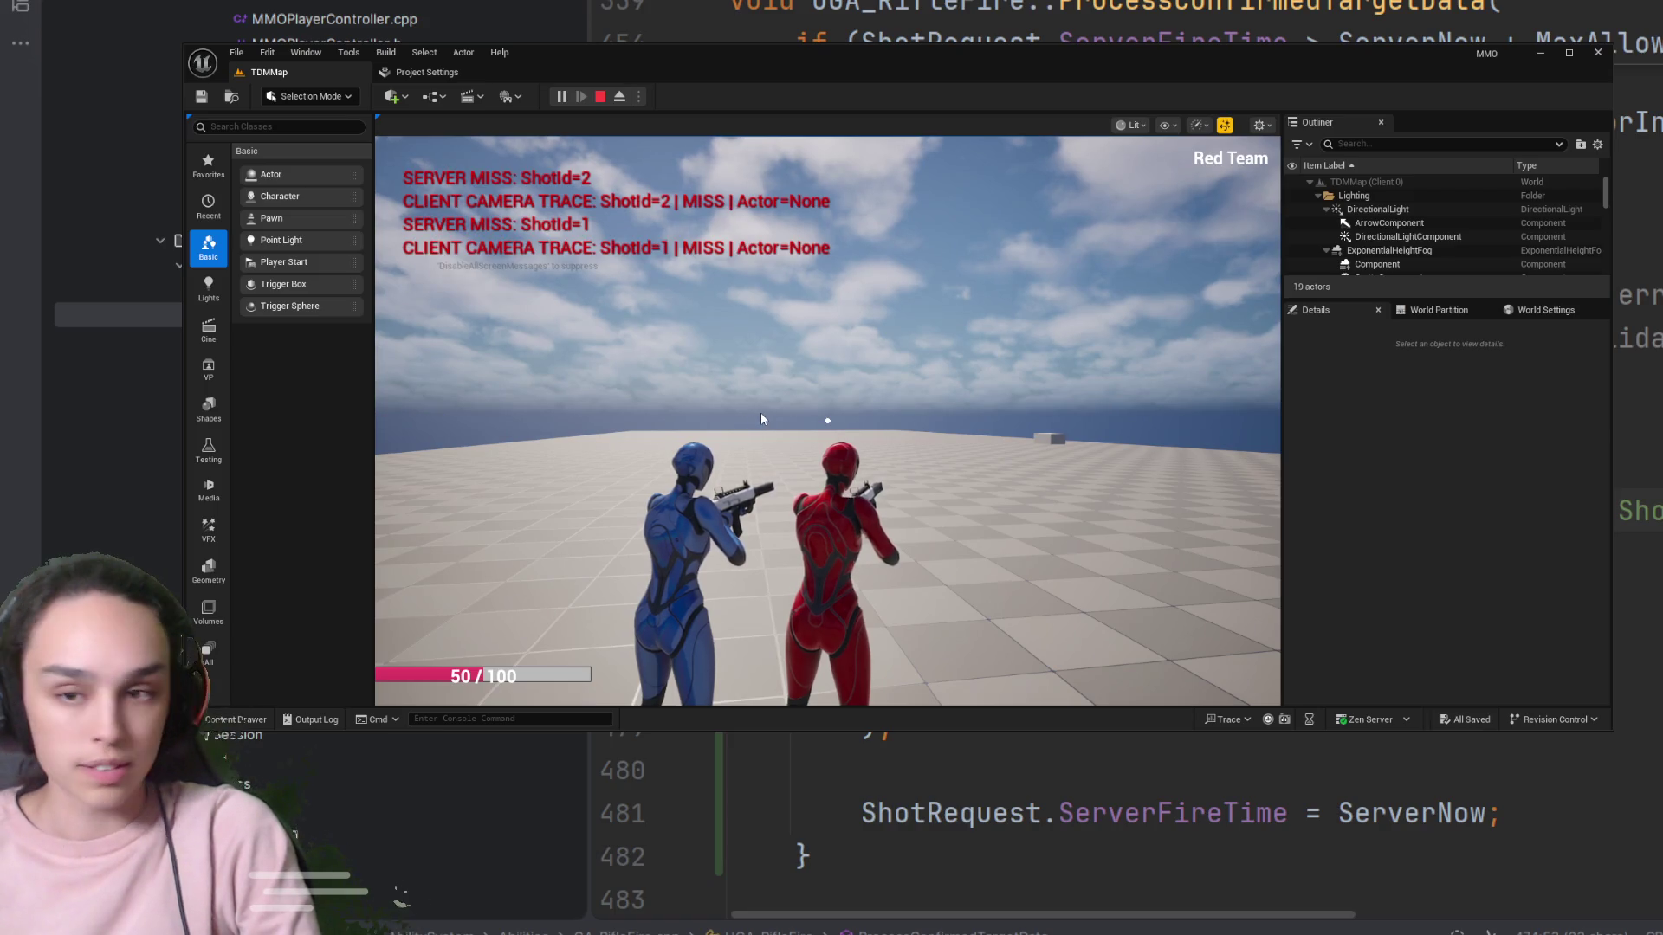
{"action": "key", "text": "grave"}
Show the network stats with 'stat net' and set NetEmulation.PktLag to 1 in the console
{"action": "type", "text": "stat net"}
{"action": "key", "text": "Return"}
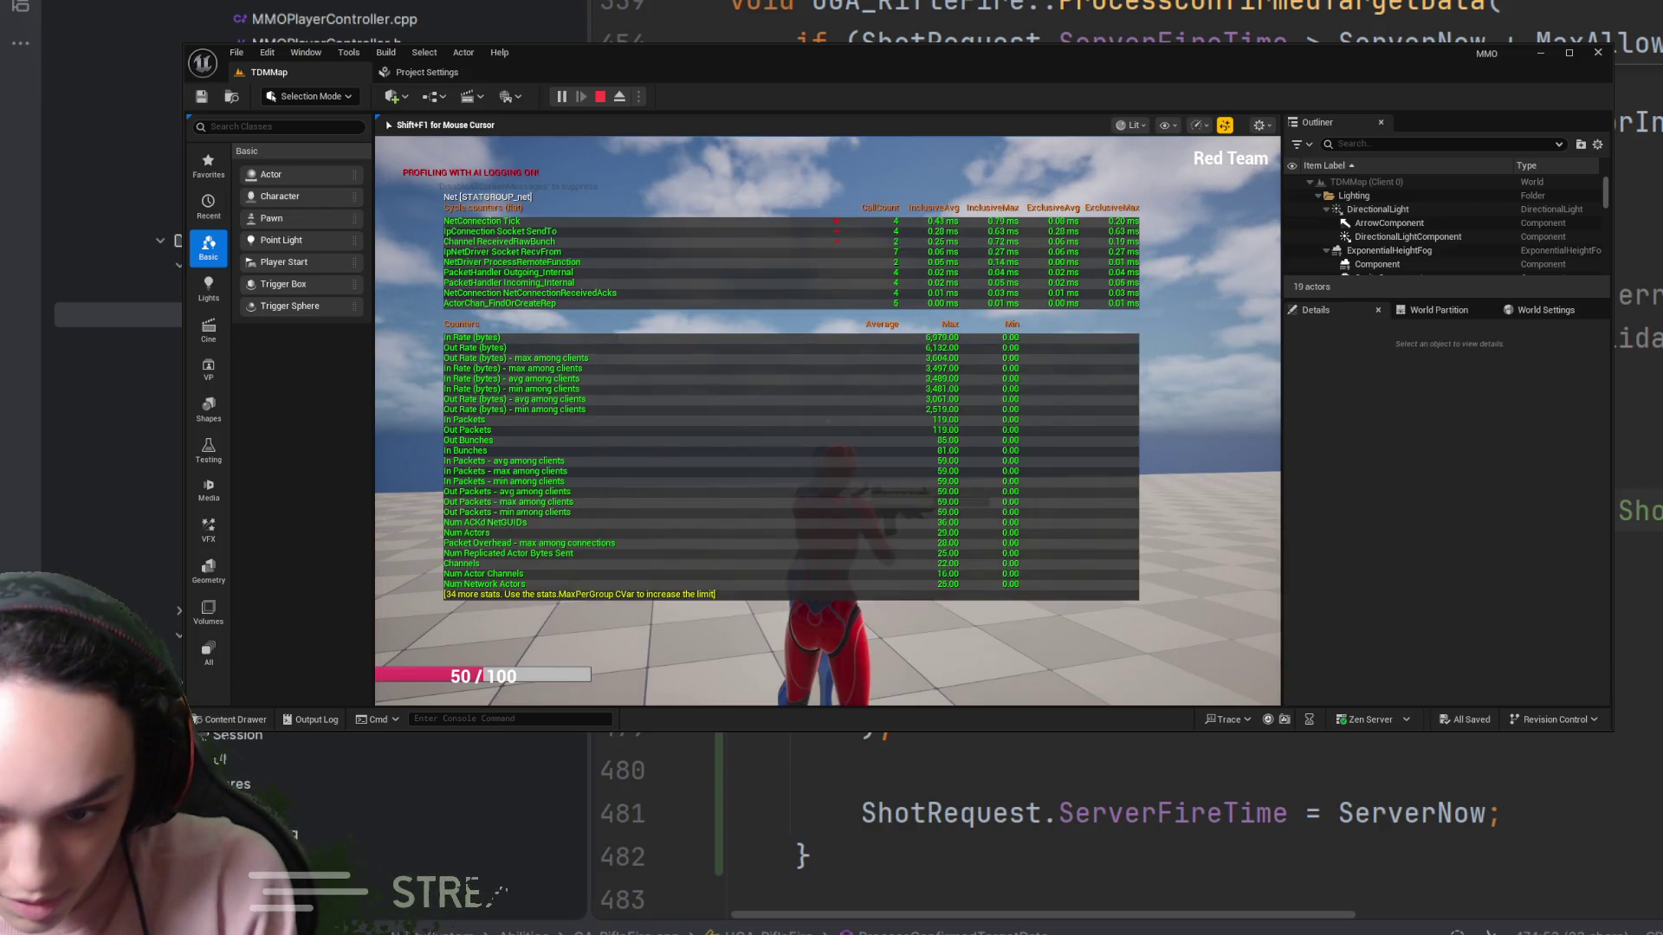
{"action": "type", "text": "NetEmulation.PktLag 1"}
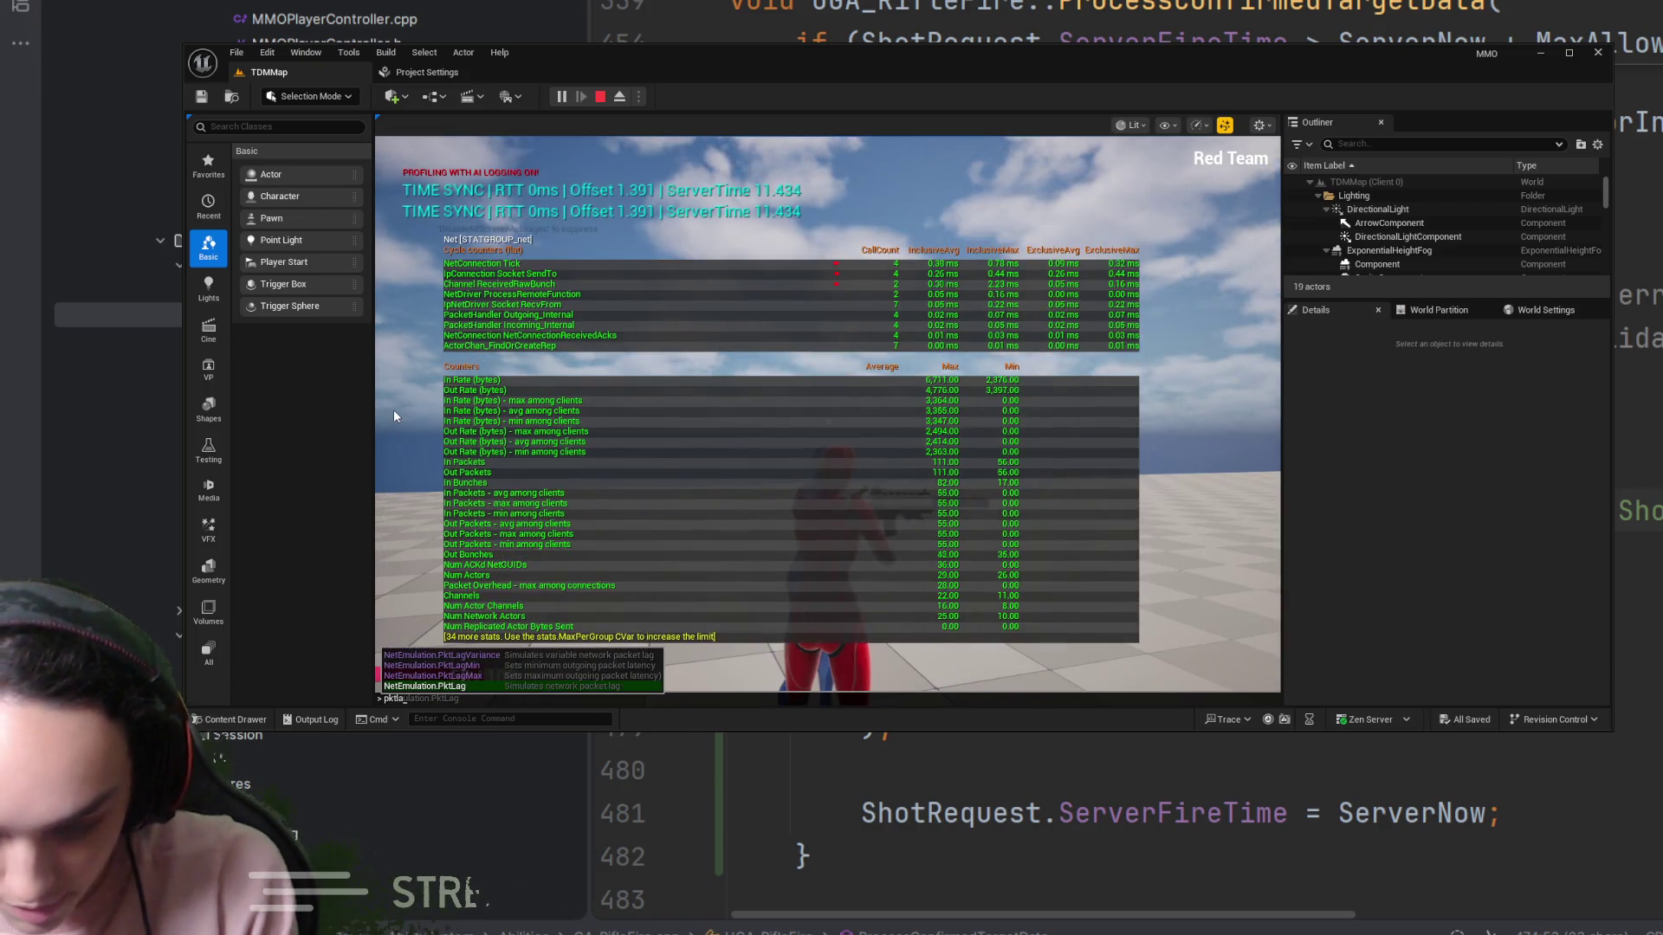
{"action": "key", "text": "Return"}
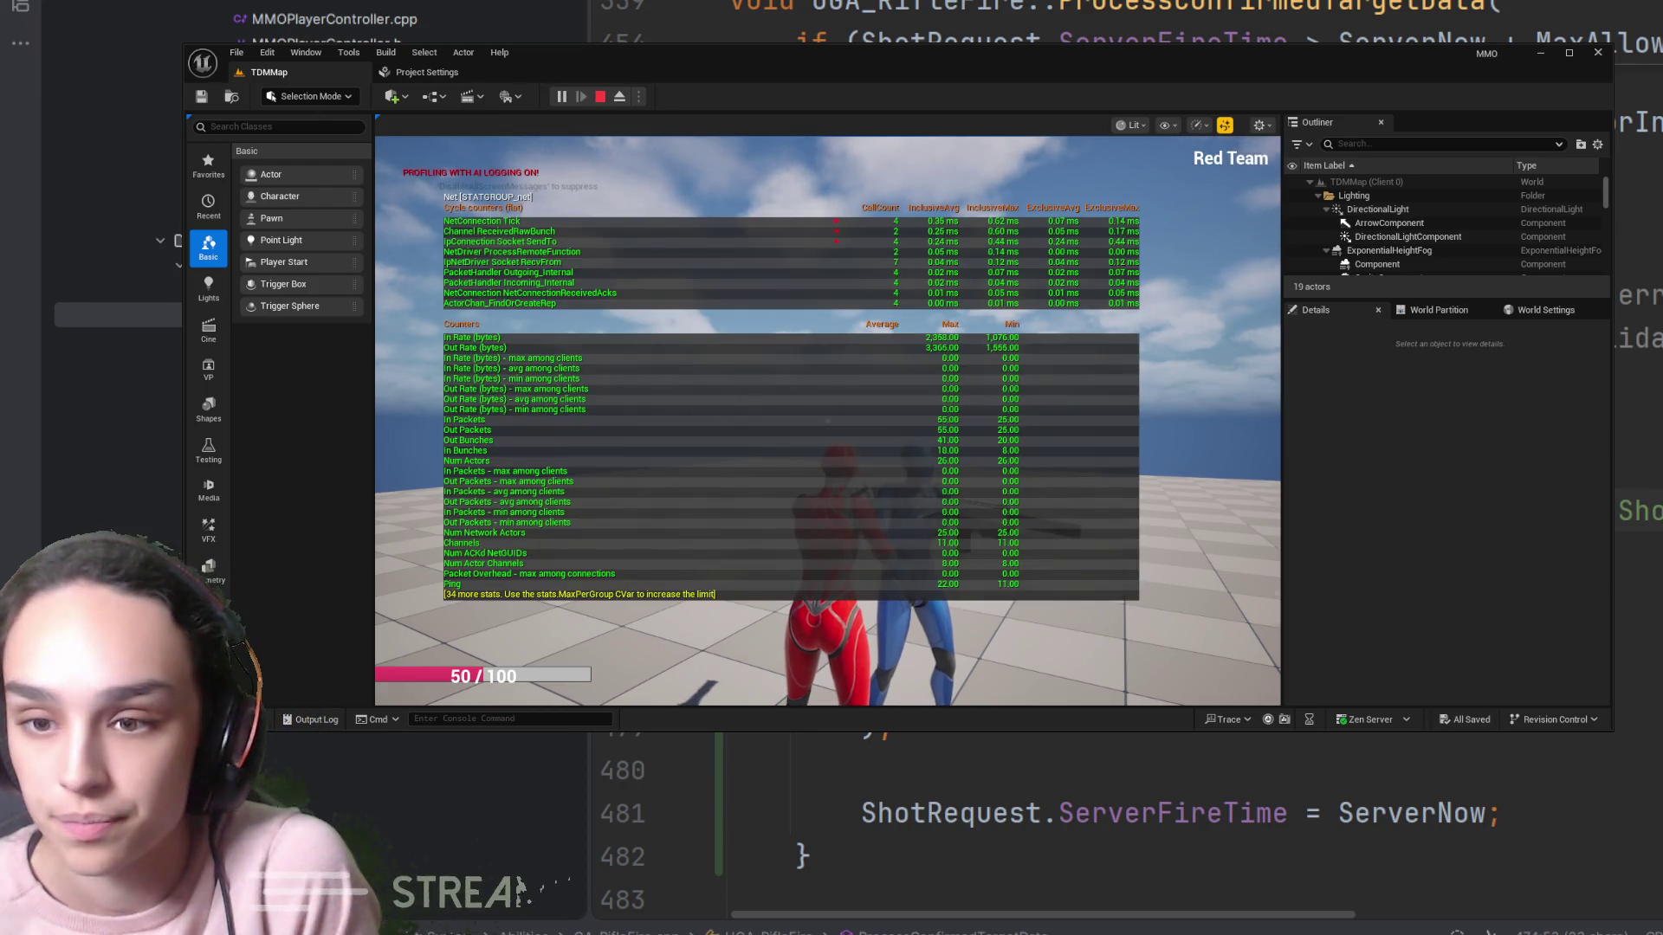
{"action": "left_click", "coordinate": [705, 407]}
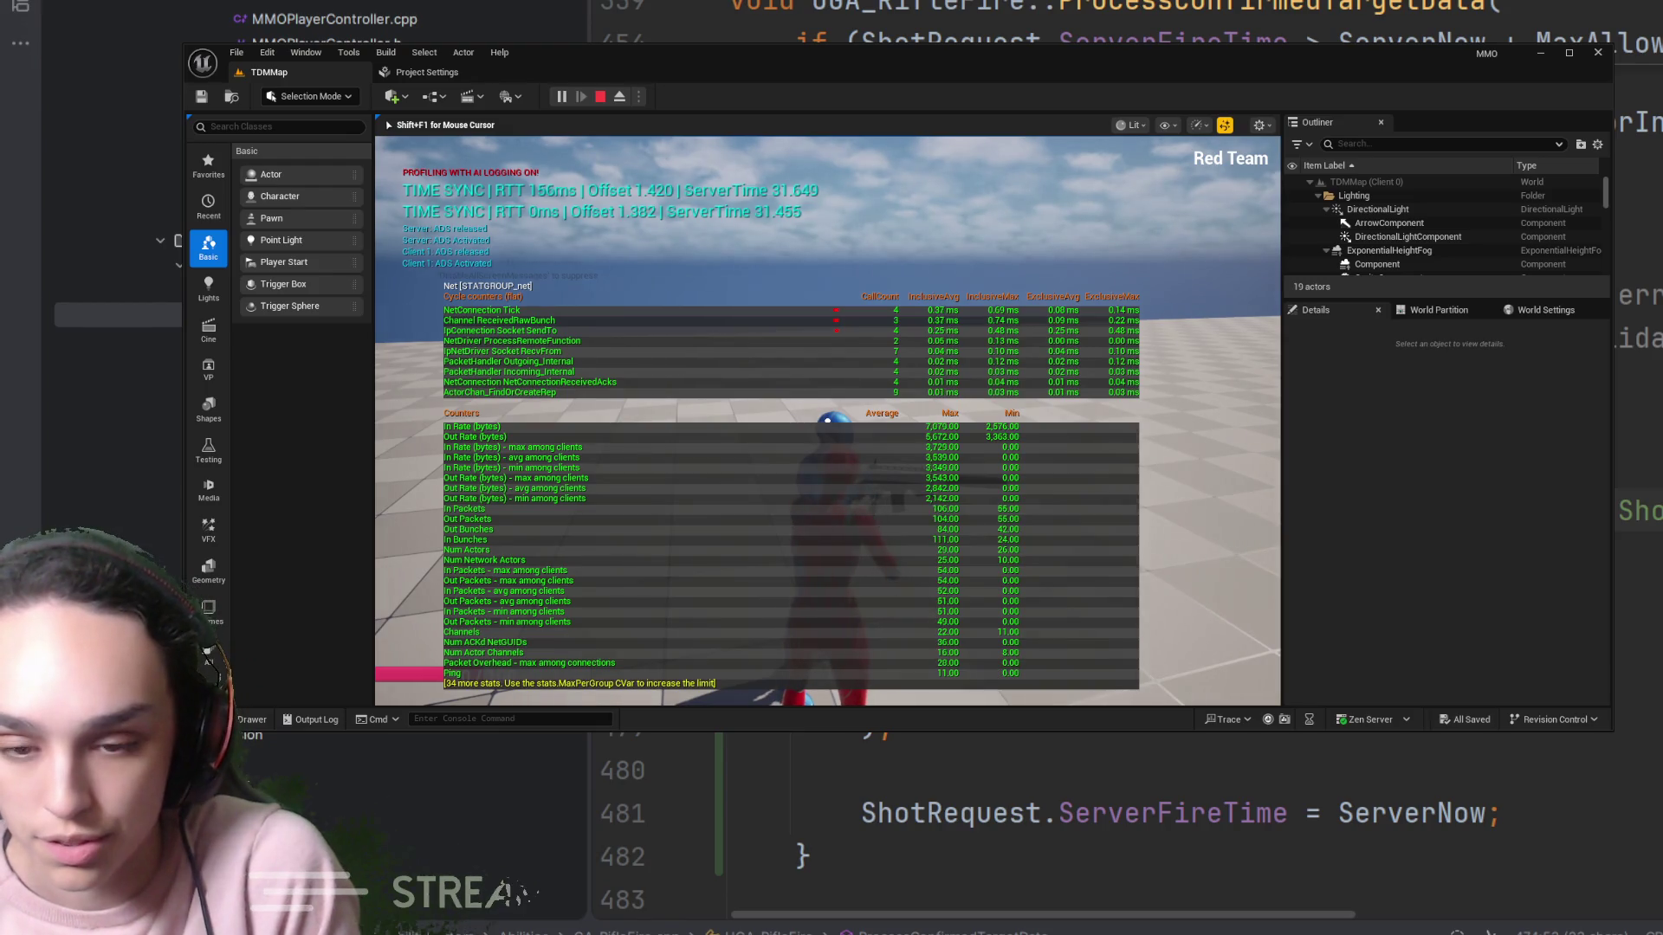
Run 'stat net' again from the console to hide the network stats overlay
{"action": "key", "text": "shift+F1"}
{"action": "key", "text": "grave"}
{"action": "type", "text": "stat net"}
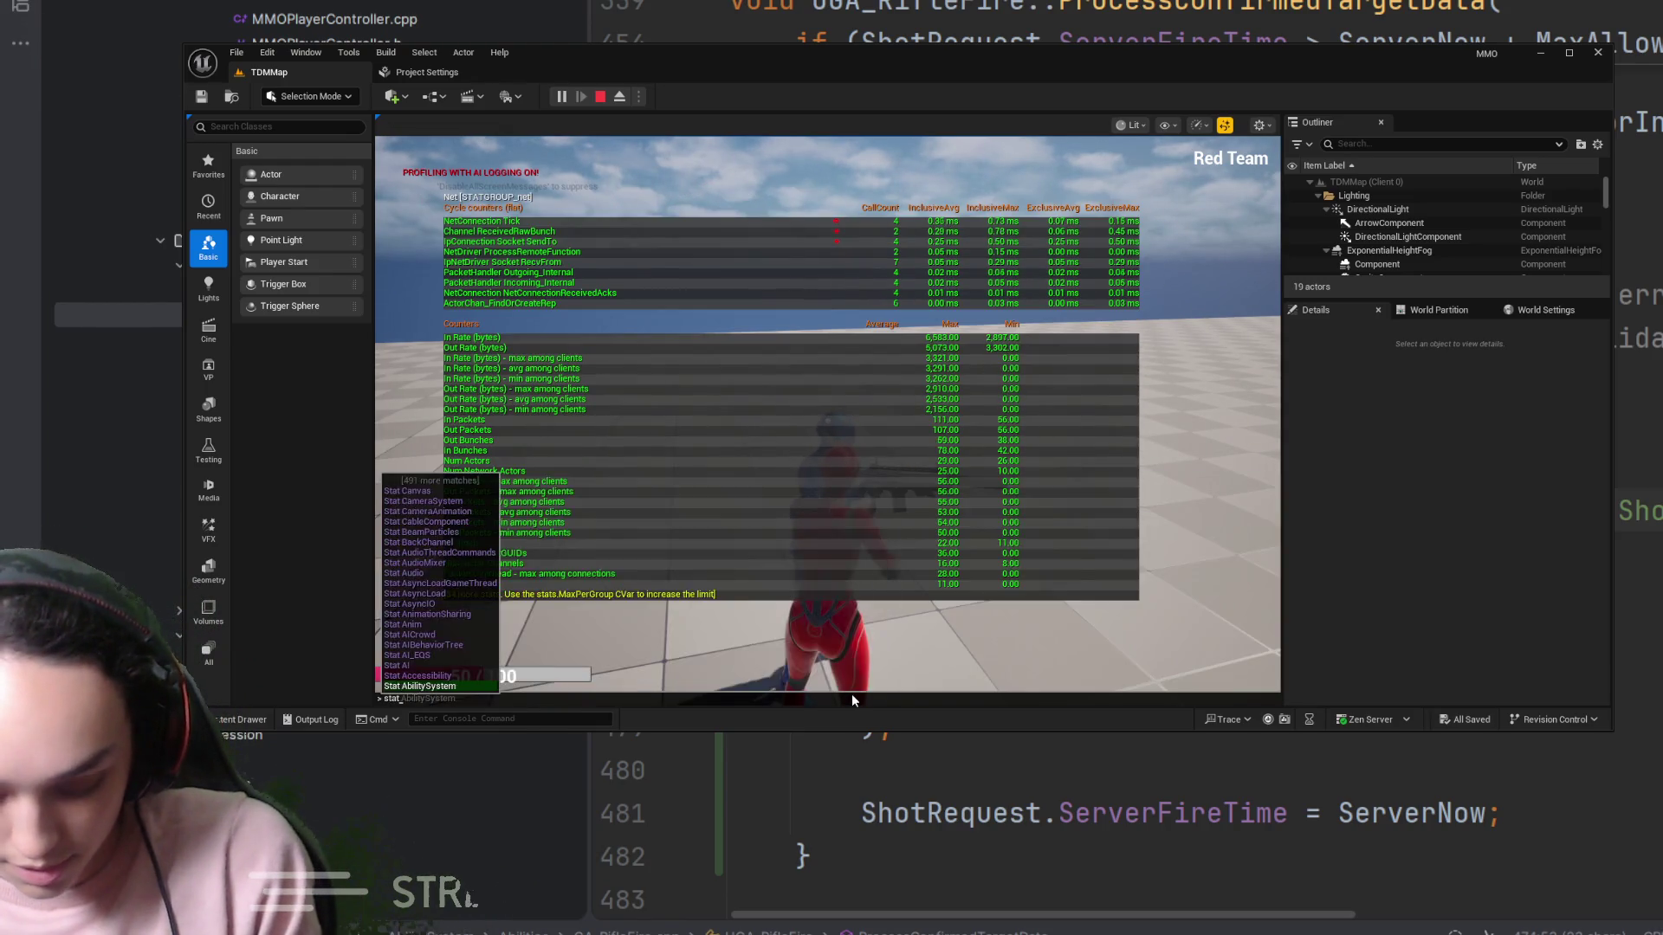
{"action": "key", "text": "Return"}
{"action": "left_click", "coordinate": [850, 694]}
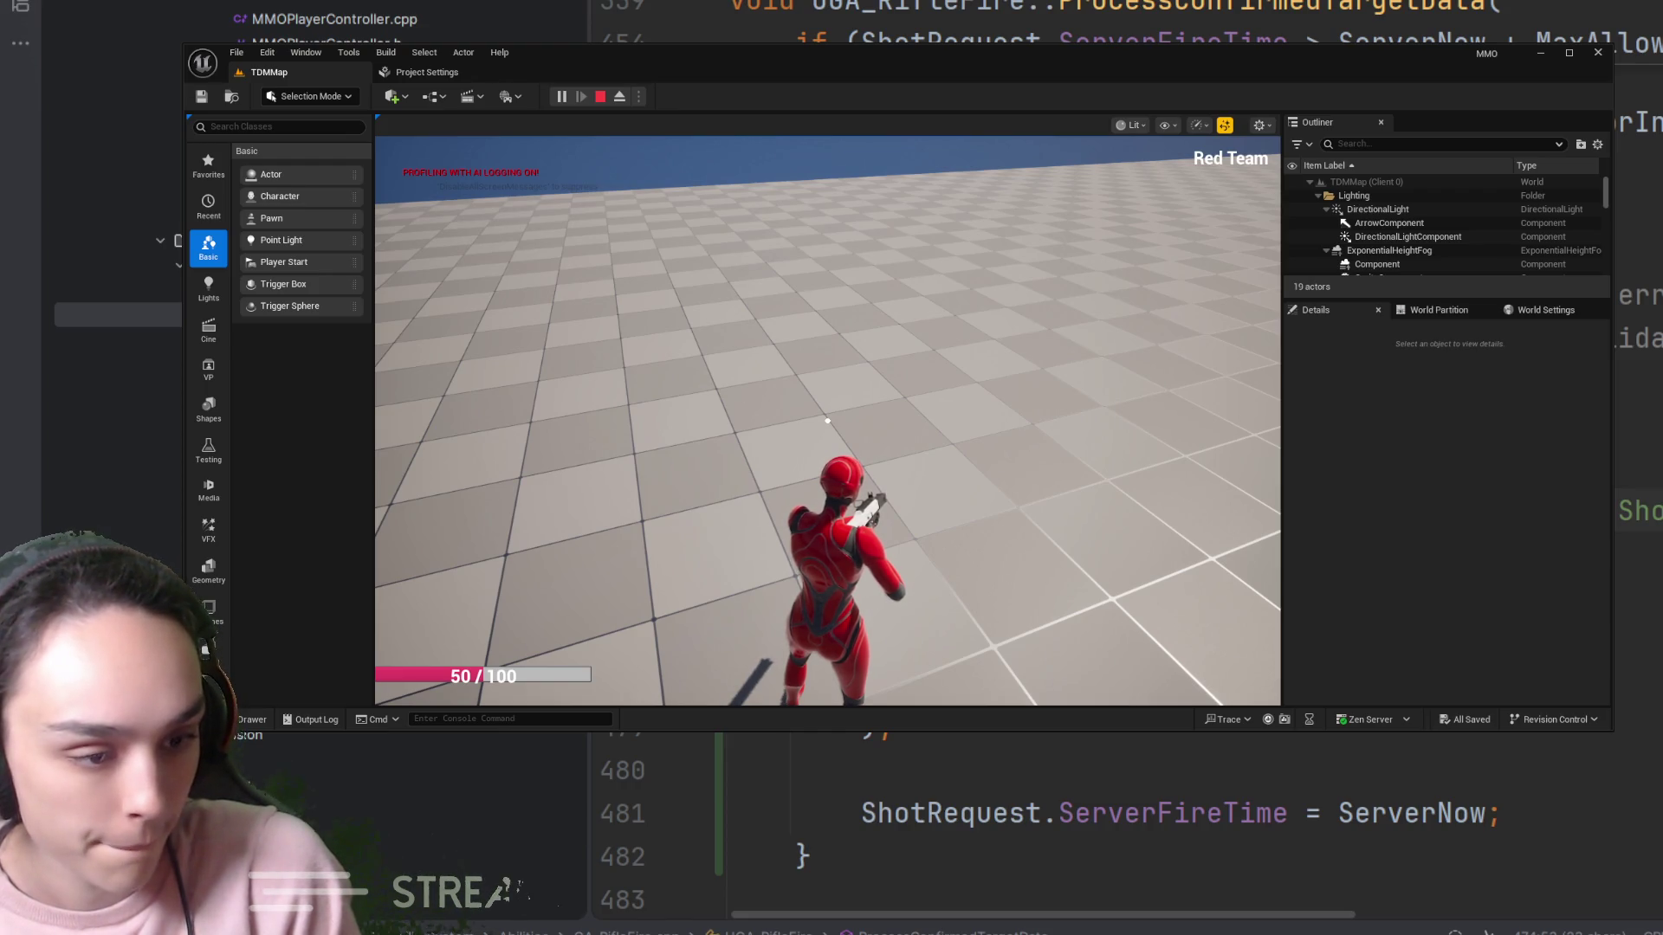
Aim down sights and fire six shots at the blue character, then free the mouse and open the console
{"action": "right_click", "coordinate": [827, 421]}
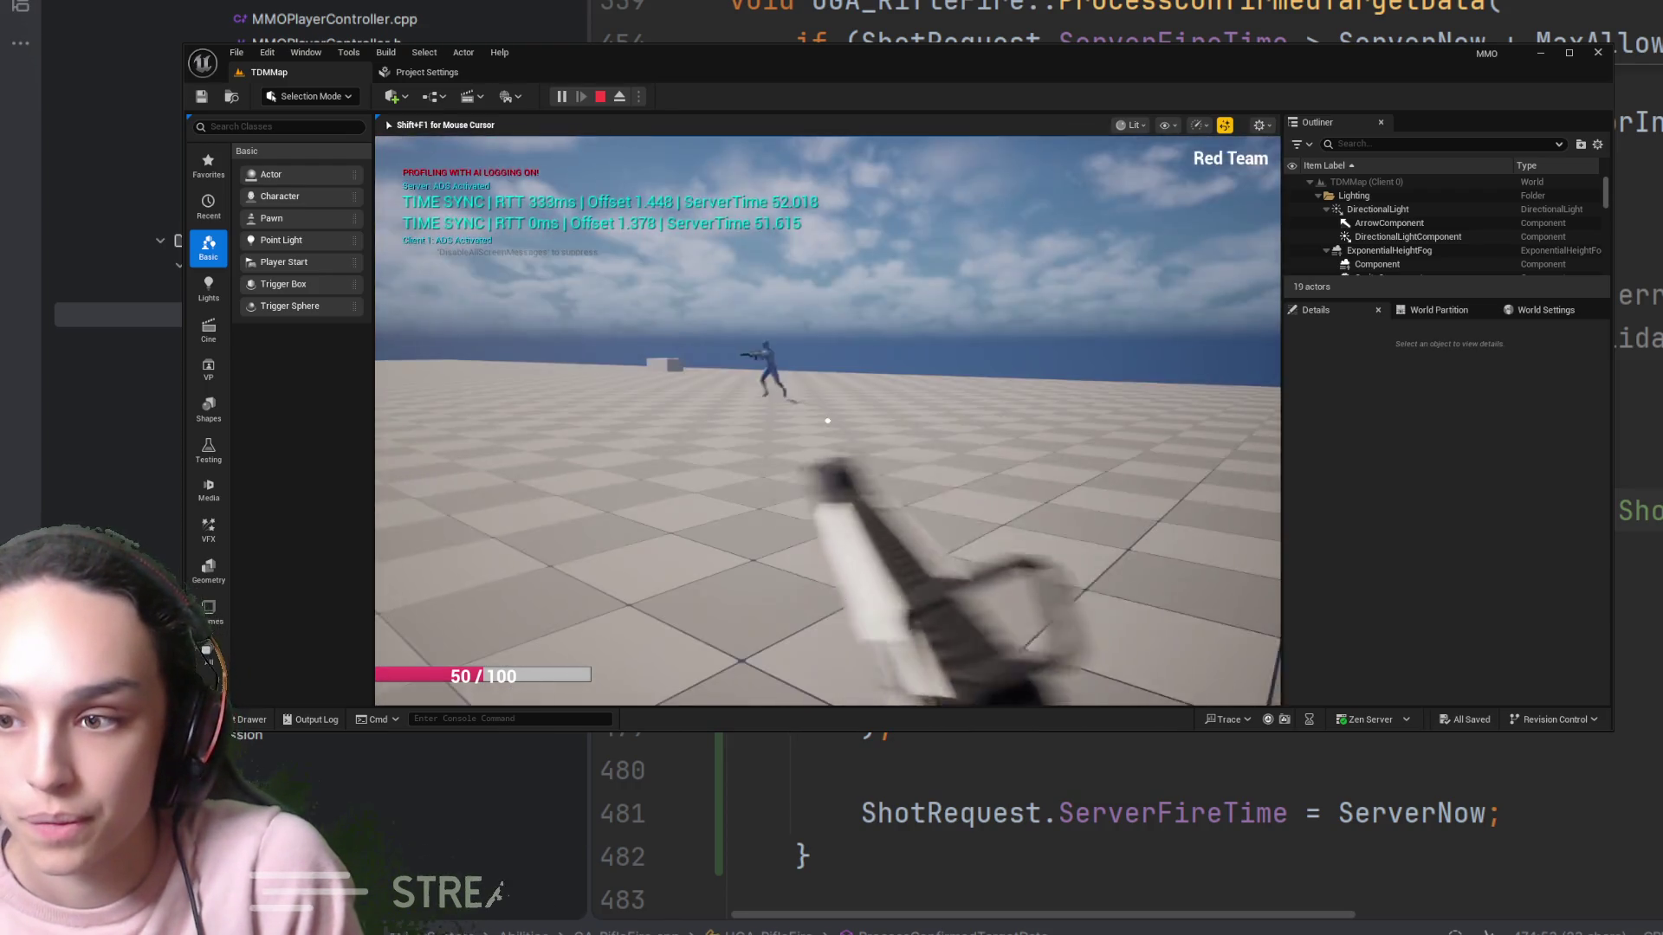
{"action": "left_click", "coordinate": [827, 421]}
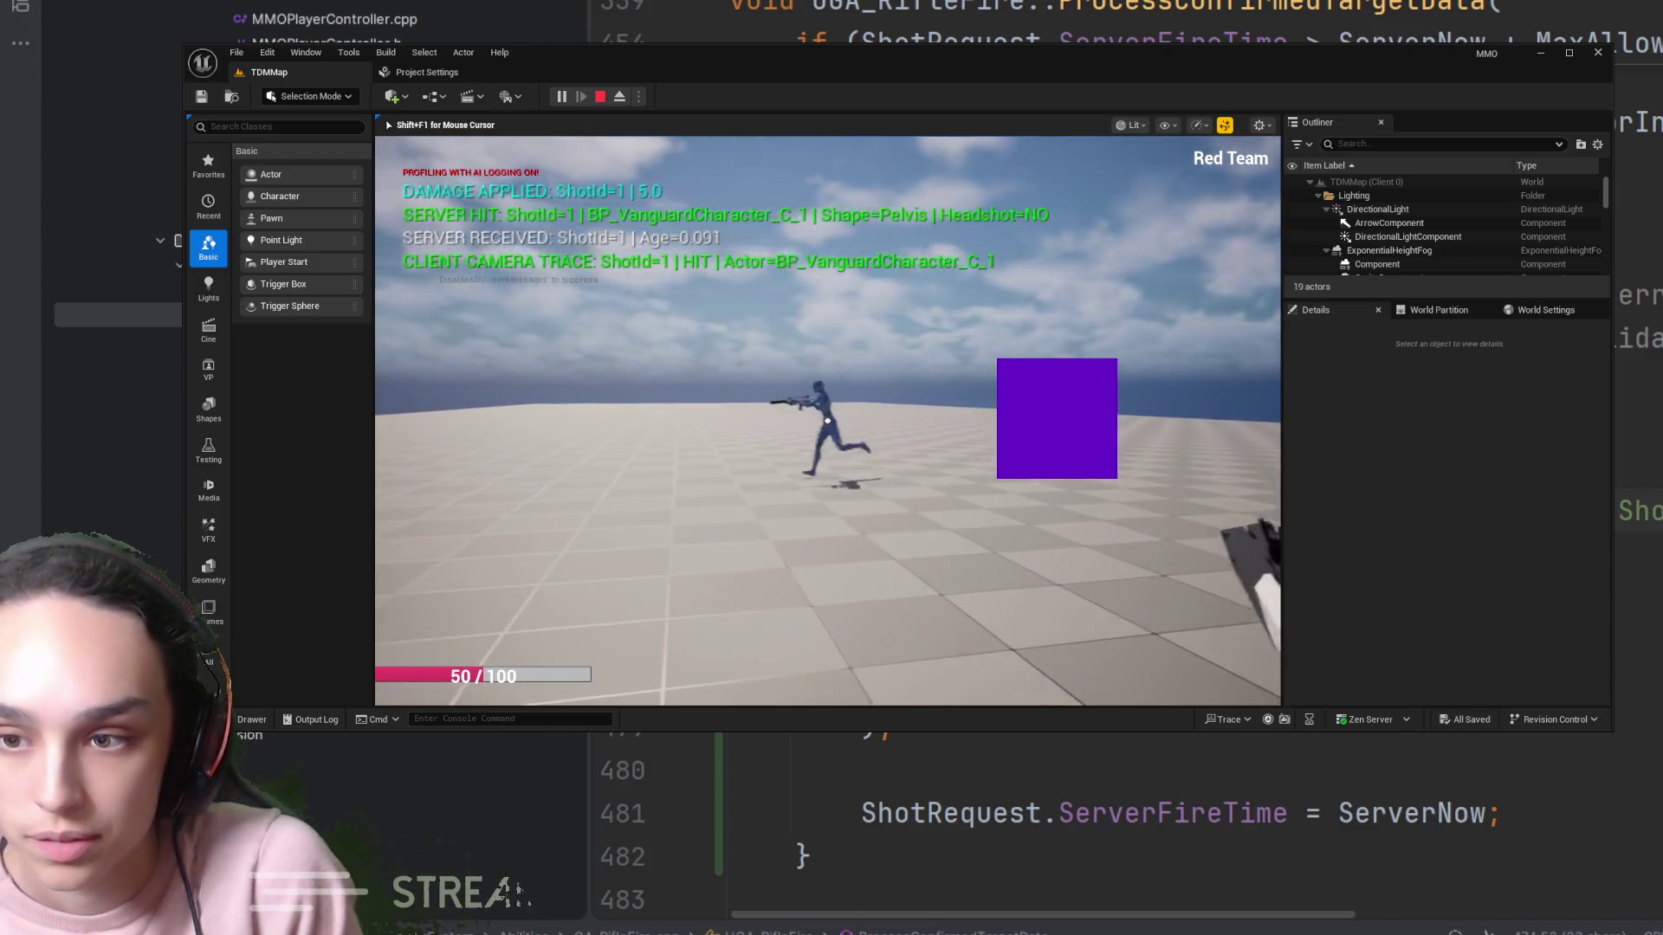
{"action": "left_click", "coordinate": [828, 421]}
{"action": "left_click", "coordinate": [827, 421]}
{"action": "left_click", "coordinate": [827, 421]}
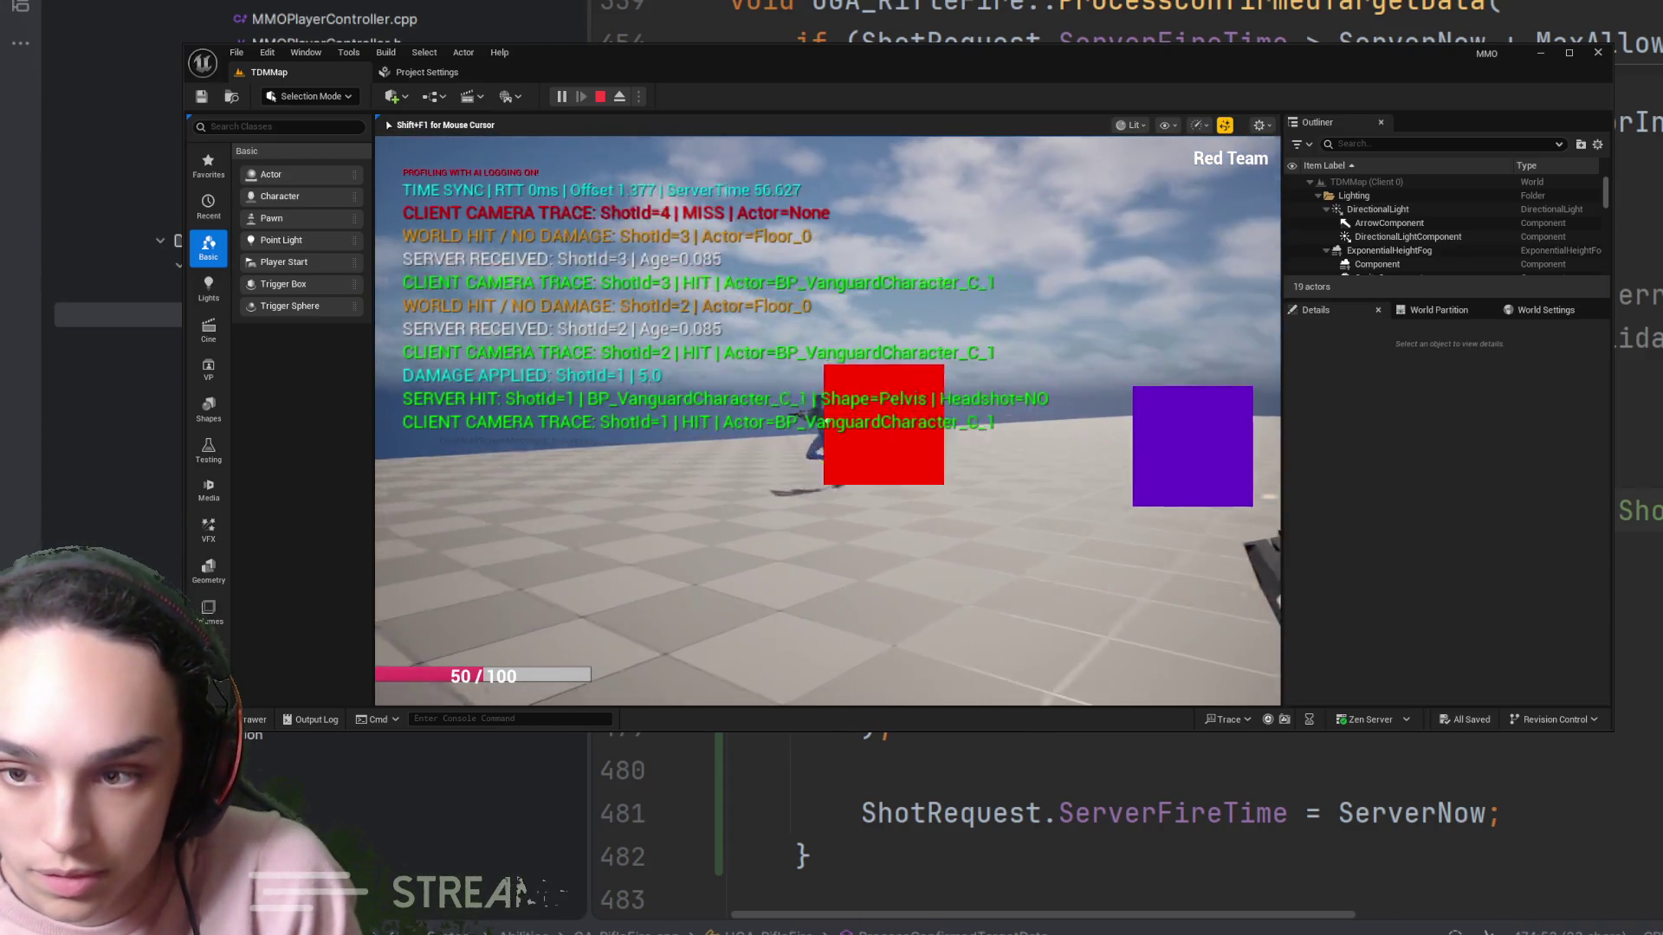
{"action": "left_click", "coordinate": [827, 421]}
{"action": "left_click", "coordinate": [828, 421]}
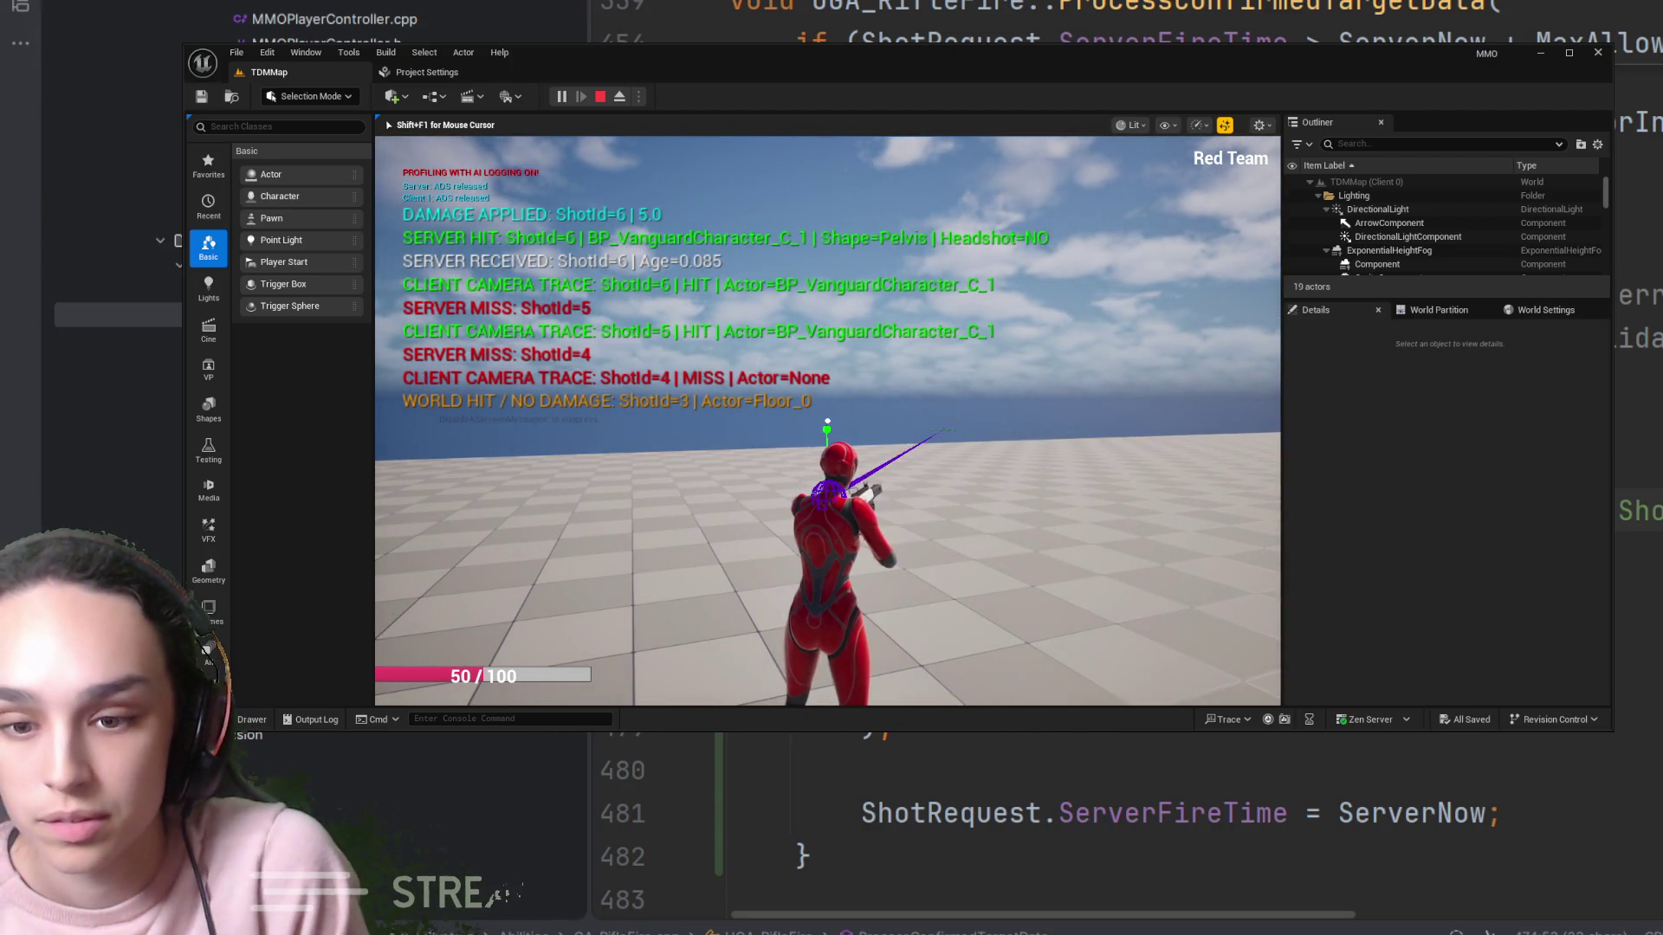
{"action": "key", "text": "shift+F1"}
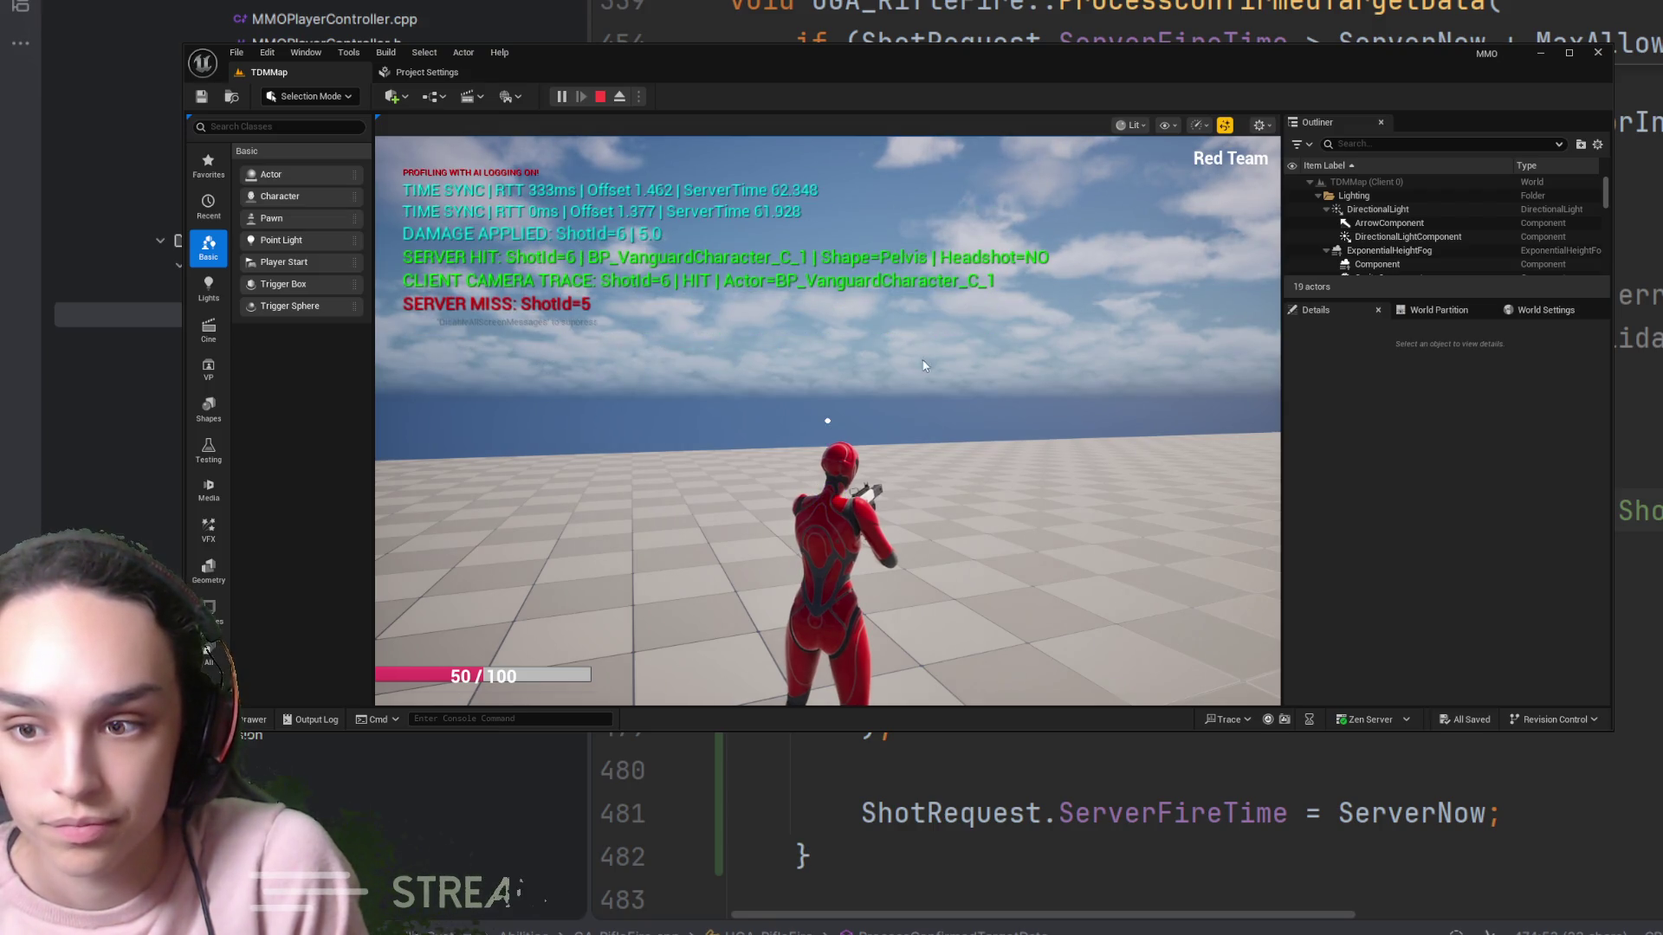
{"action": "key", "text": "grave"}
Turn the network stats overlay on with 'stat net', then stop the play session
{"action": "type", "text": "stat net"}
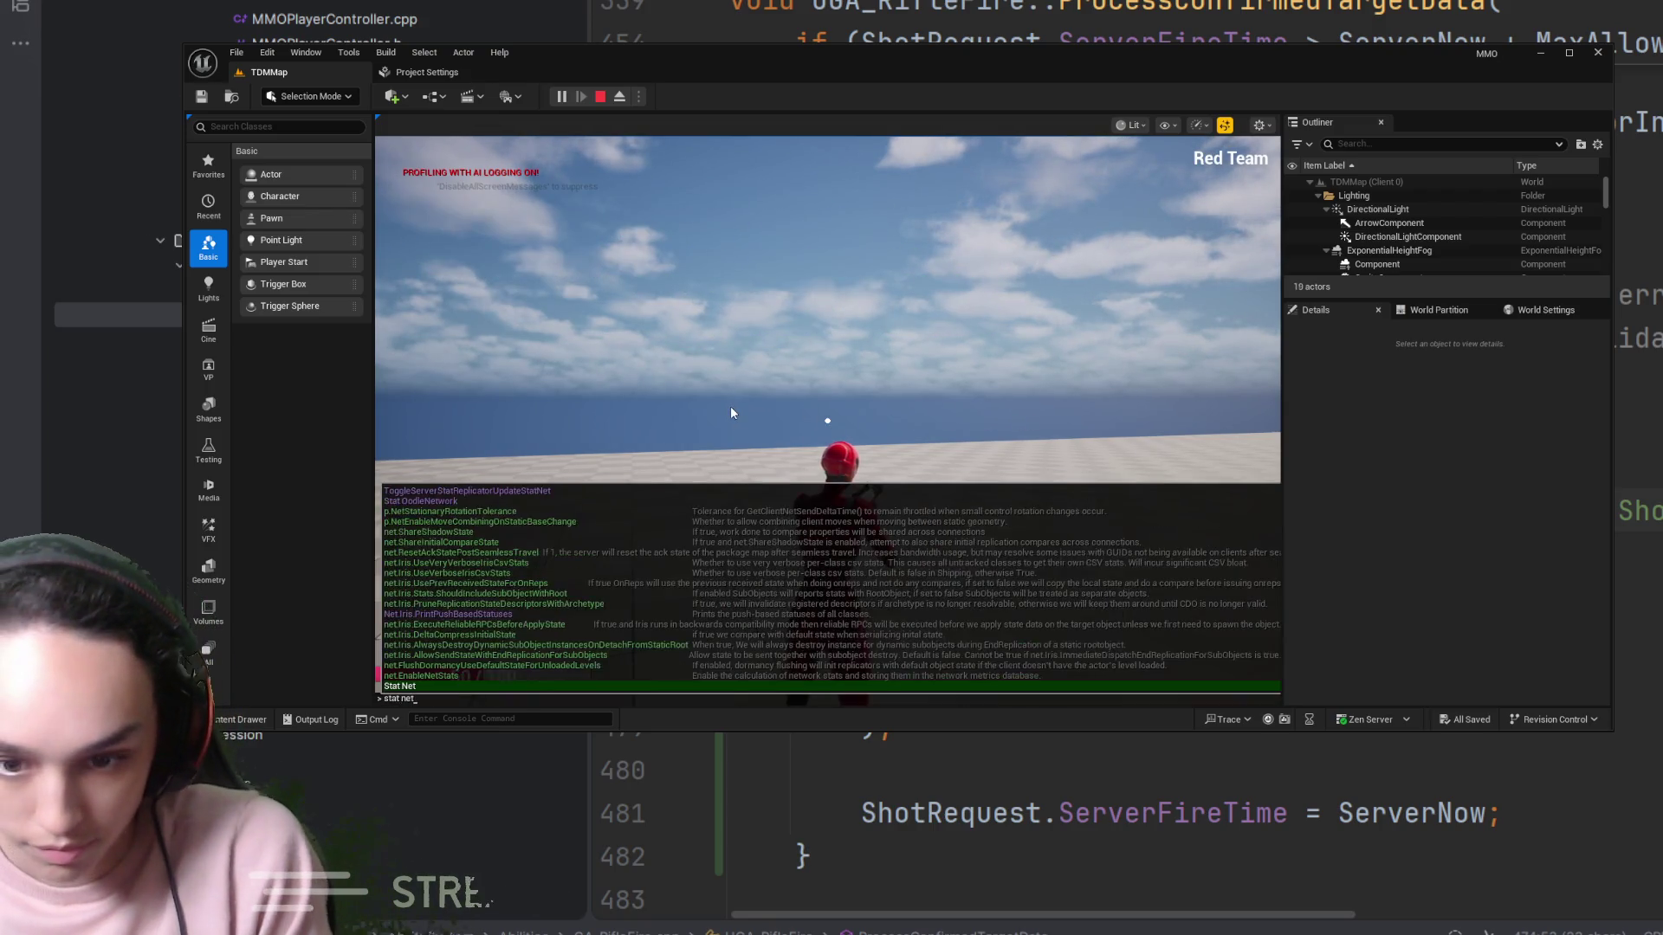
{"action": "key", "text": "Return"}
{"action": "left_click", "coordinate": [730, 407]}
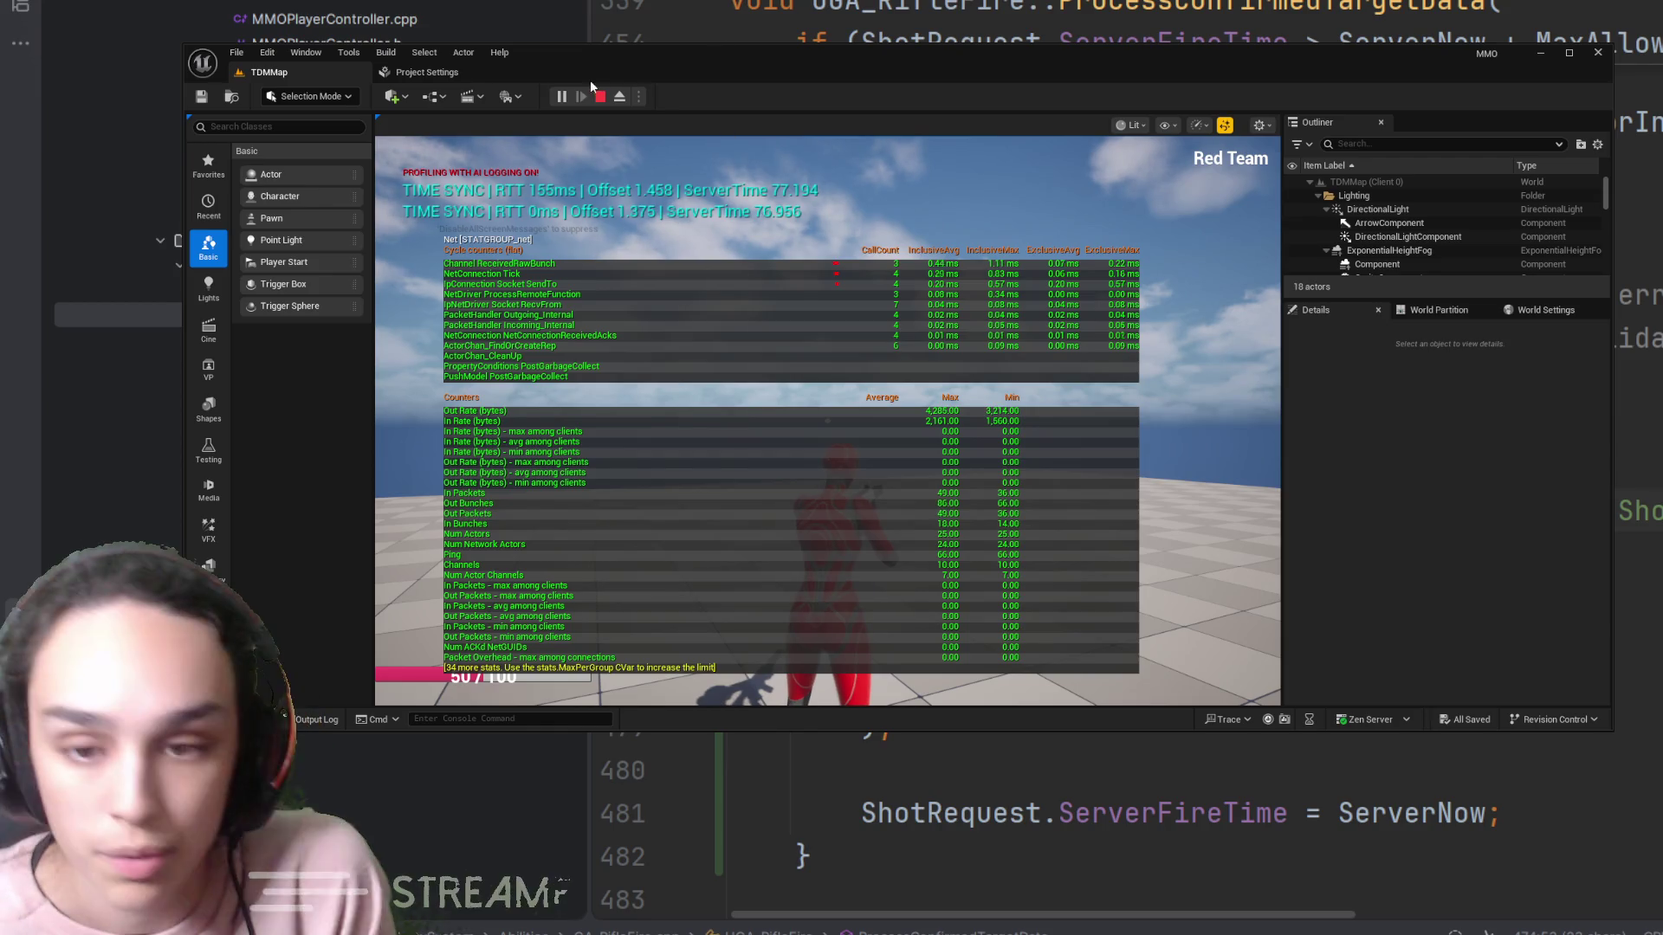
{"action": "left_click", "coordinate": [602, 97]}
{"action": "left_click", "coordinate": [605, 95]}
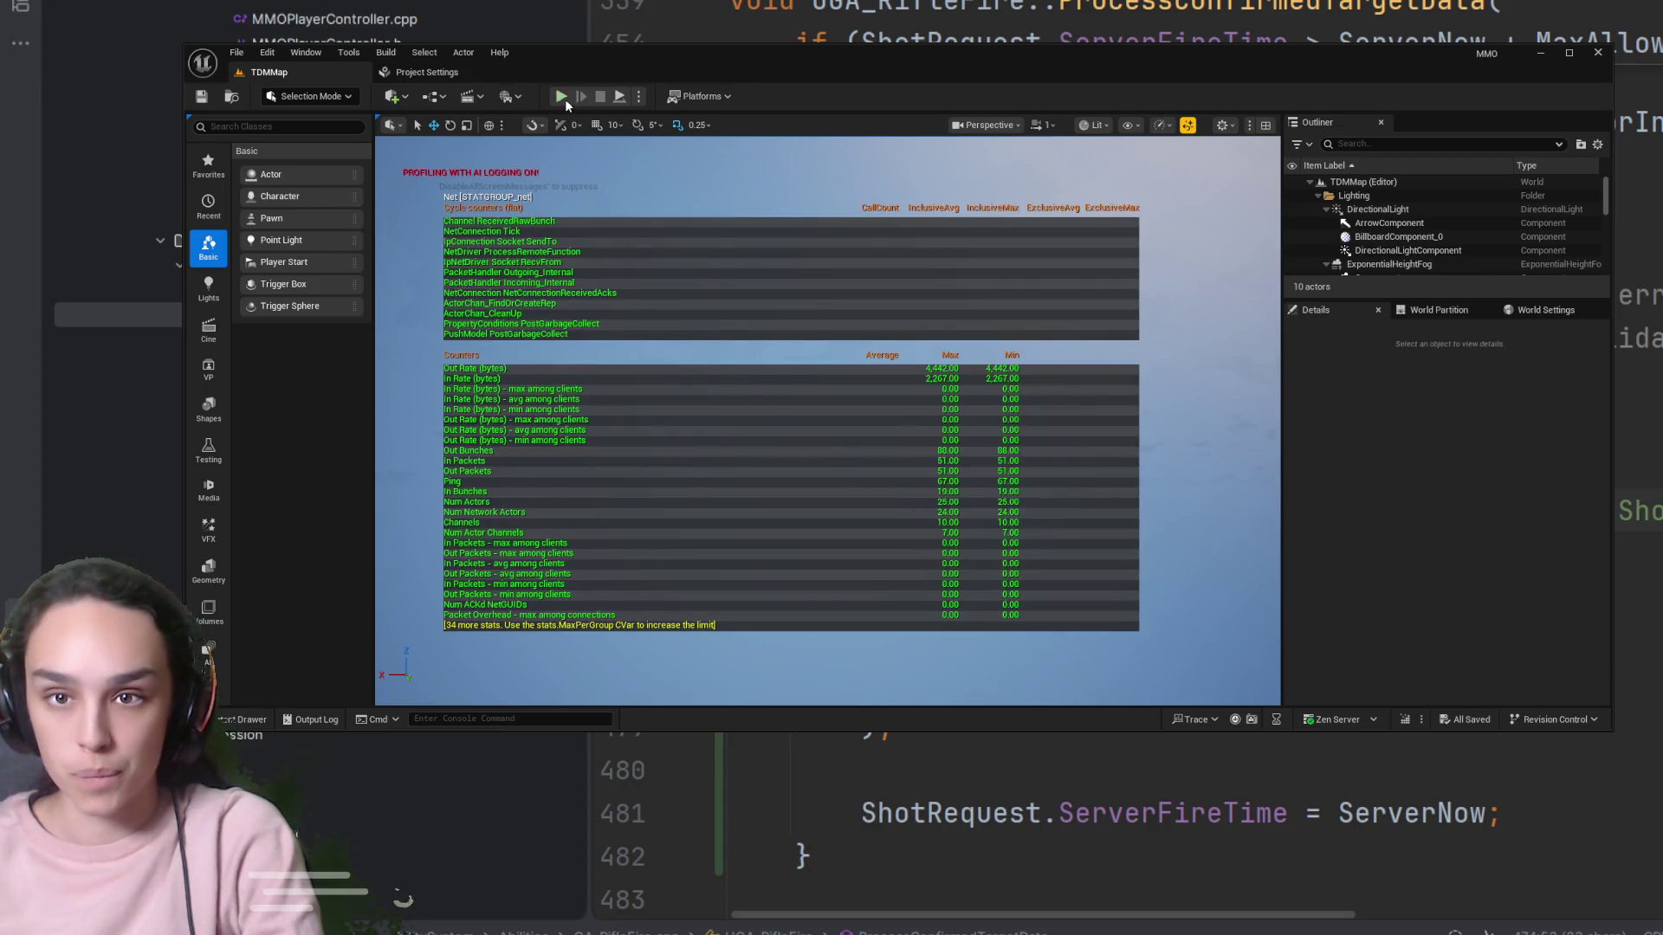
Start a new Play-In-Editor session of TDMMap
{"action": "left_click", "coordinate": [562, 97]}
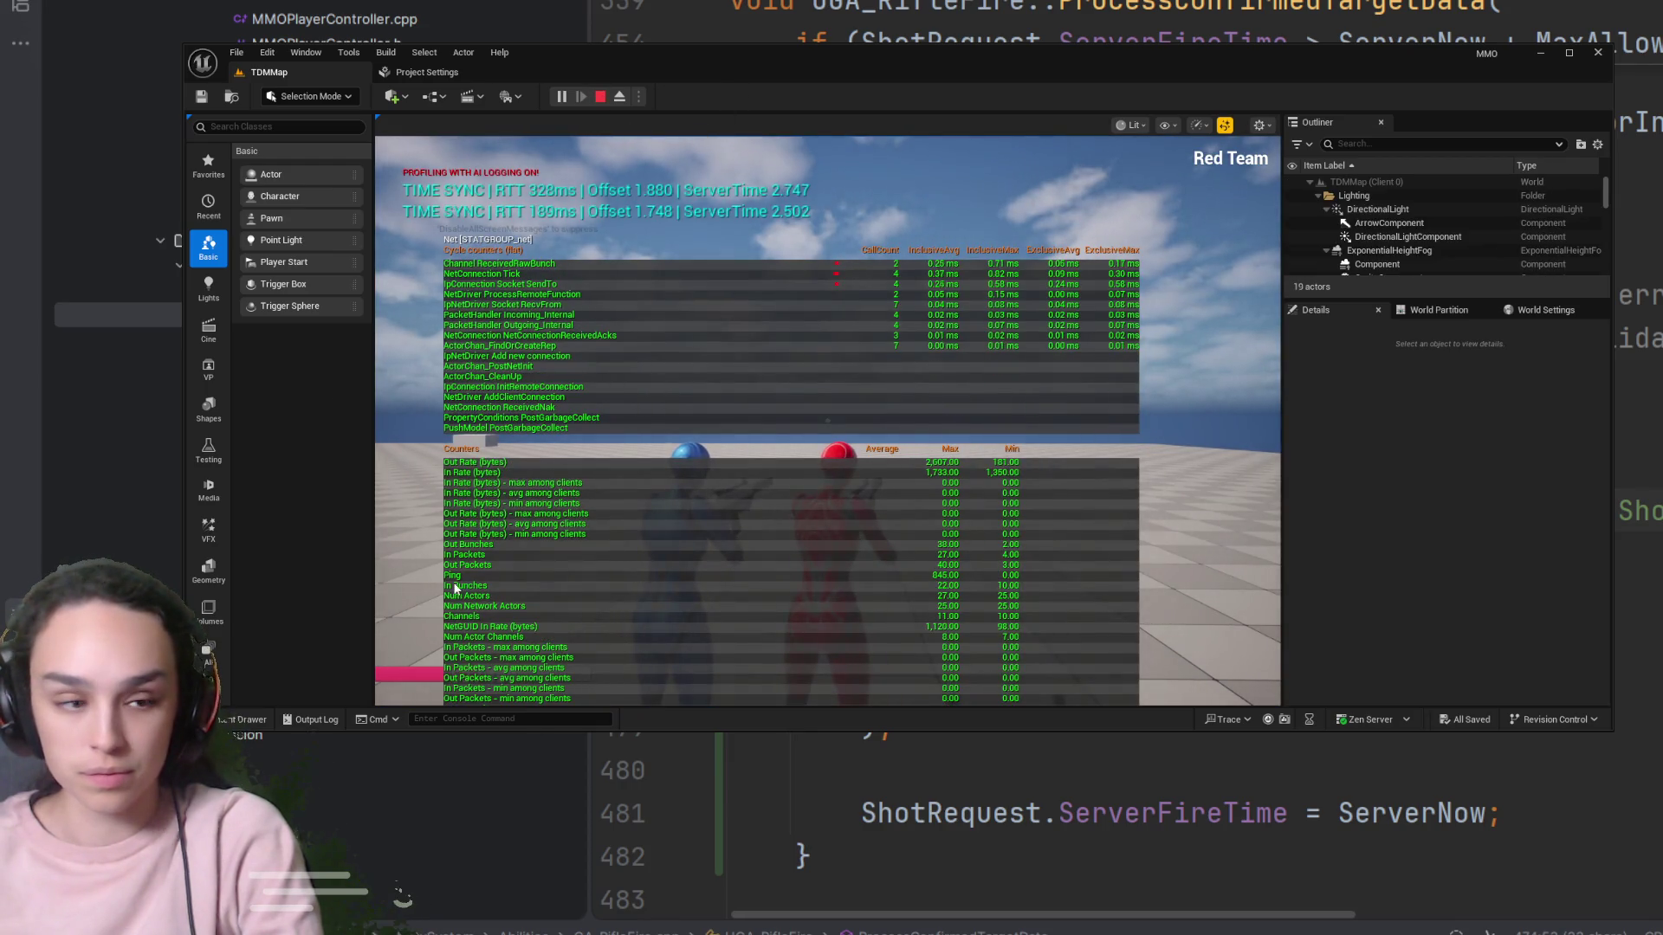
Toggle the network stats off with 'stat net' in the console and stop the play session
{"action": "key", "text": "grave"}
{"action": "key", "text": "grave"}
{"action": "key", "text": "grave"}
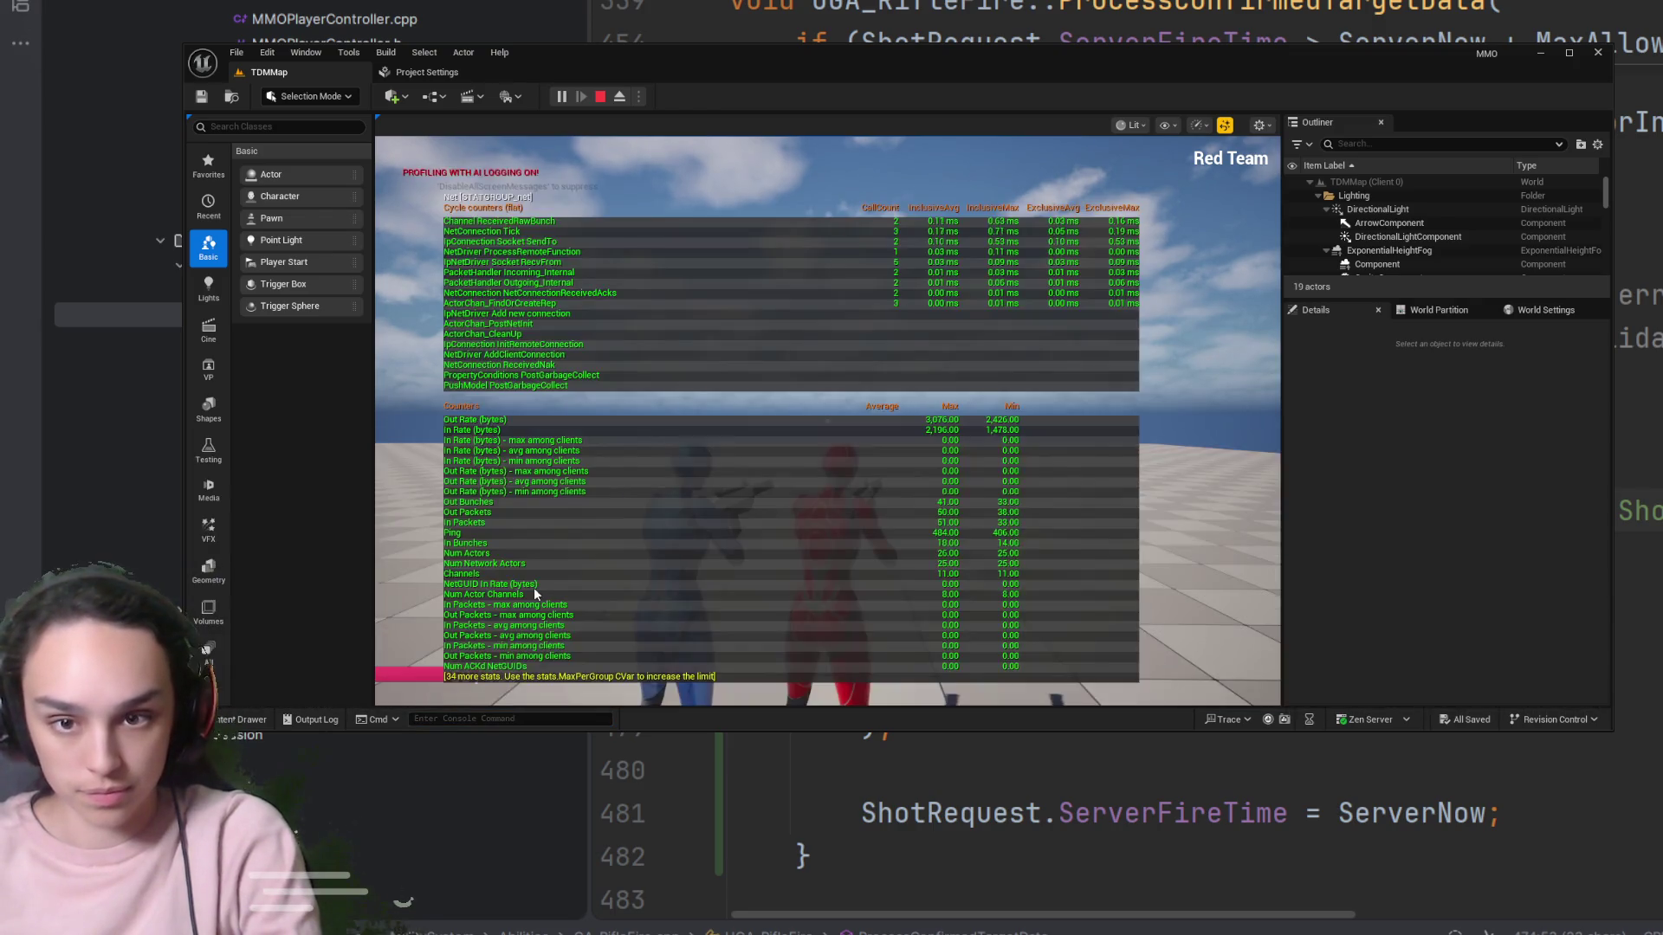
{"action": "type", "text": "stat net"}
{"action": "key", "text": "Return"}
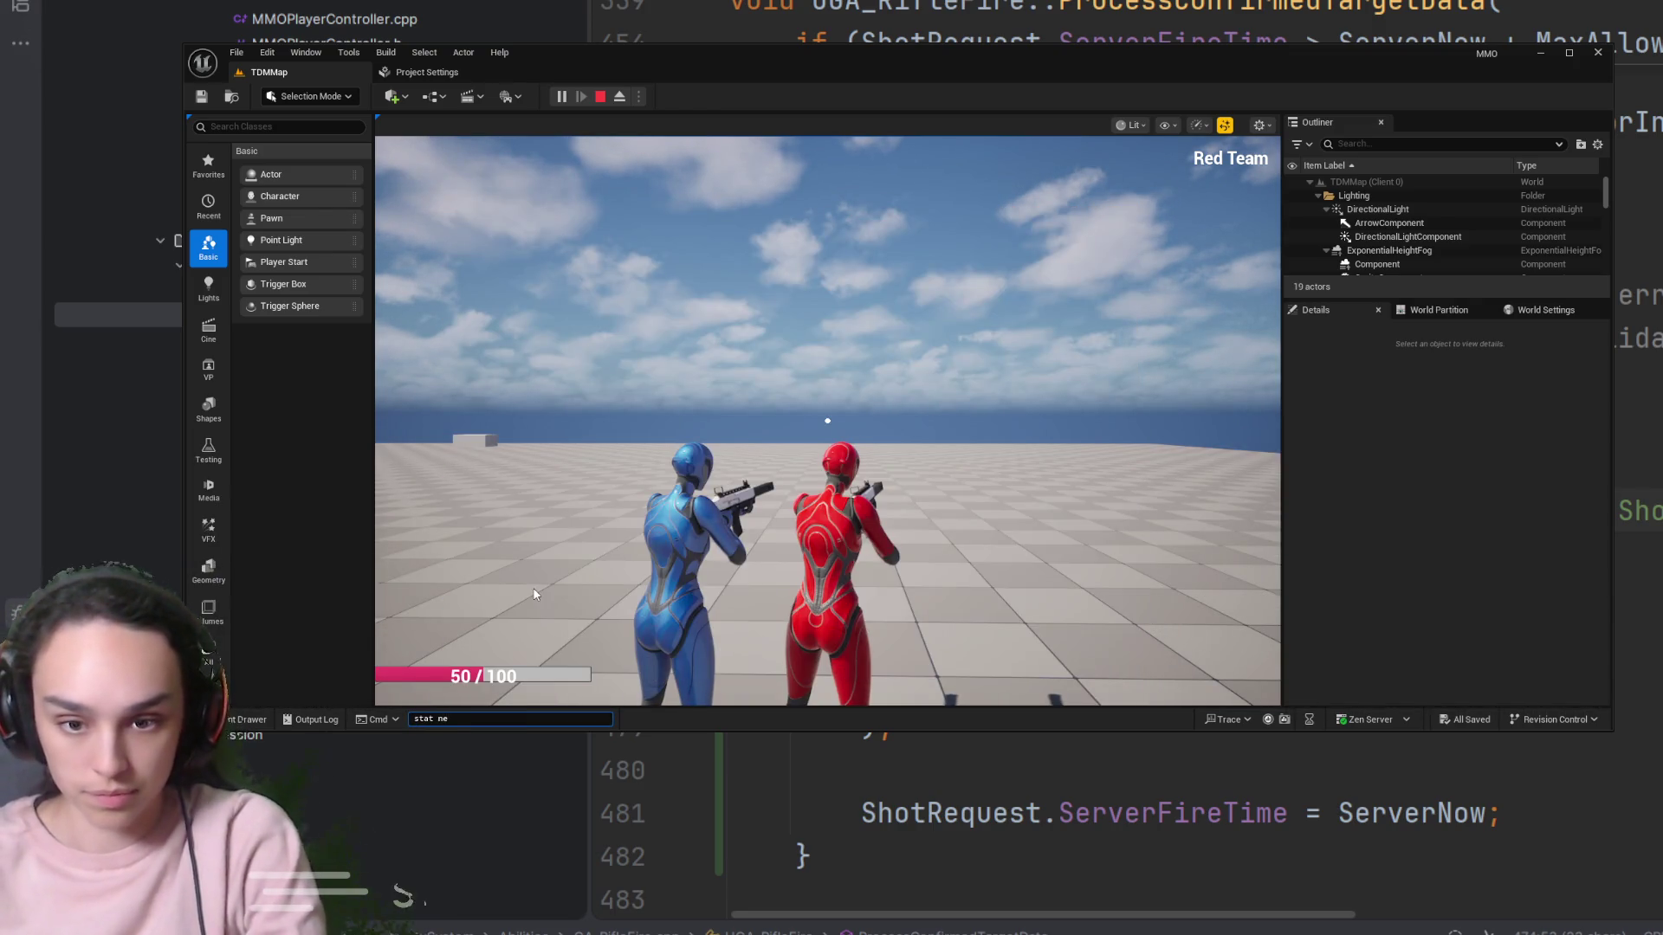
{"action": "key", "text": "Return"}
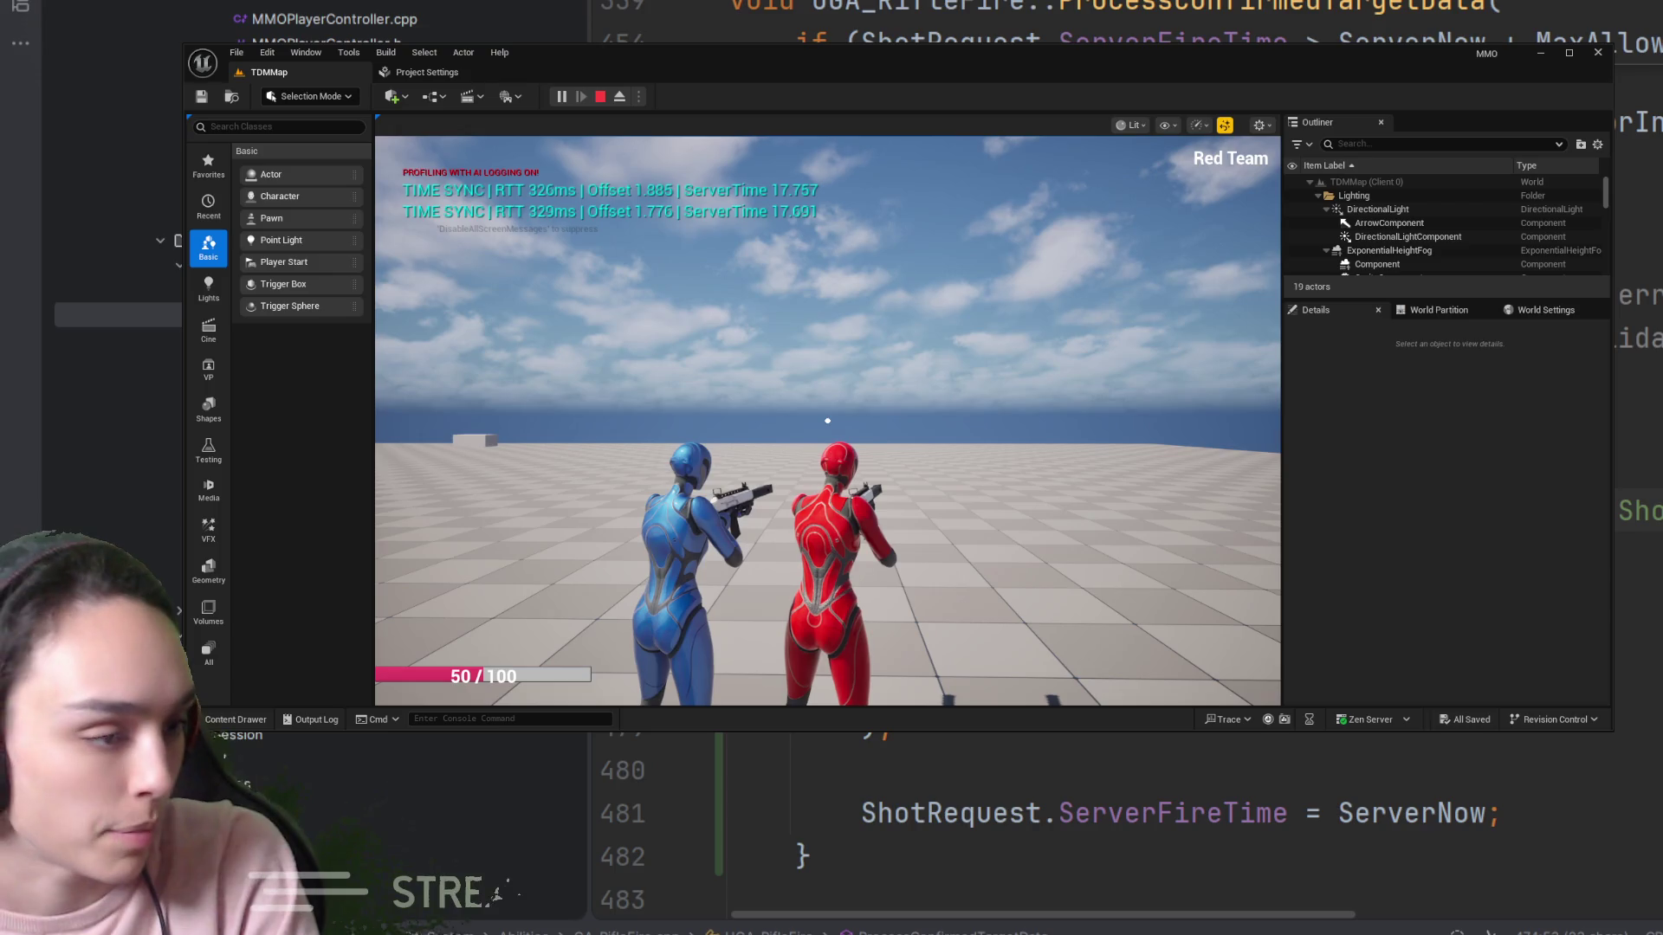
{"action": "left_click", "coordinate": [602, 97]}
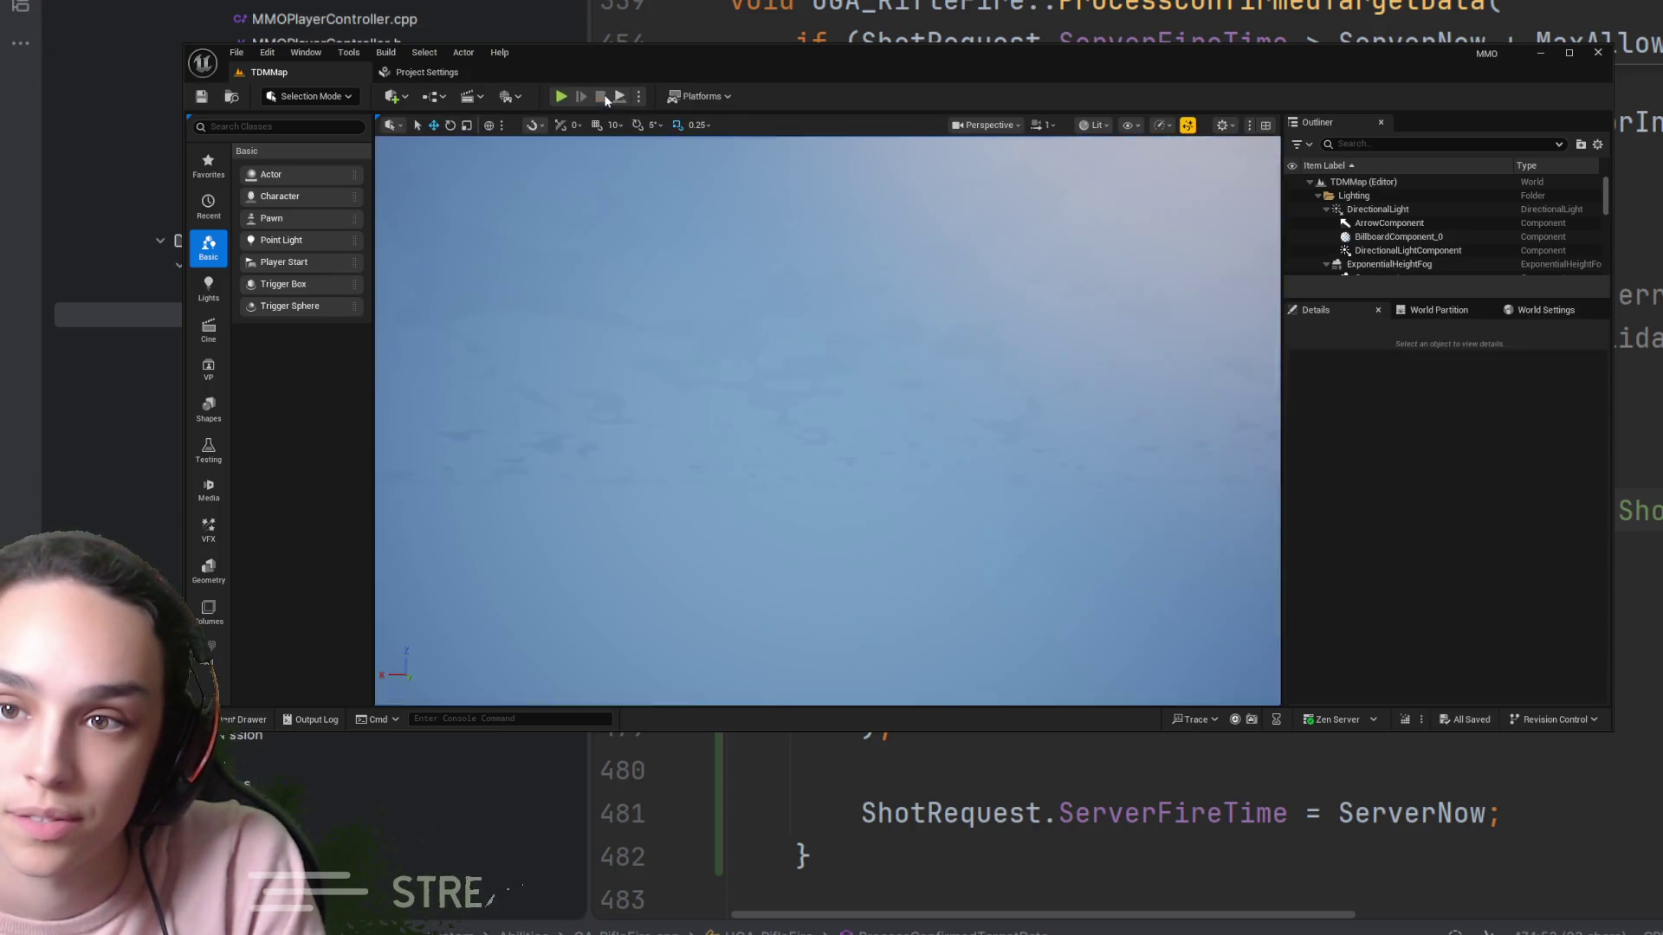
Start a new TDMMap play session from the level viewport
{"action": "left_click", "coordinate": [719, 378]}
{"action": "key", "text": "grave"}
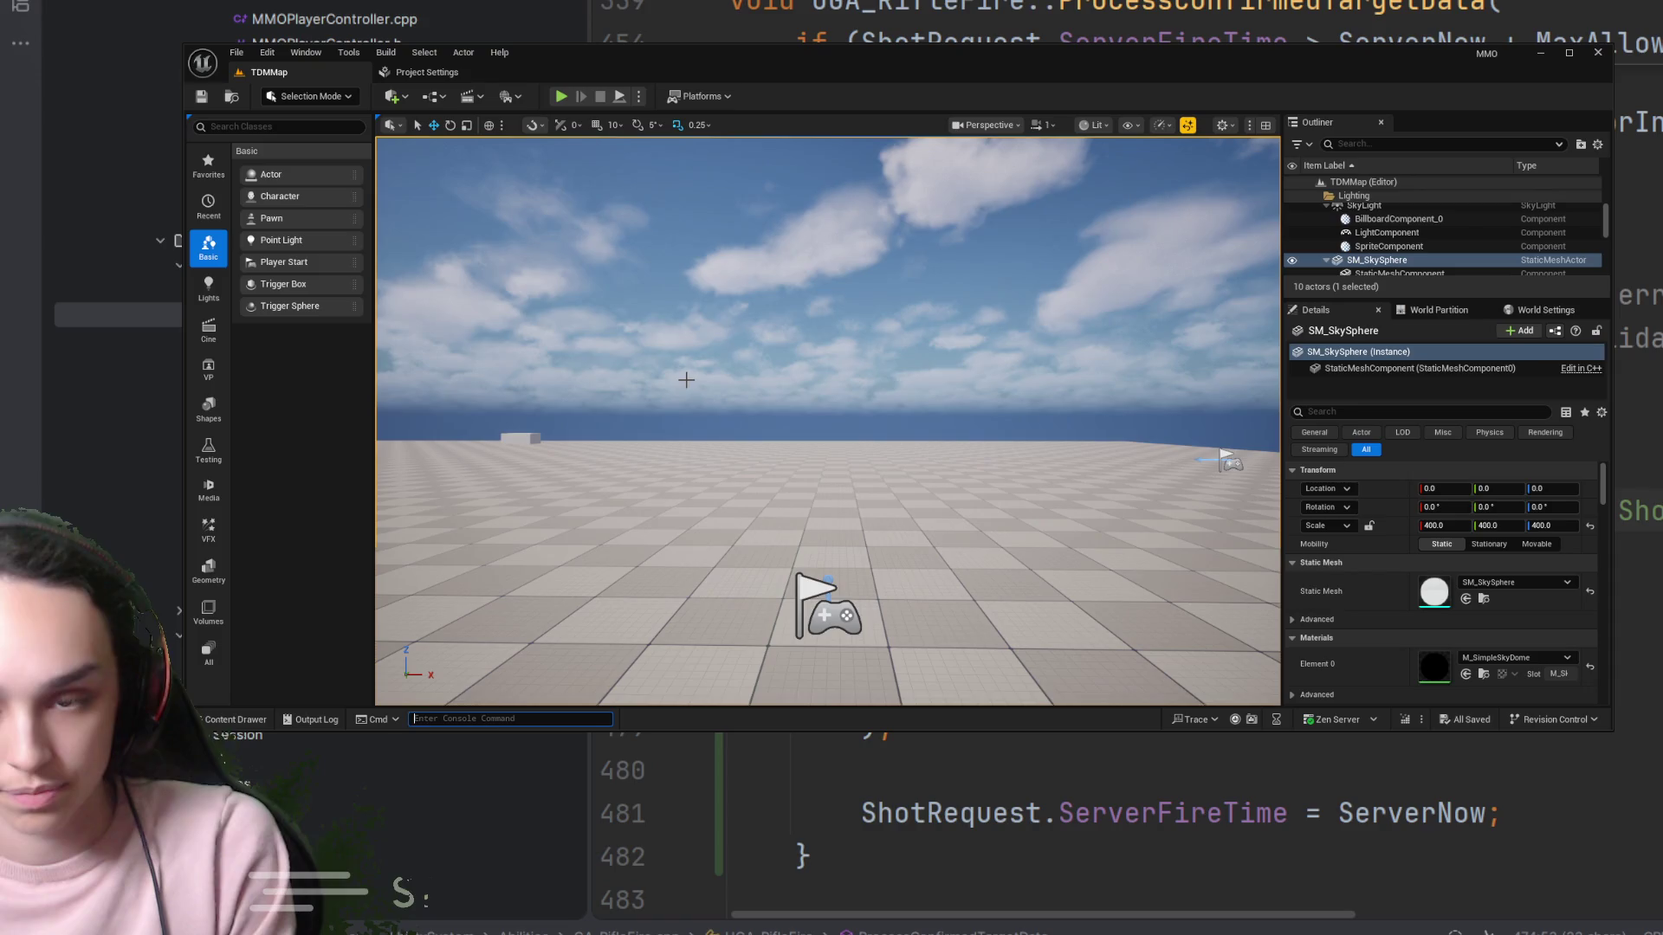
{"action": "left_click", "coordinate": [561, 96]}
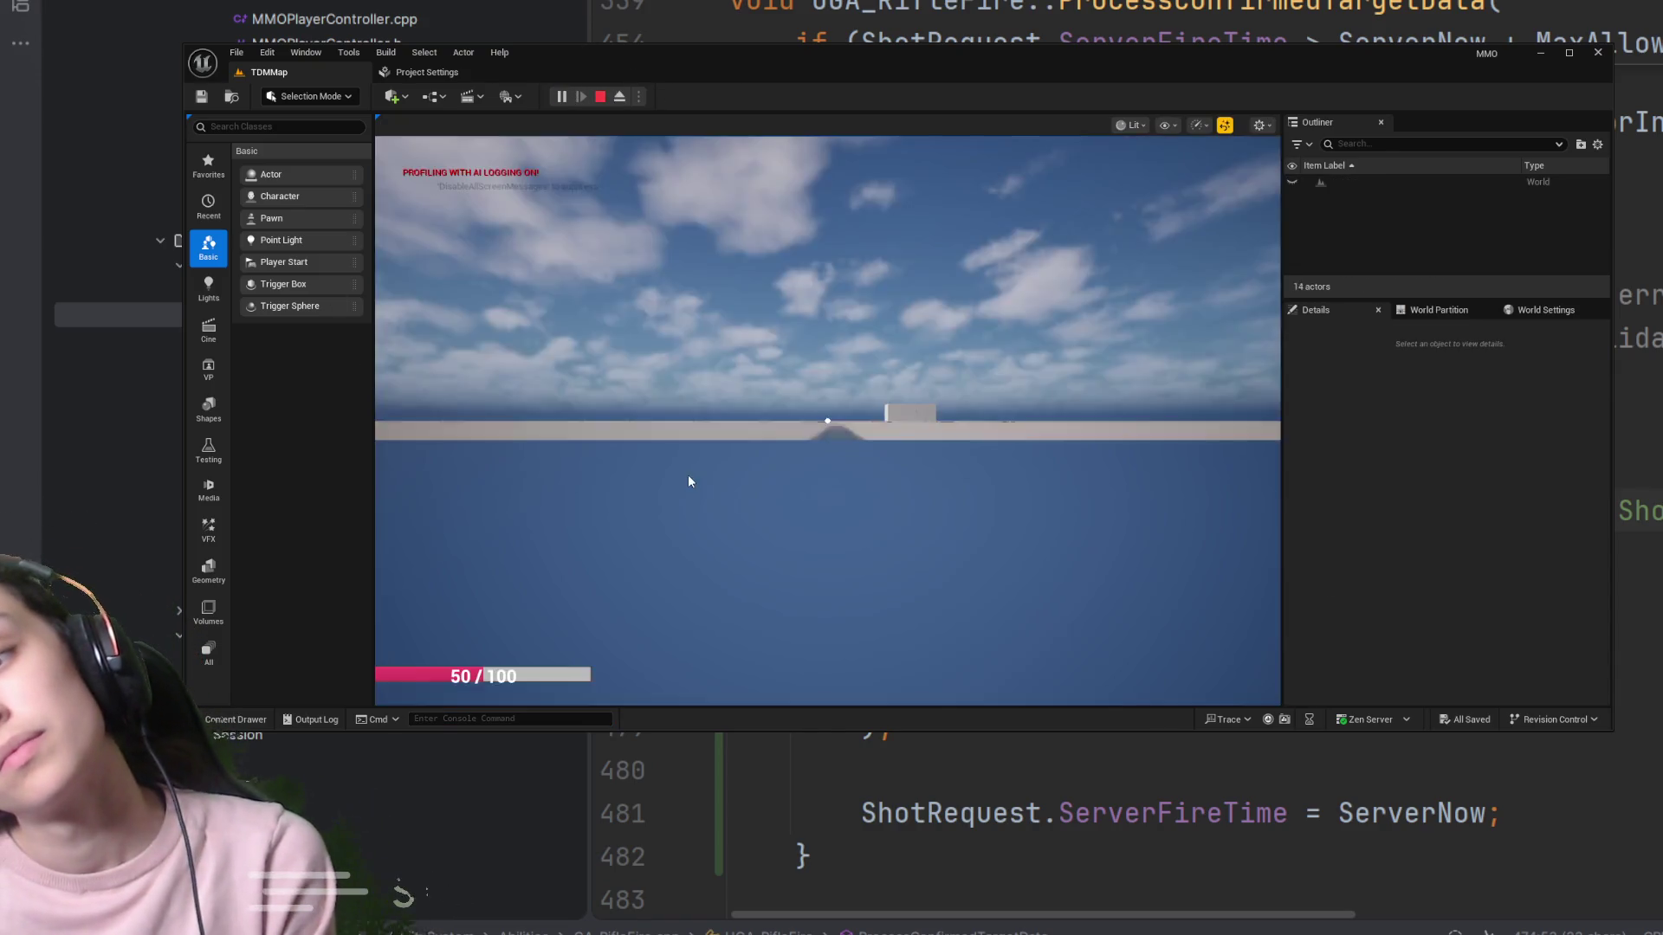
Set NetEmulation.PktLag to 100 in the in-game console
{"action": "right_click", "coordinate": [827, 421]}
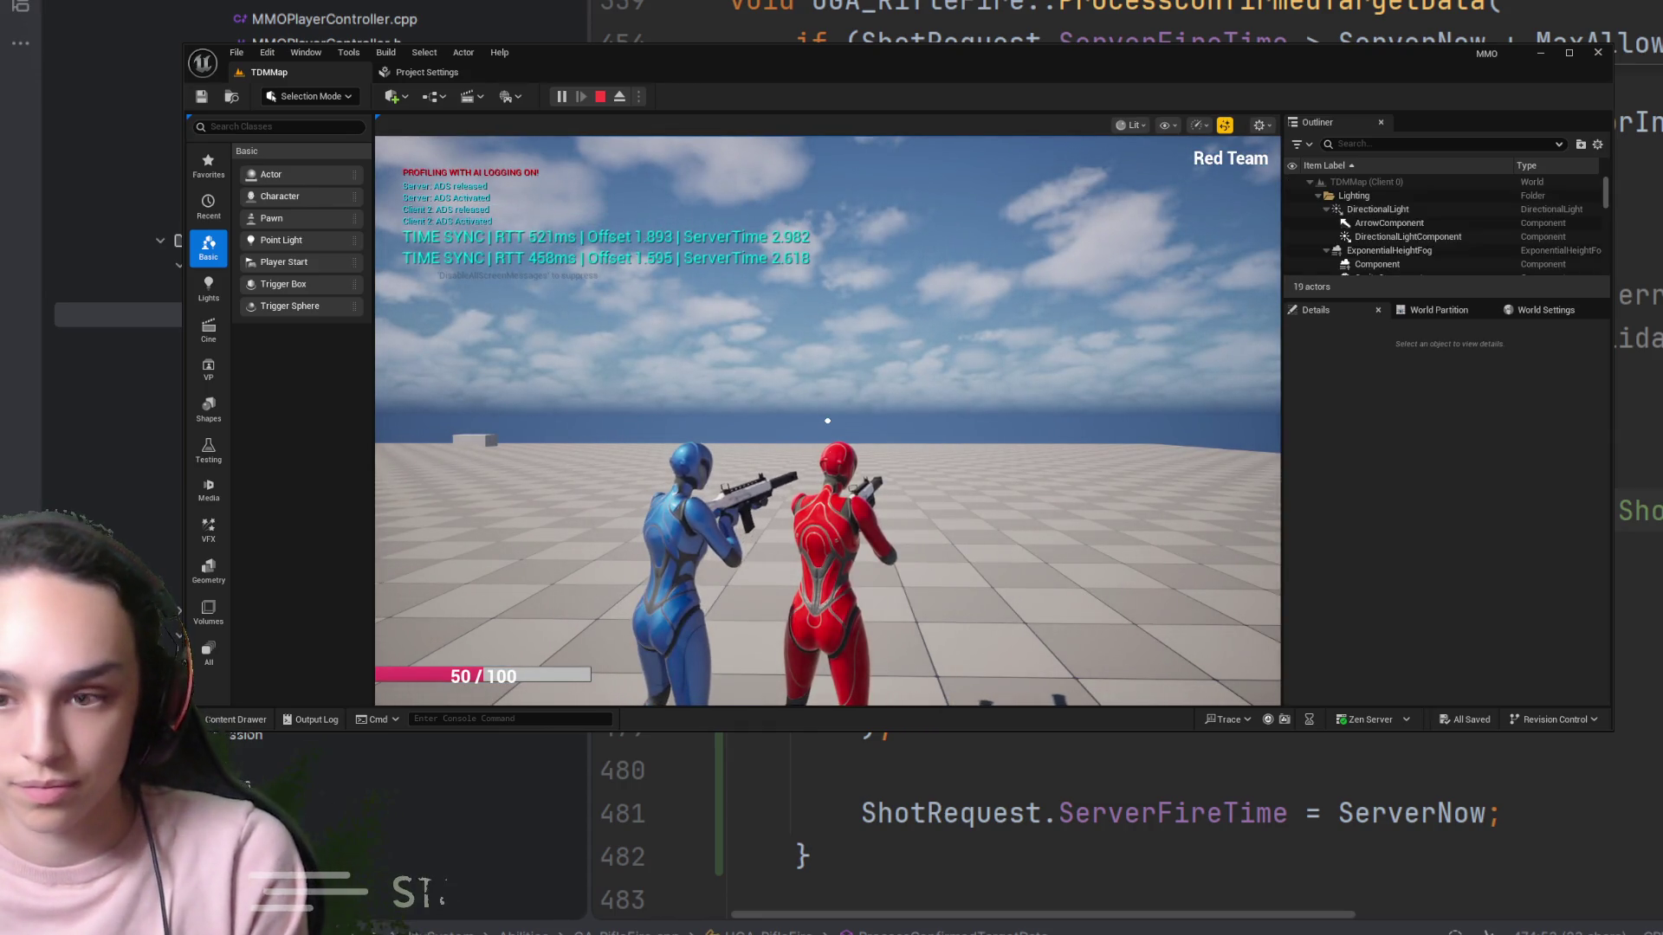
{"action": "key", "text": "grave"}
{"action": "type", "text": "pktlag"}
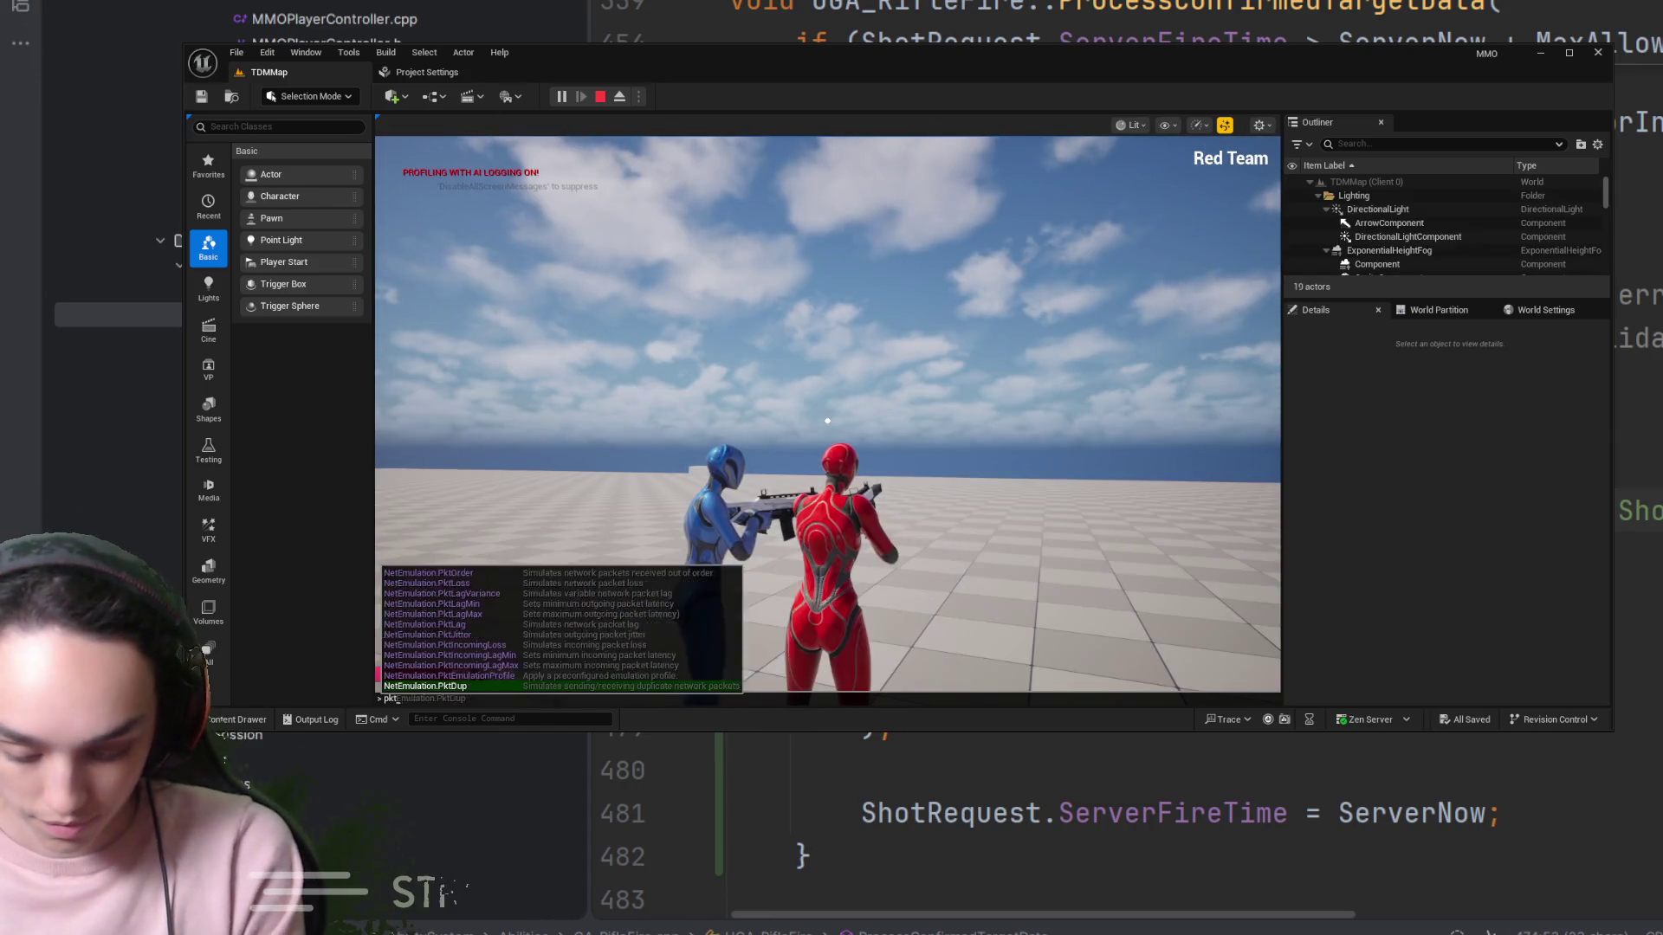
{"action": "key", "text": "Tab"}
{"action": "key", "text": "Return"}
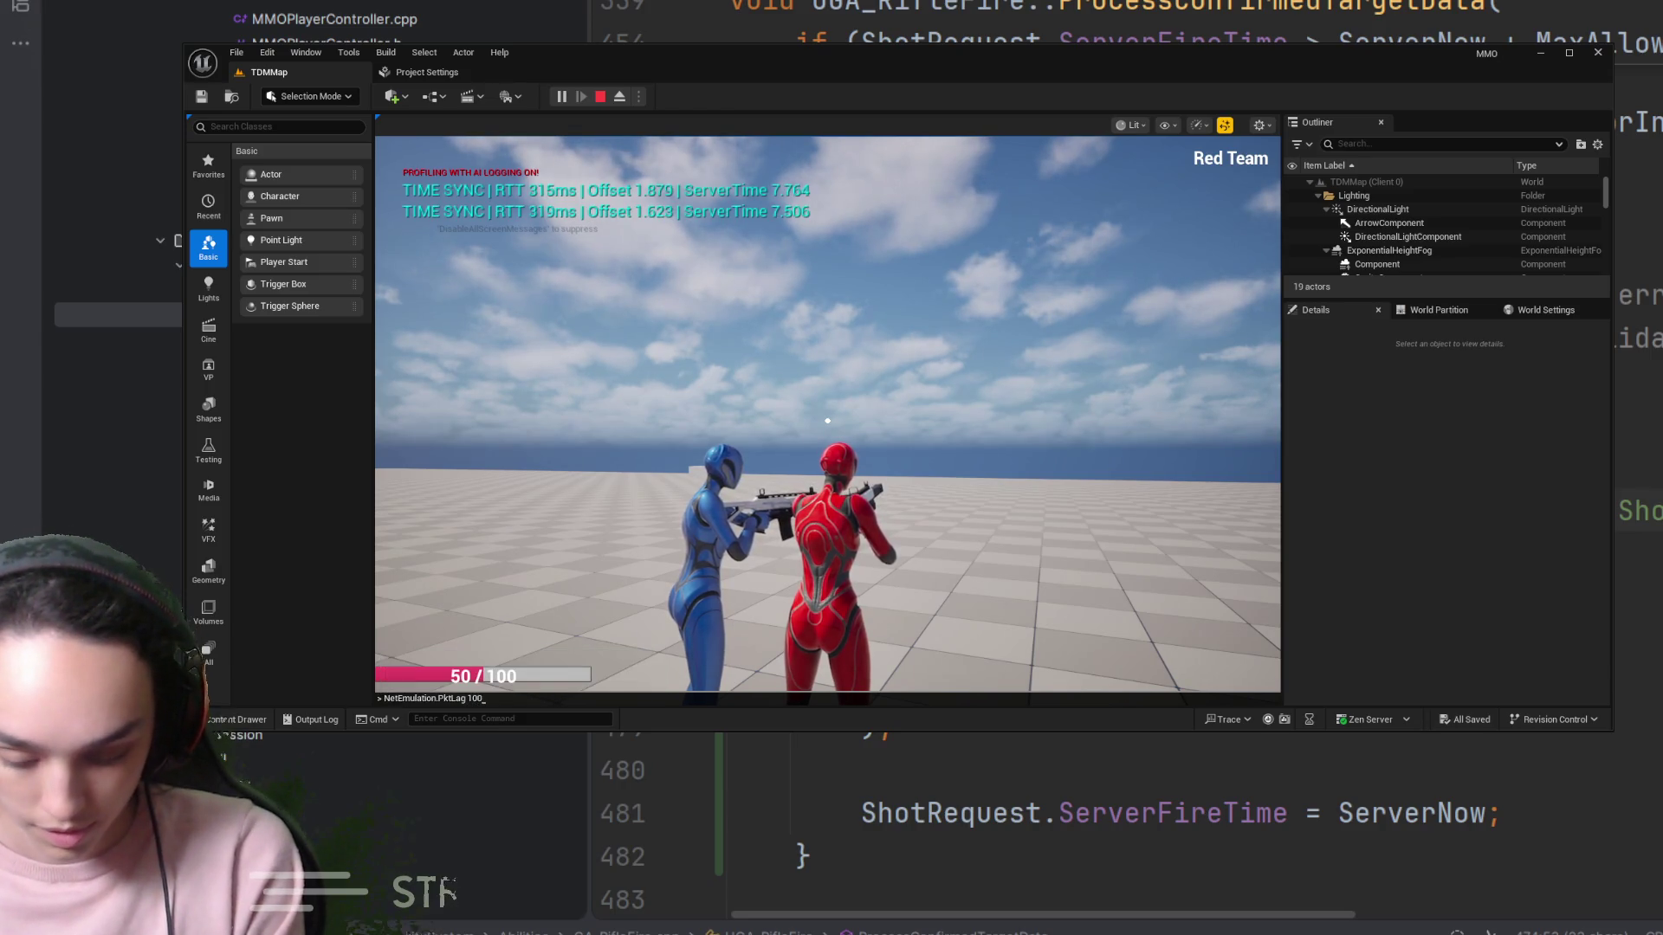
{"action": "mouse_move", "coordinate": [827, 421]}
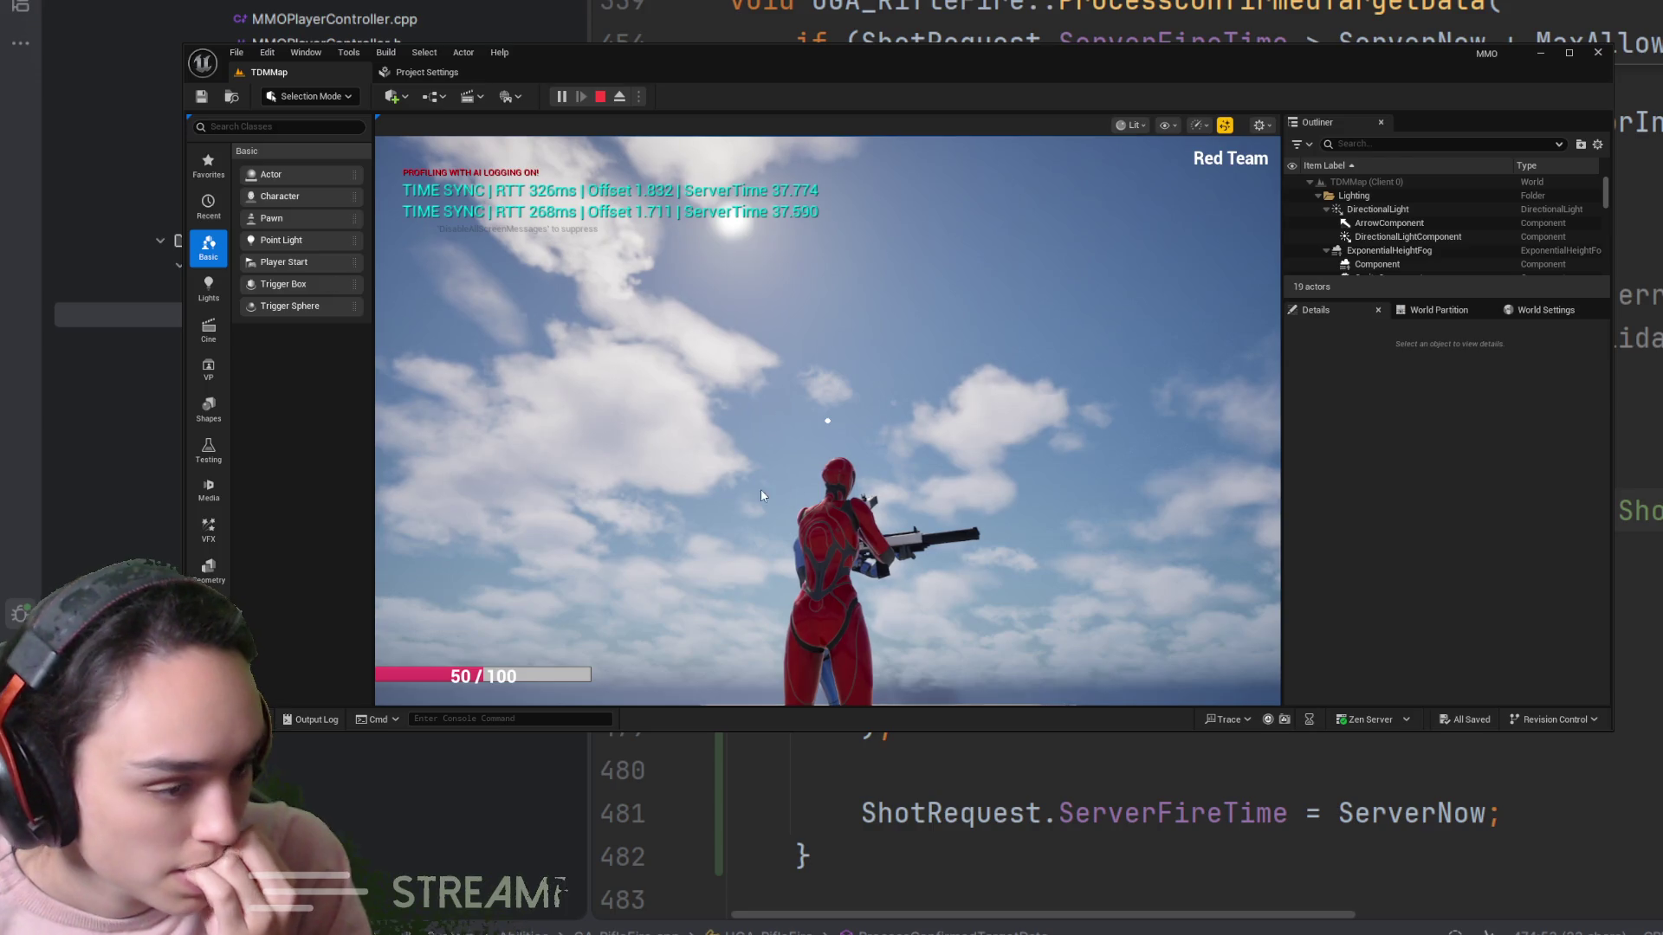
Apply NetEmulation.PktLag, test aiming under lag in TDMMap, then stop the play test
{"action": "right_click", "coordinate": [637, 421]}
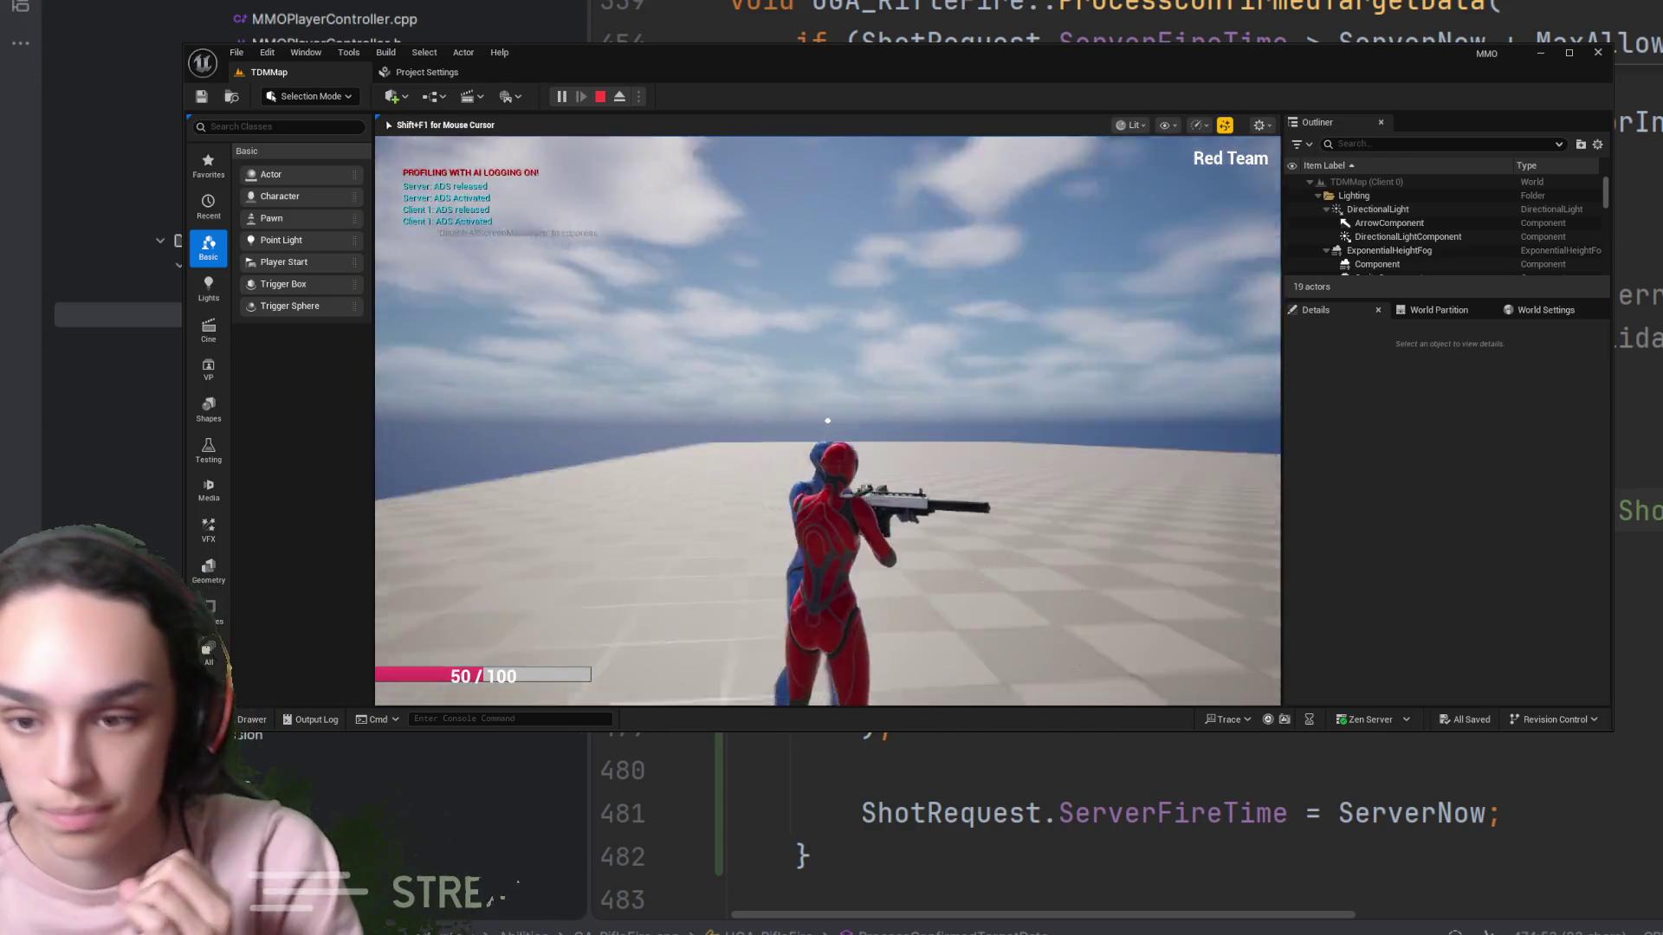
{"action": "type", "text": "NetEmulation.PktLag"}
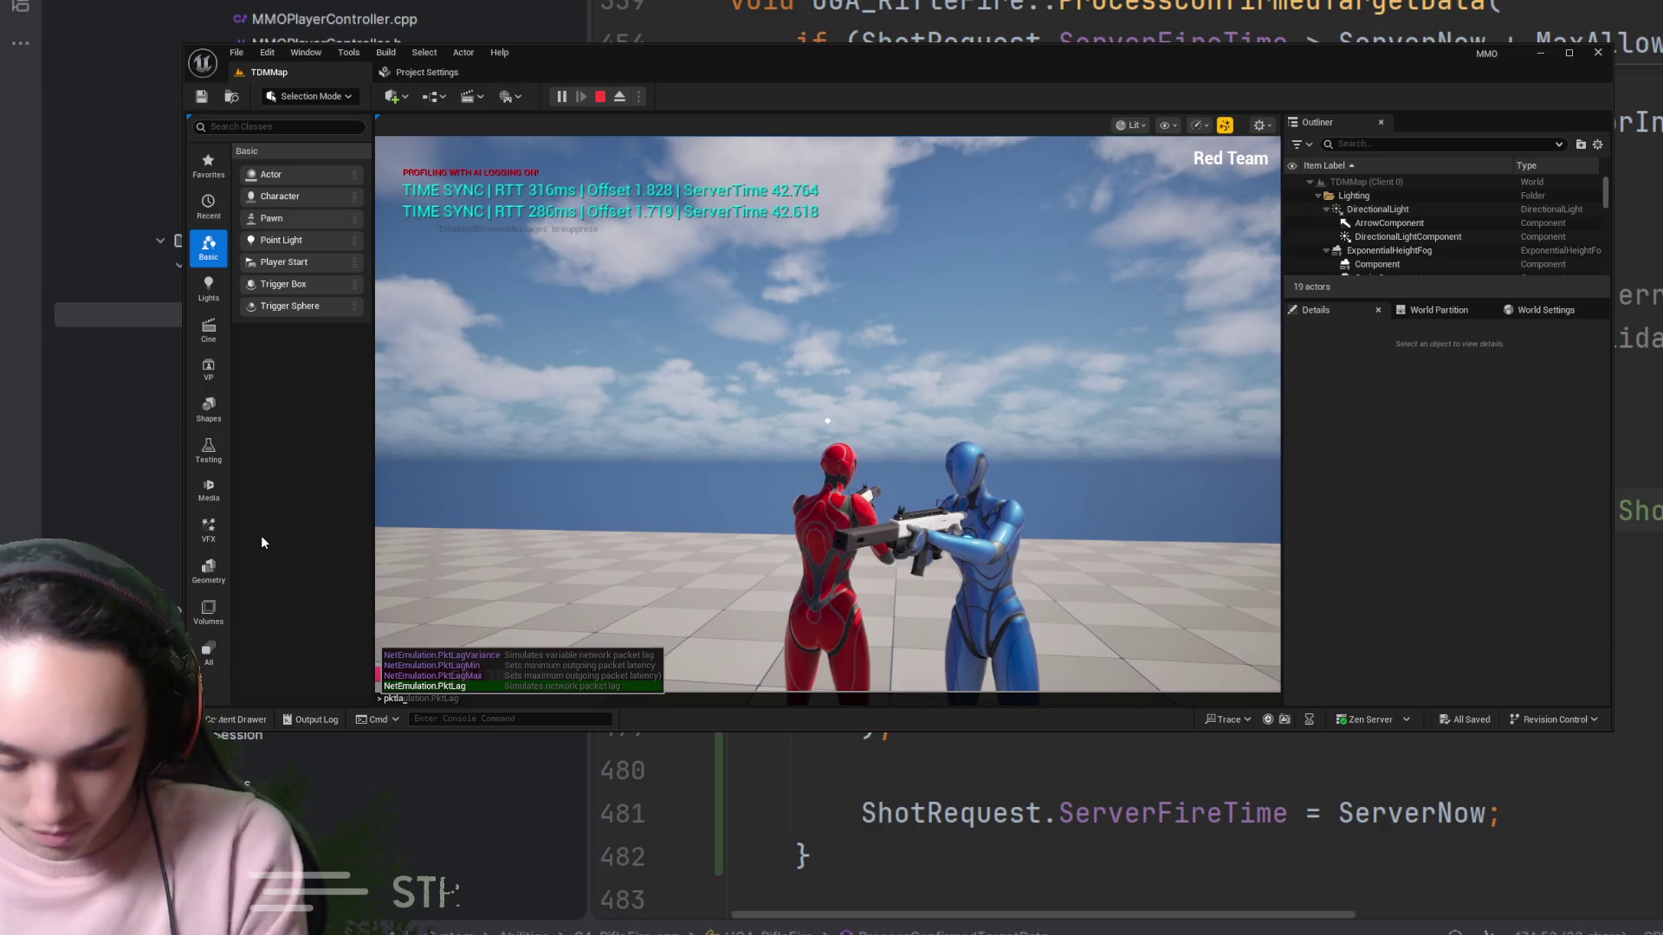
{"action": "key", "text": "Return"}
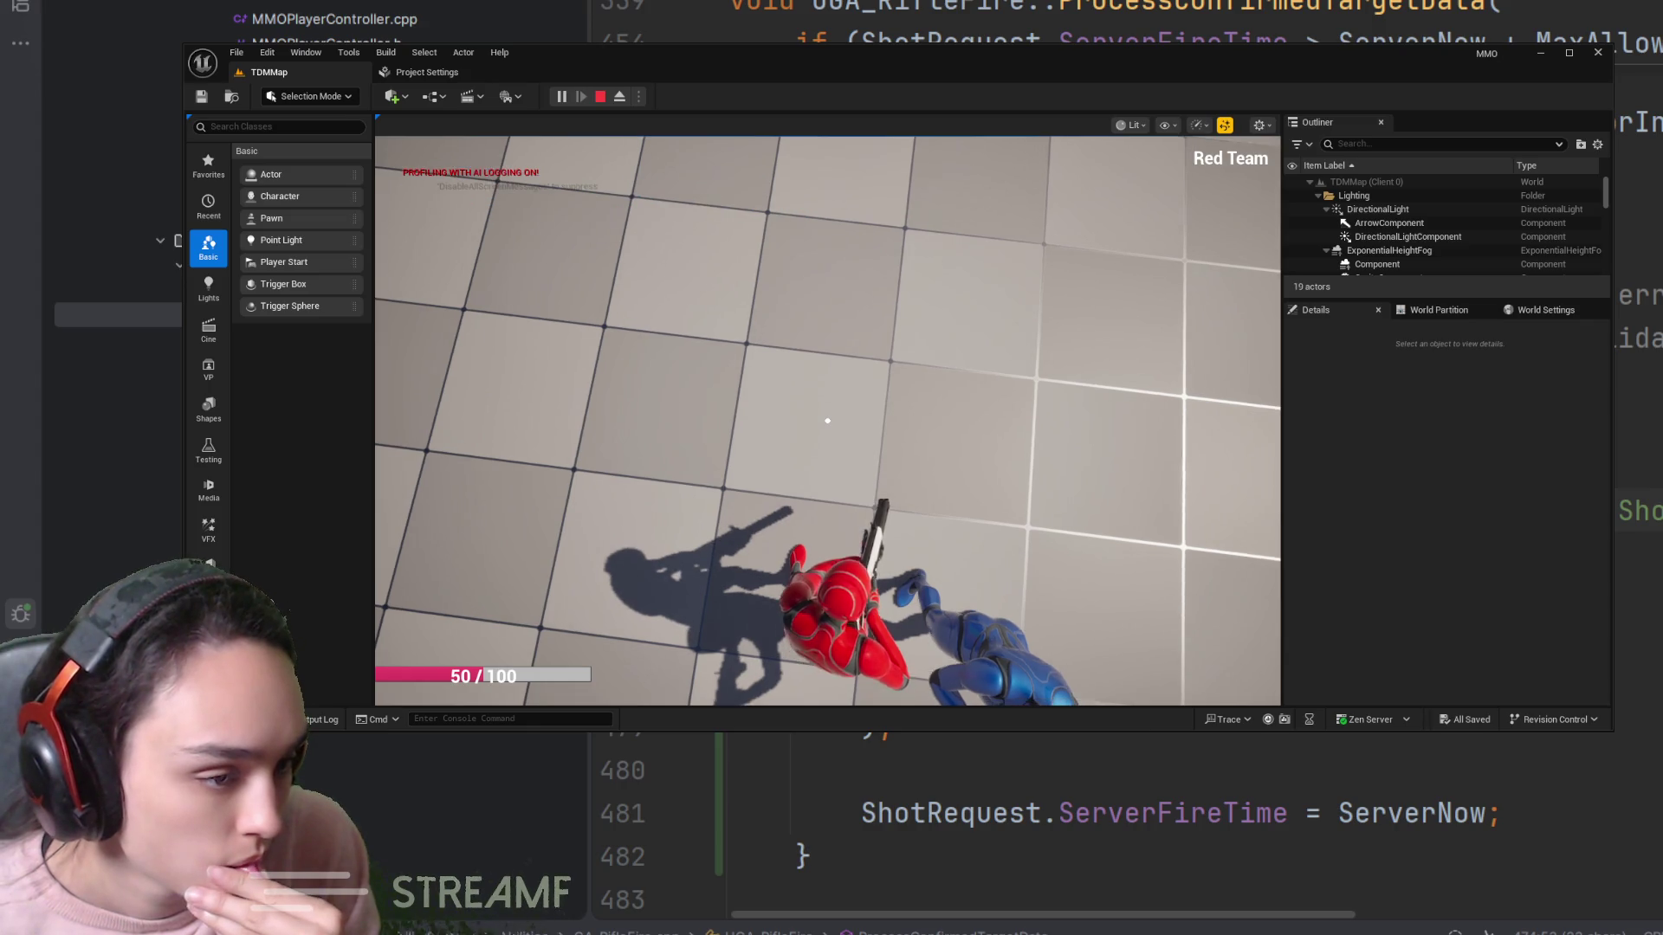
{"action": "key", "text": "Escape"}
Return to GA_RifleFire.cpp in Rider and view the future-shot ServerFireTime clamp block
{"action": "left_click", "coordinate": [1633, 61]}
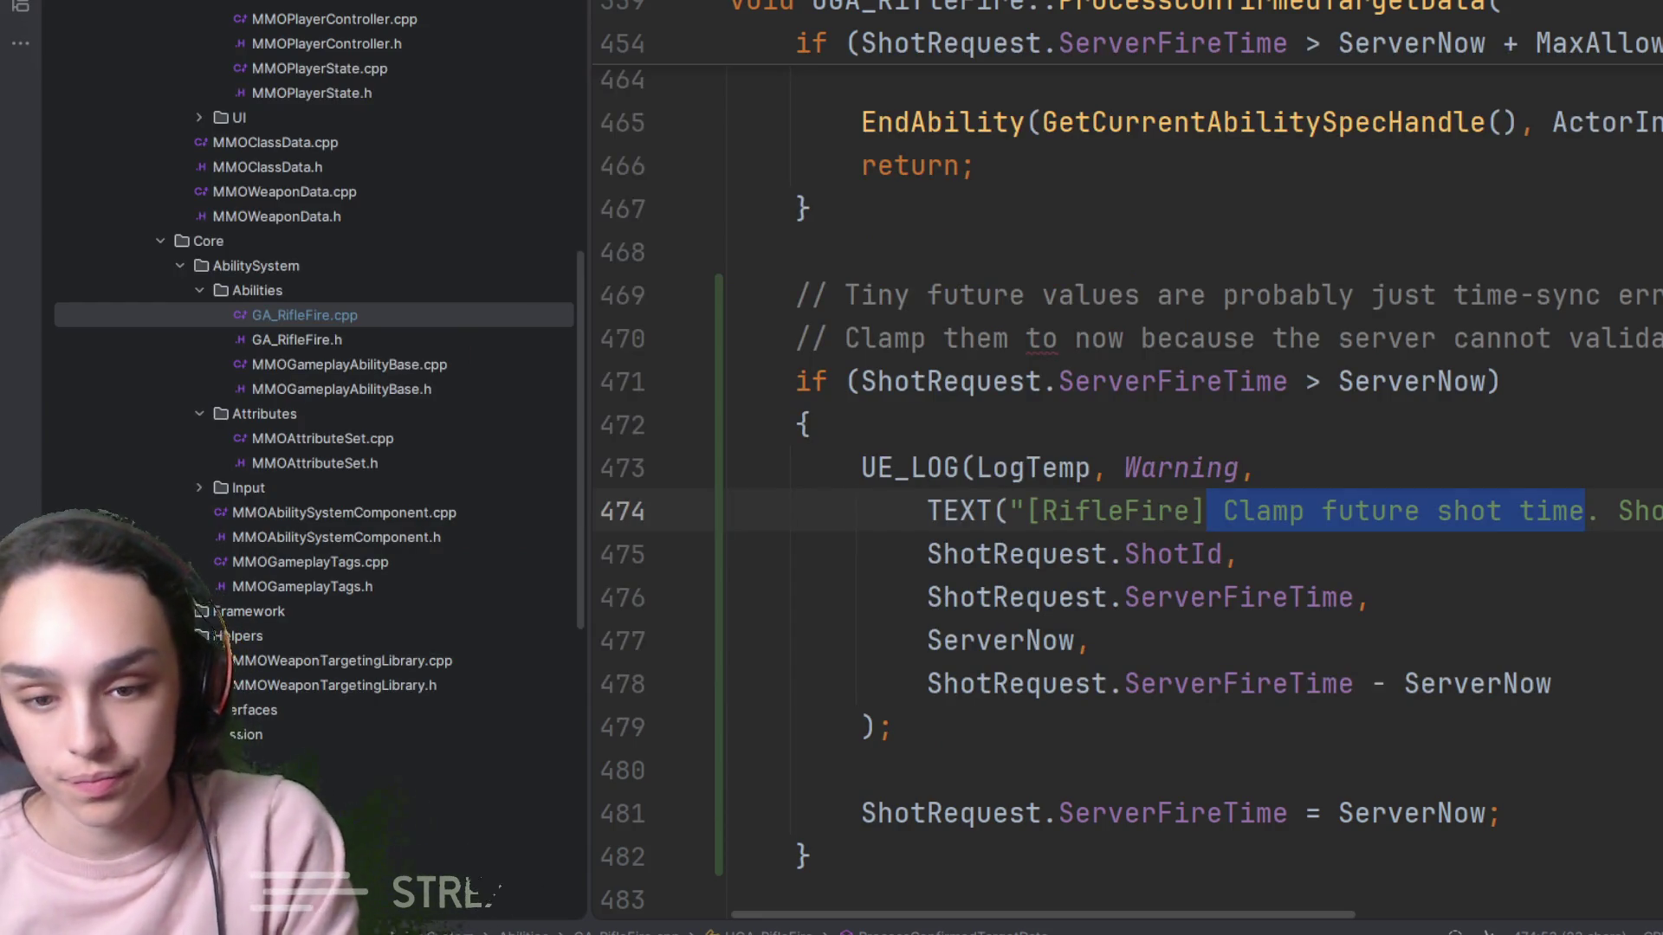
{"action": "key", "text": "Up"}
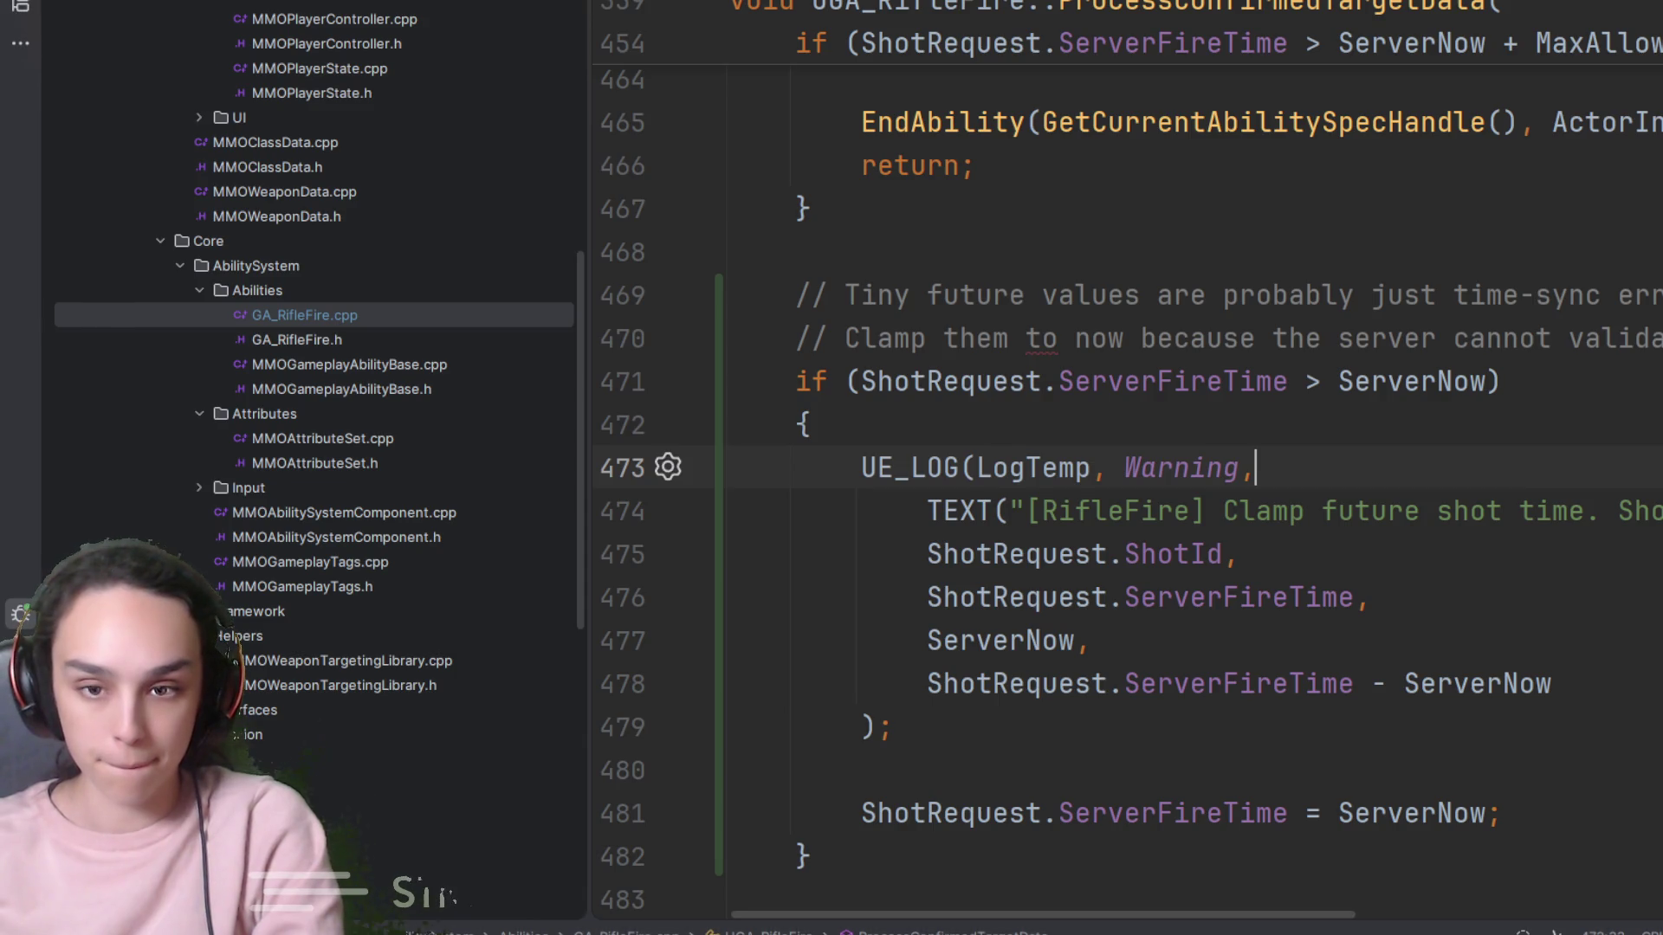
{"action": "scroll", "coordinate": [260, 282], "scroll_direction": "up", "scroll_amount": 4}
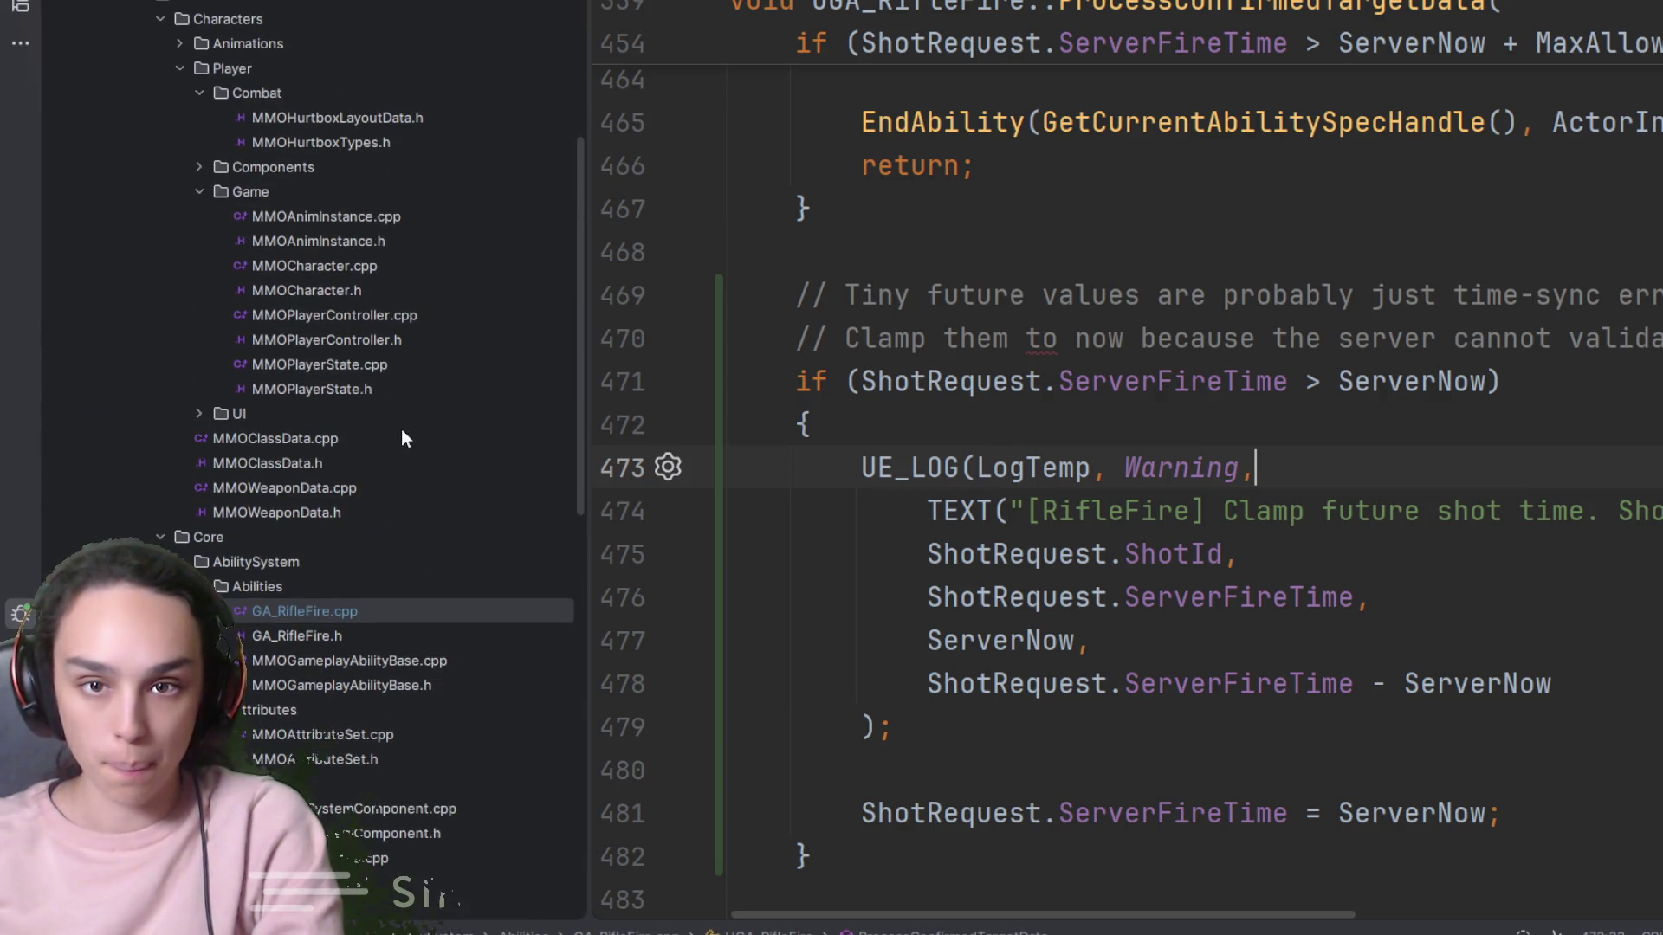
Open MMOCharacter.cpp and select the Tick function on lines 176–183
{"action": "double_click", "coordinate": [345, 272]}
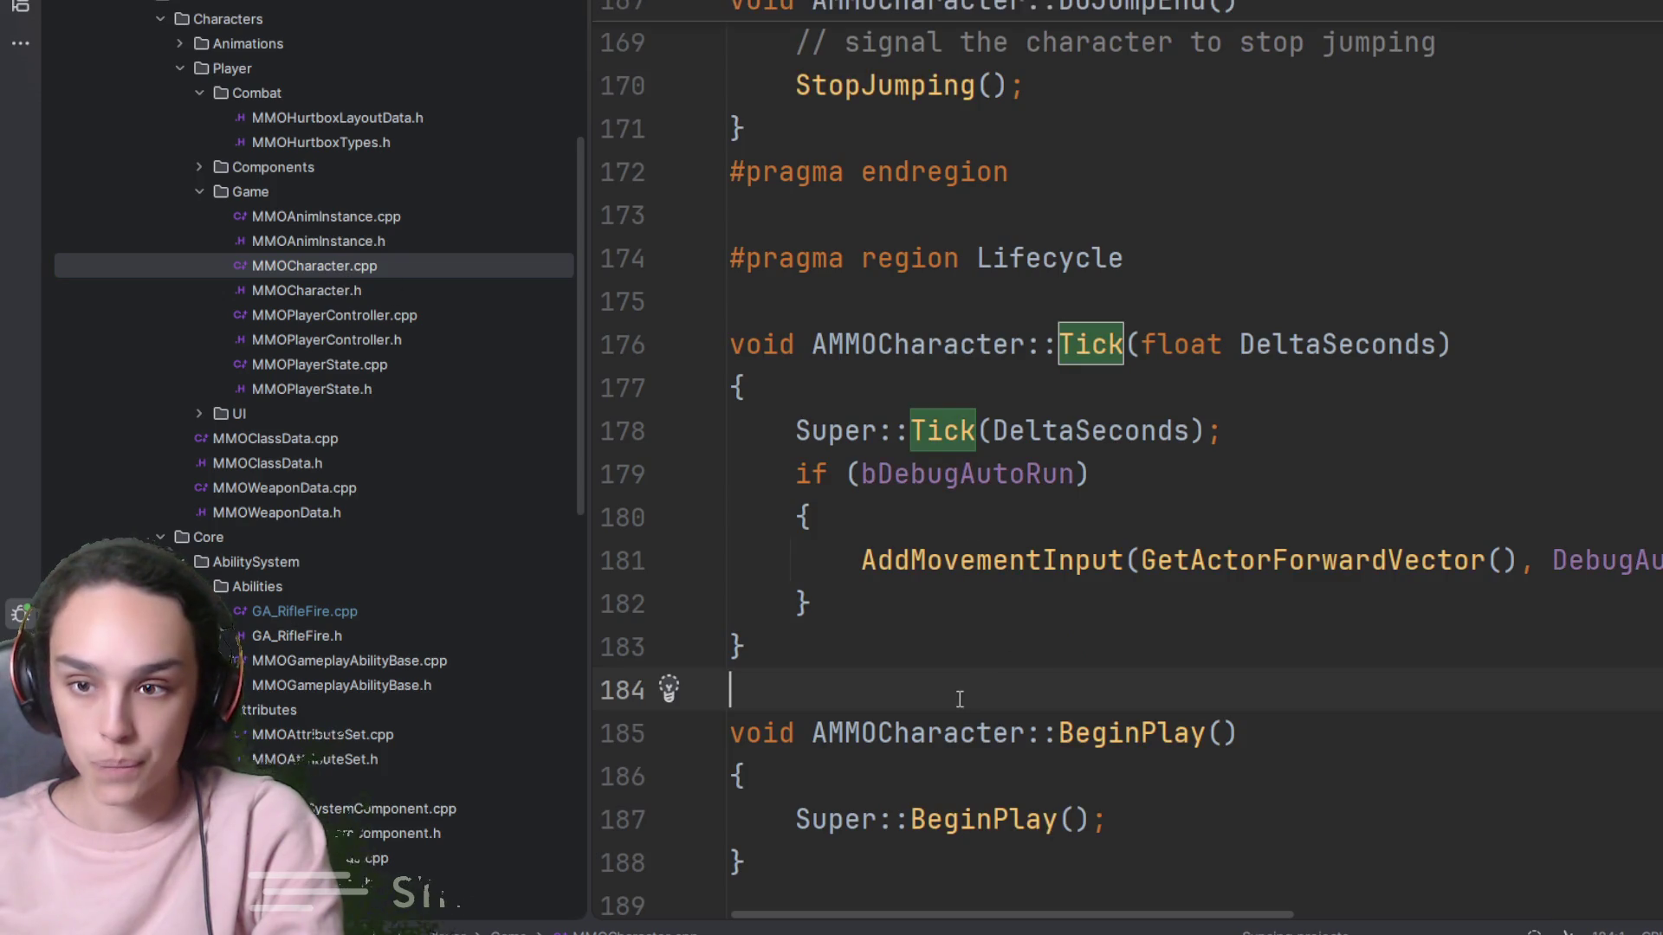
{"action": "mouse_move", "coordinate": [854, 695]}
{"action": "left_mouse_down"}
{"action": "mouse_move", "coordinate": [639, 427]}
{"action": "mouse_move", "coordinate": [638, 370]}
{"action": "left_mouse_up"}
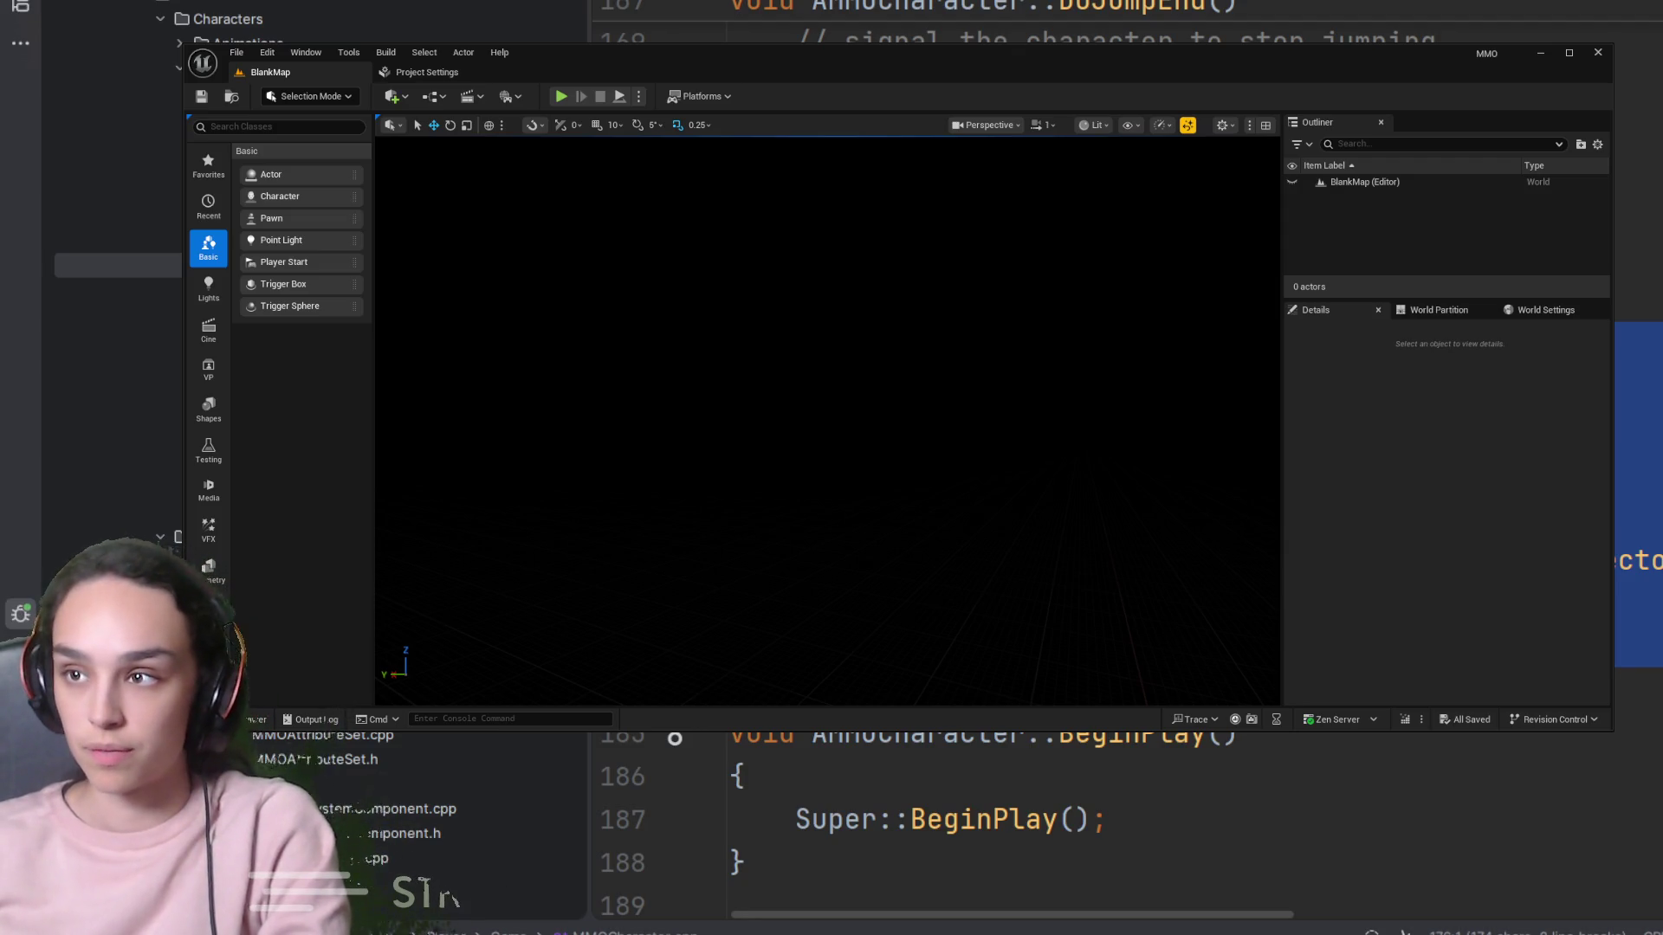
Switch from the BlankMap Unreal Editor back to MMOCharacter.cpp in Rider
{"action": "key", "text": "alt+Tab"}
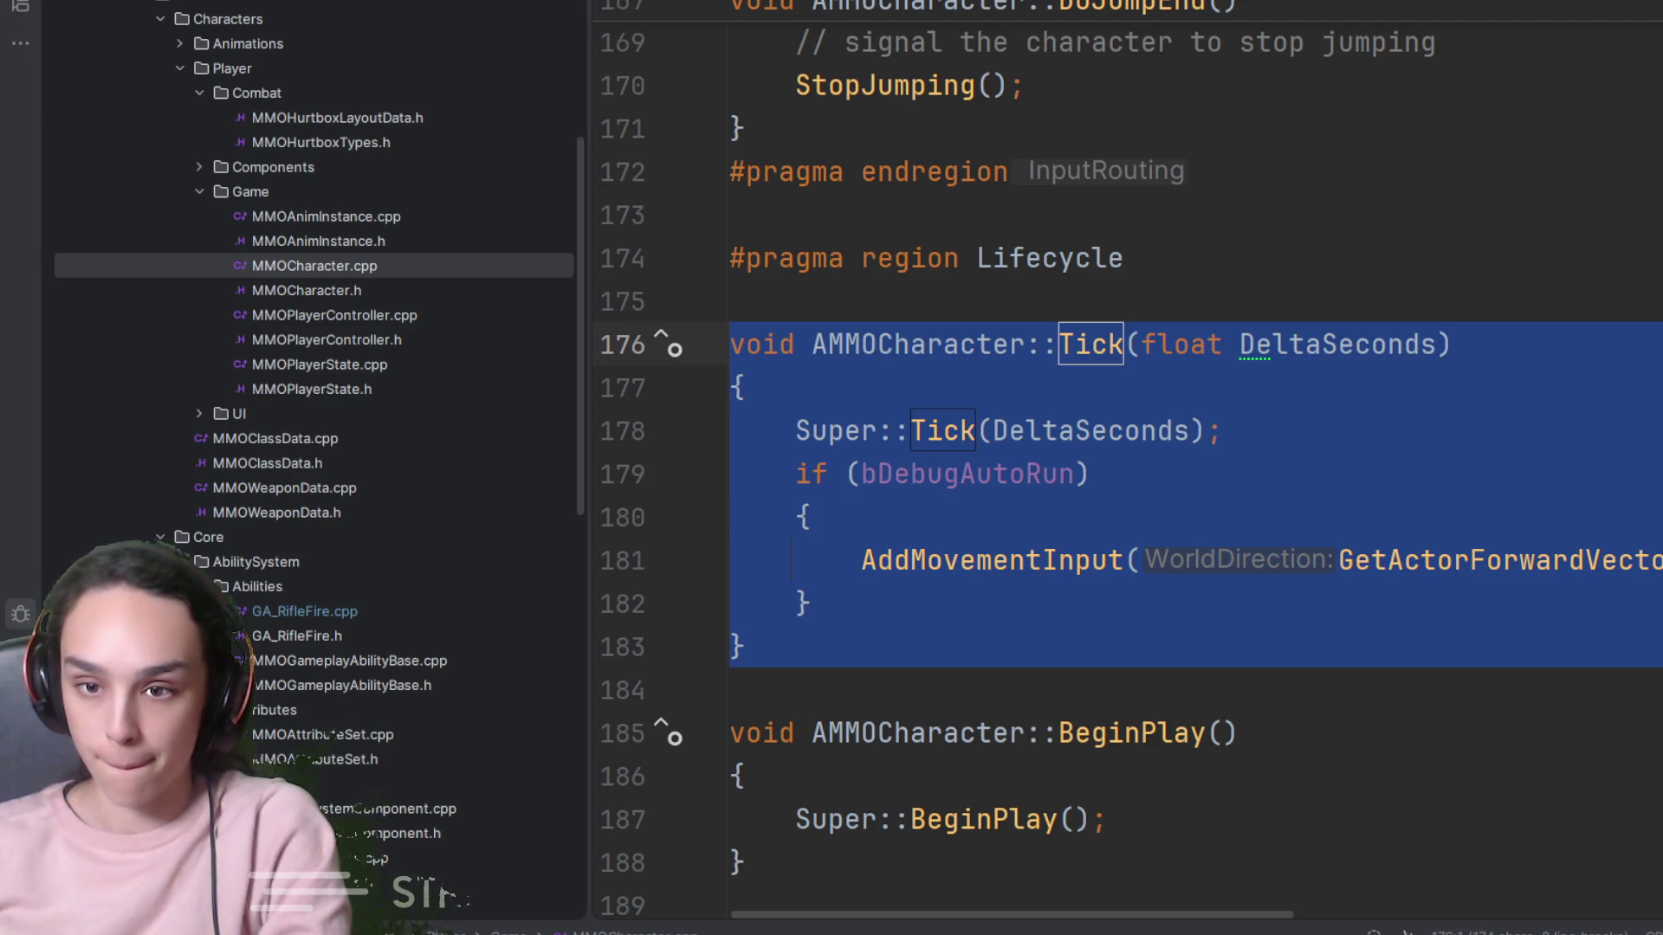
{"action": "left_click_drag", "start_coordinate": [901, 610], "coordinate": [693, 480]}
{"action": "key", "text": "ctrl+v"}
{"action": "scroll", "coordinate": [994, 546], "scroll_direction": "up", "scroll_amount": 5}
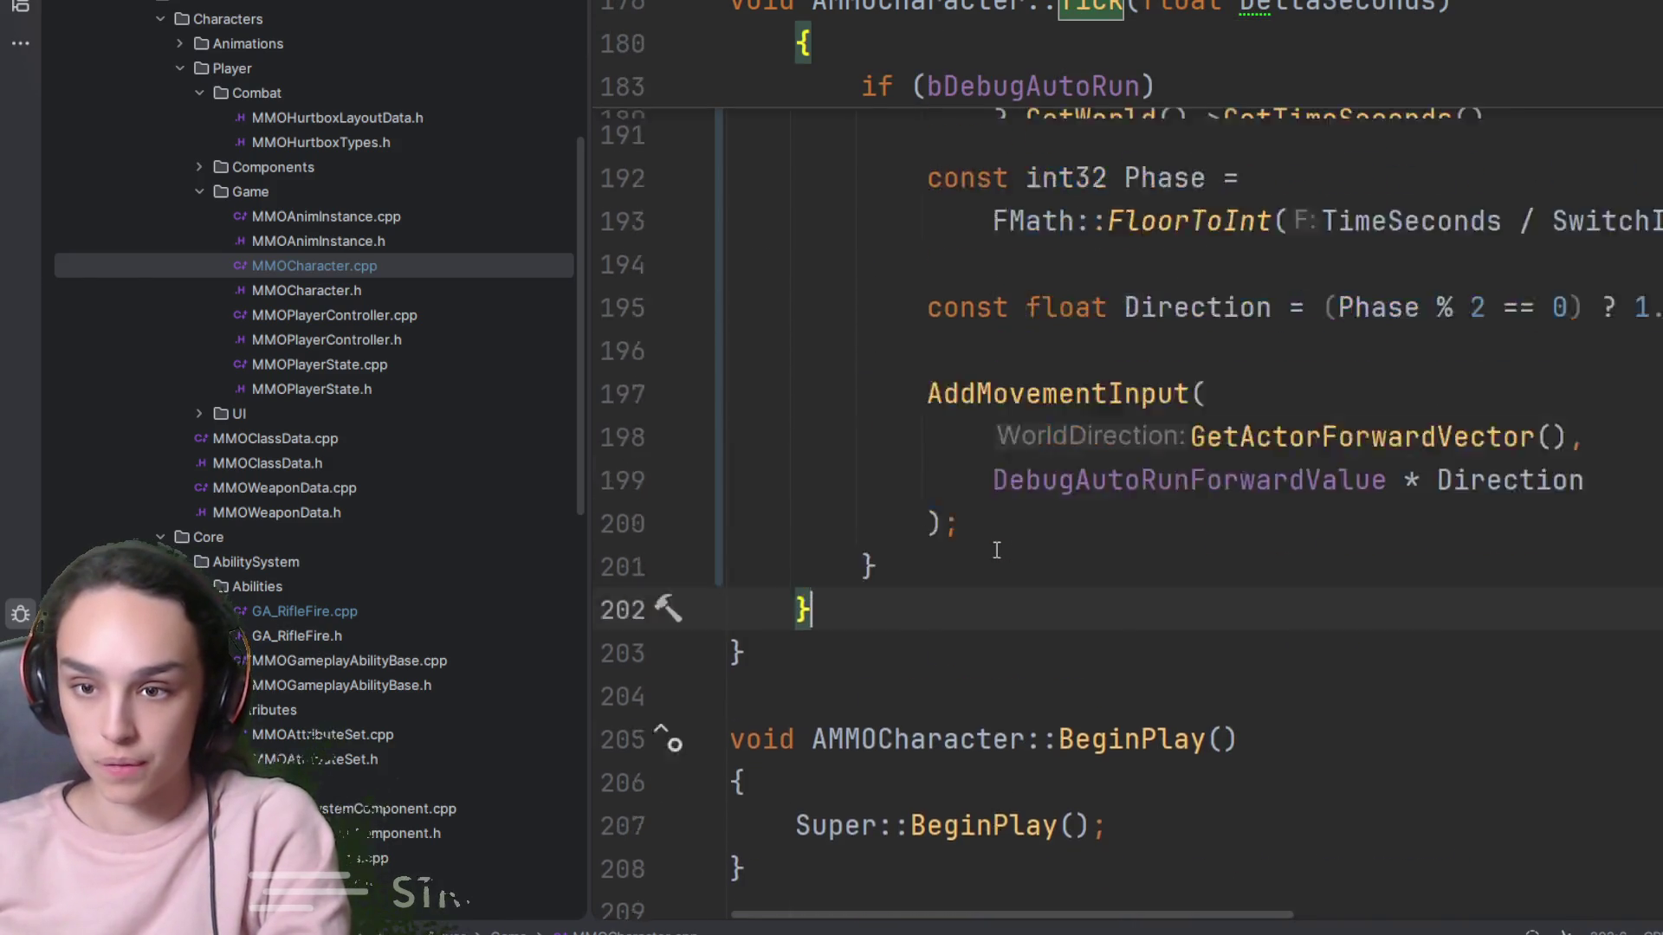
{"action": "scroll", "coordinate": [1336, 290], "scroll_direction": "up", "scroll_amount": 3}
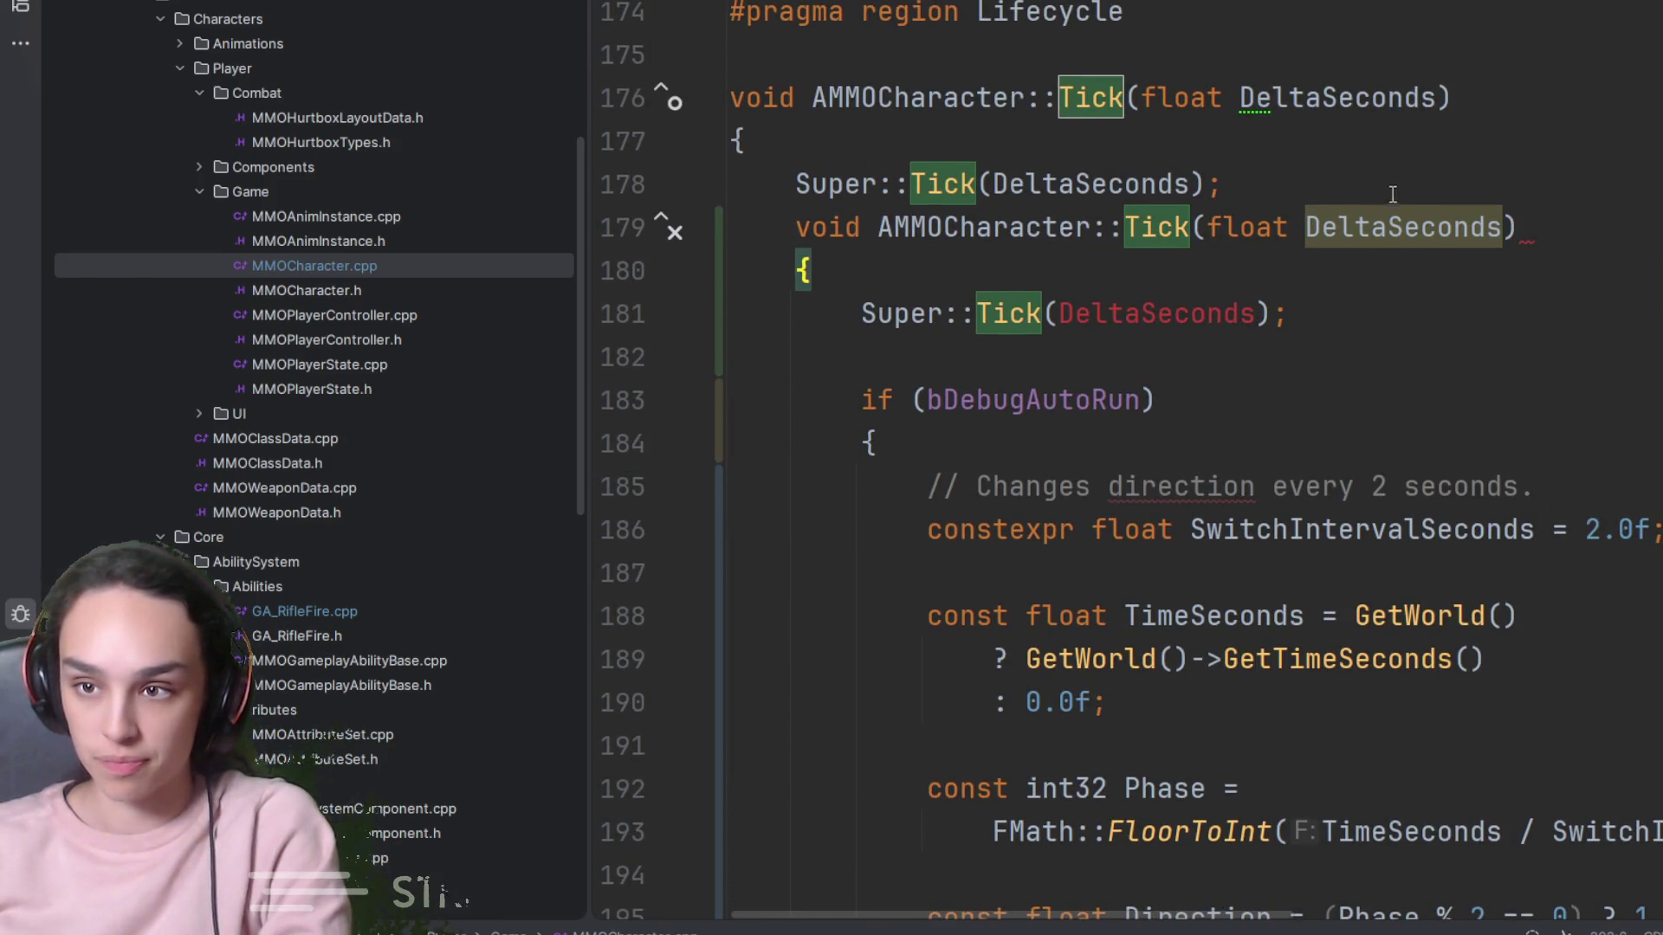
{"action": "scroll", "coordinate": [1507, 252], "scroll_direction": "down", "scroll_amount": 5}
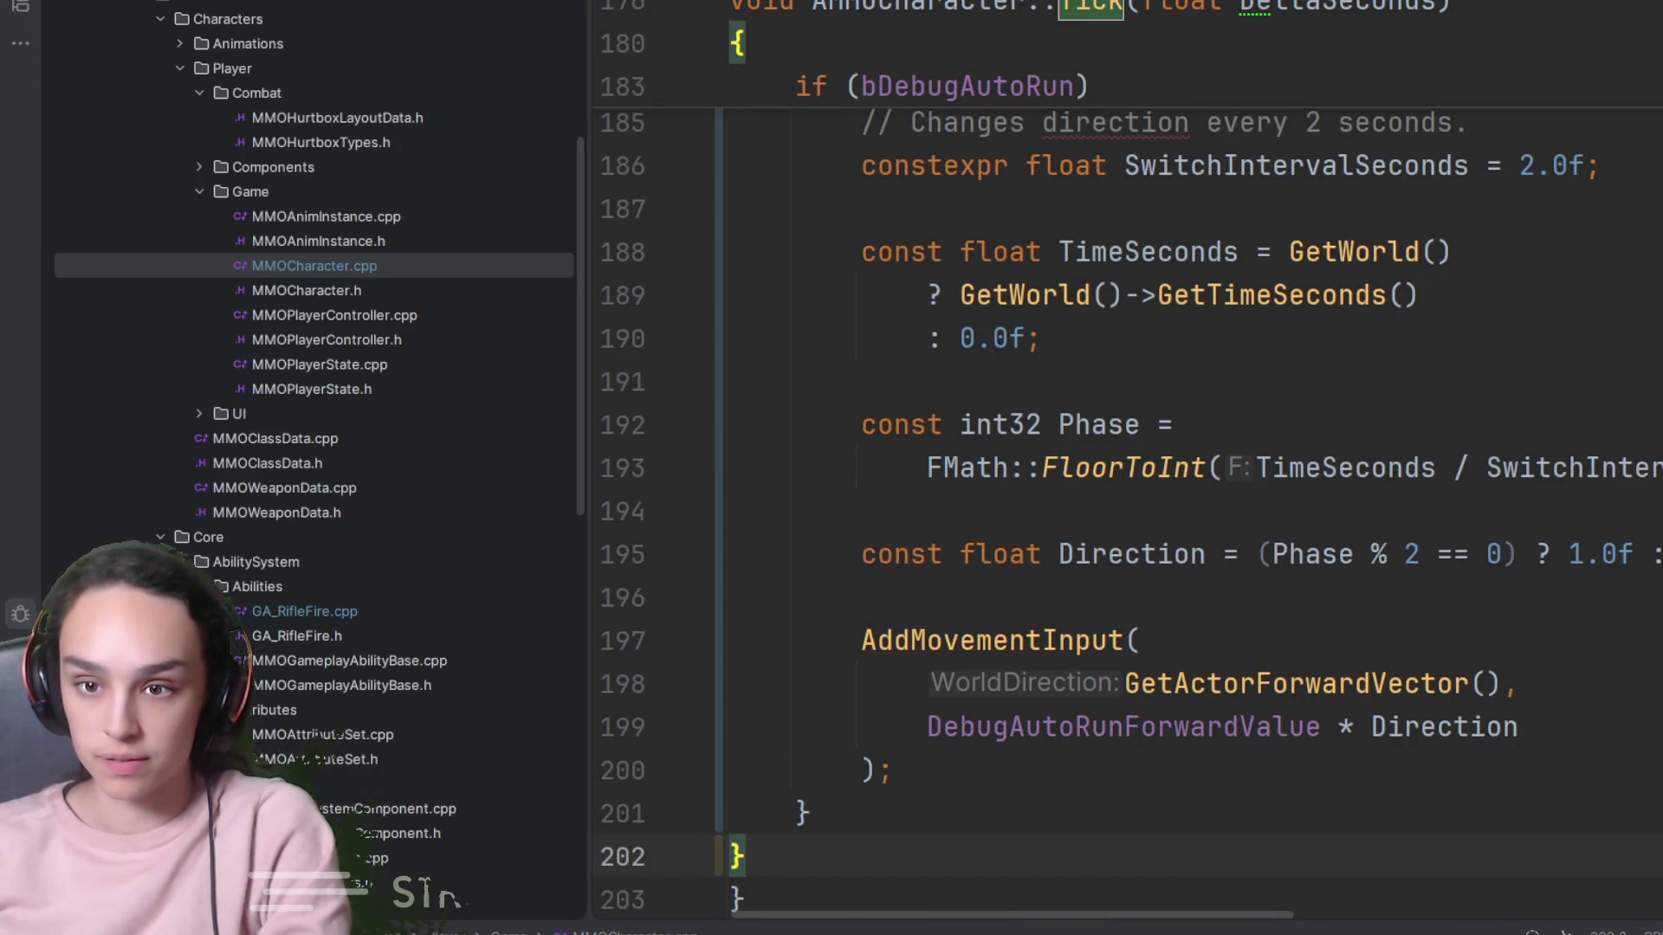
{"action": "scroll", "coordinate": [1020, 507], "scroll_direction": "up", "scroll_amount": 5}
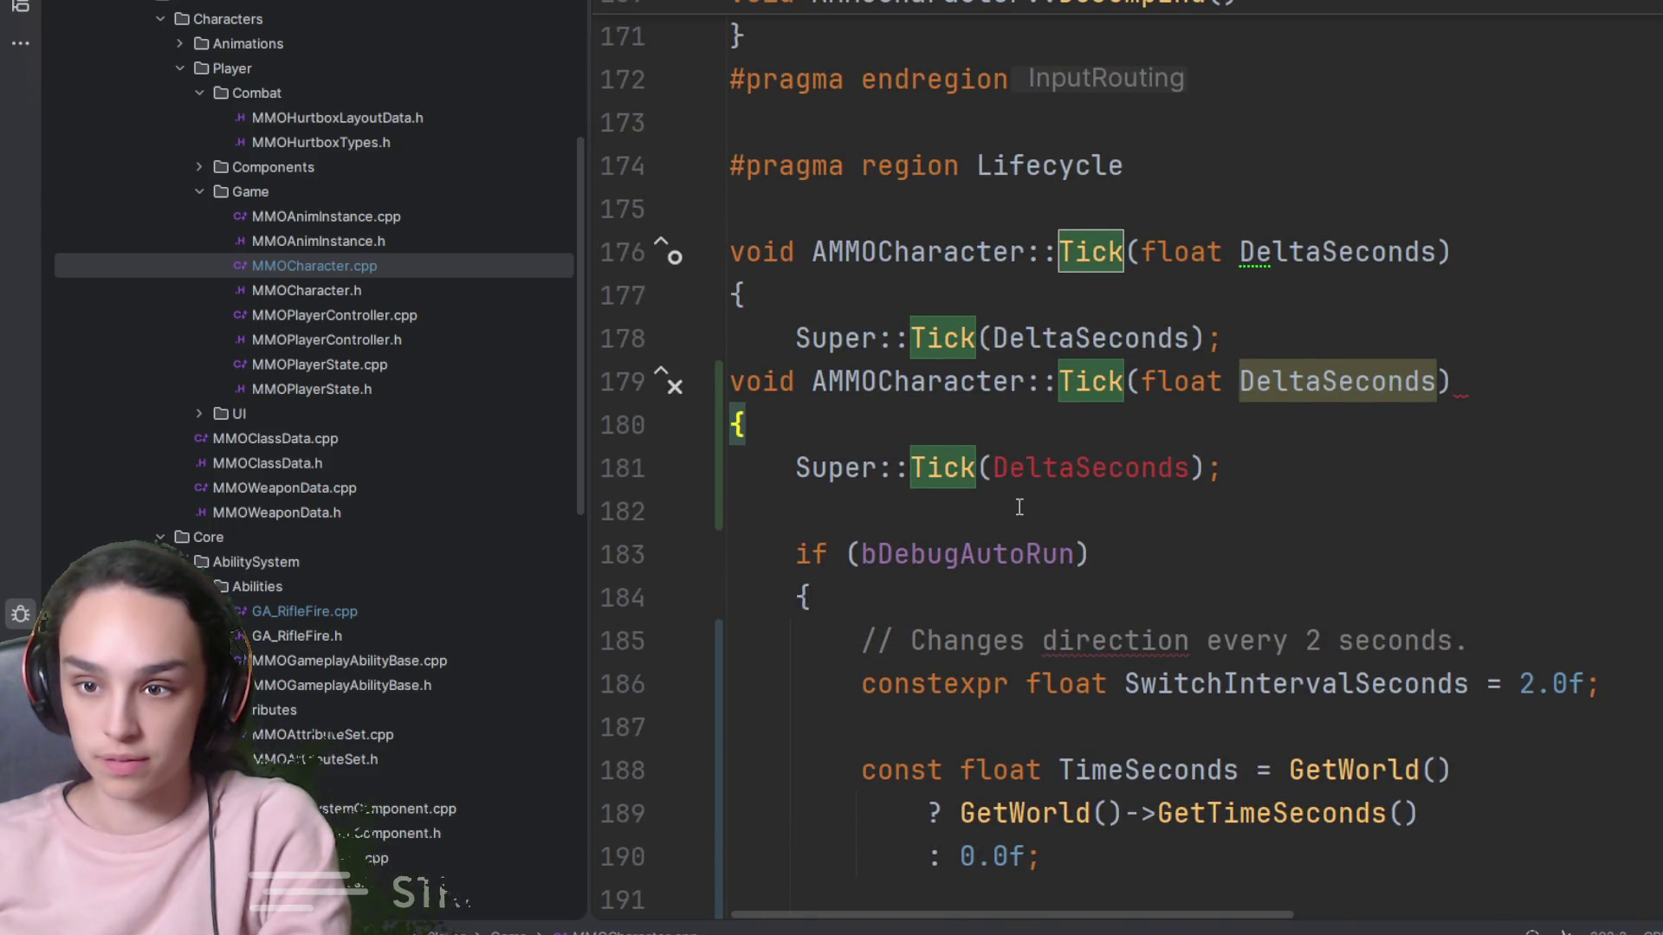
{"action": "key", "text": "ctrl+z"}
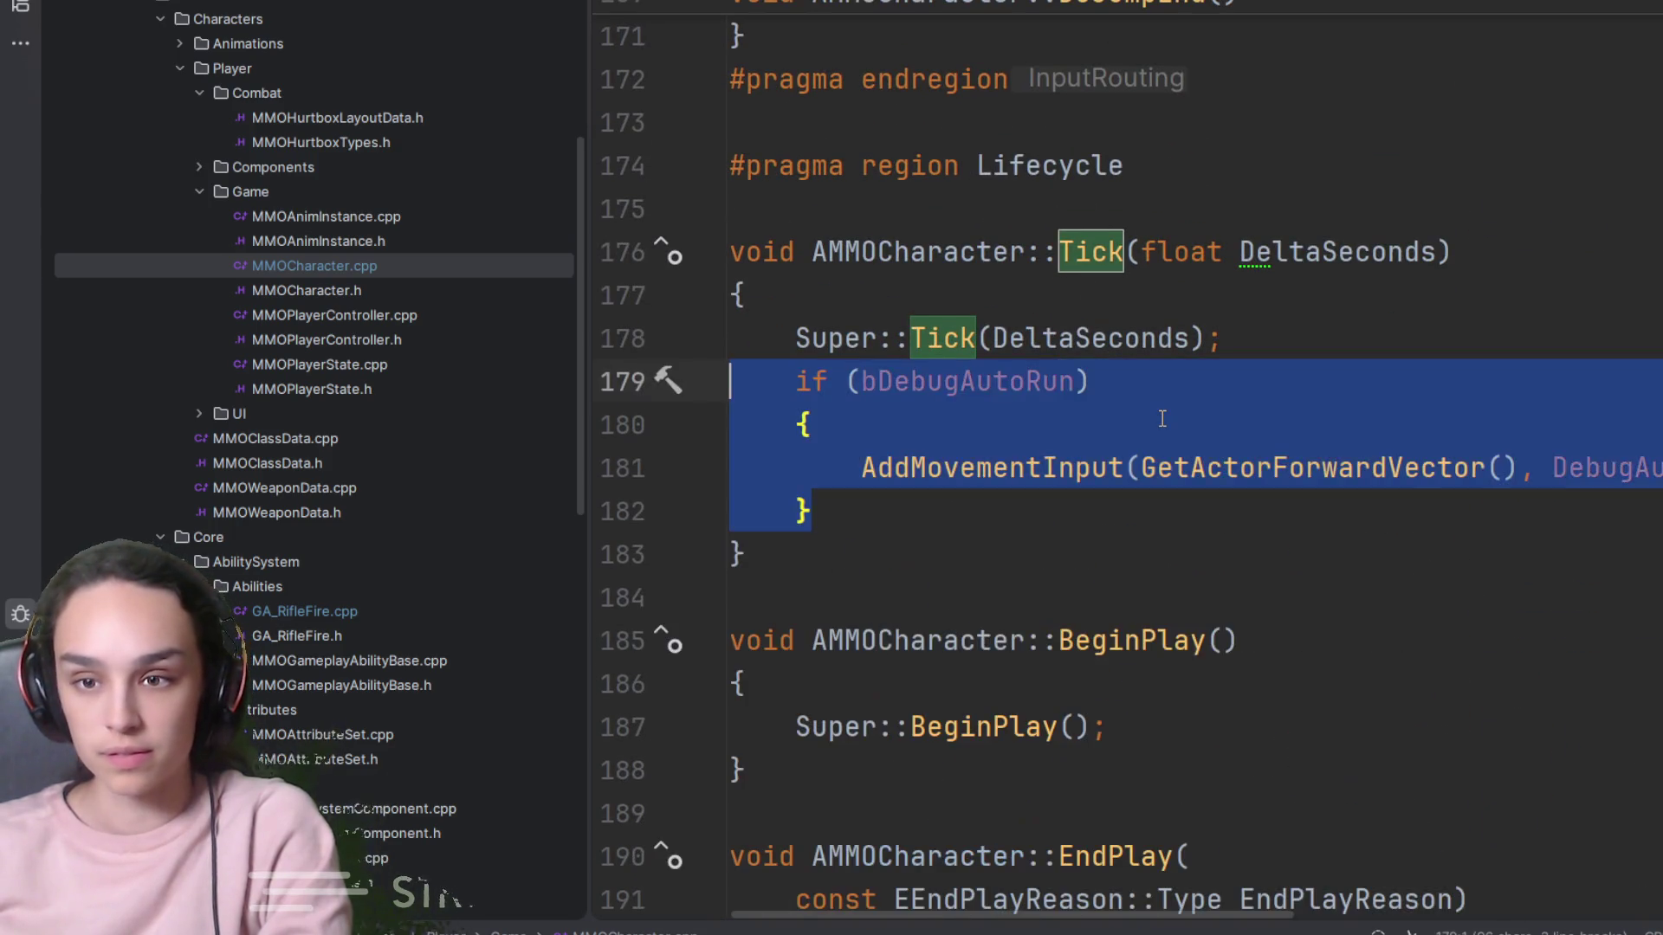
{"action": "left_click", "coordinate": [1268, 394]}
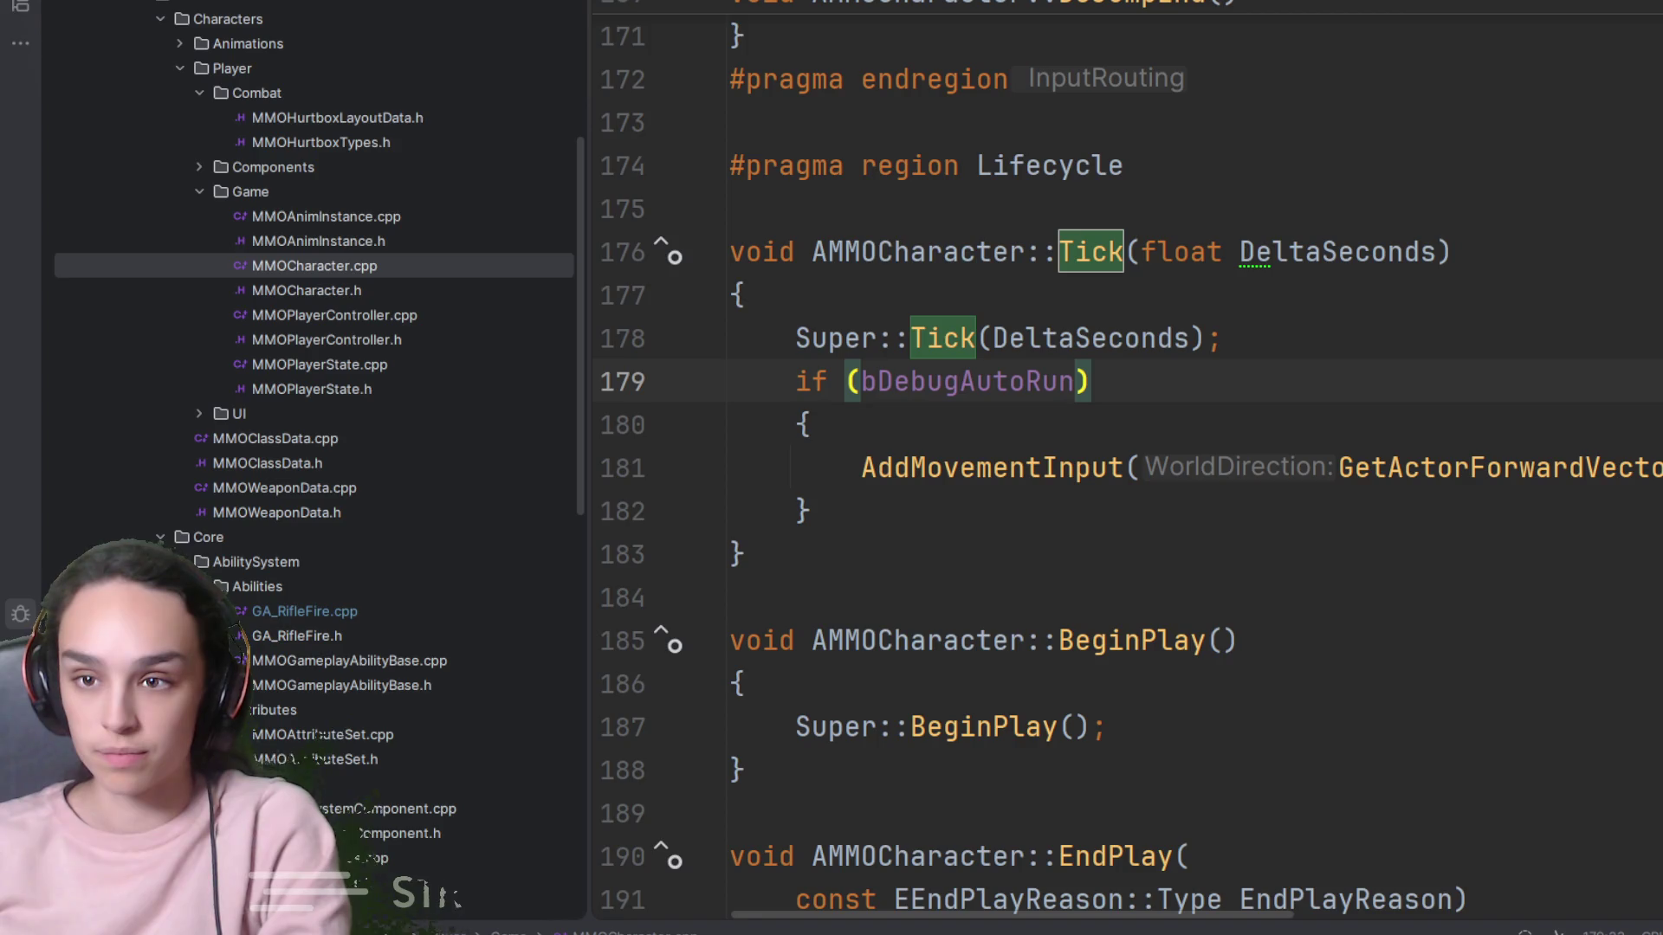
Replace Tick with a Phase-based version alternating auto-run Direction every 2 seconds, then review it
{"action": "left_click_drag", "start_coordinate": [762, 554], "coordinate": [585, 256]}
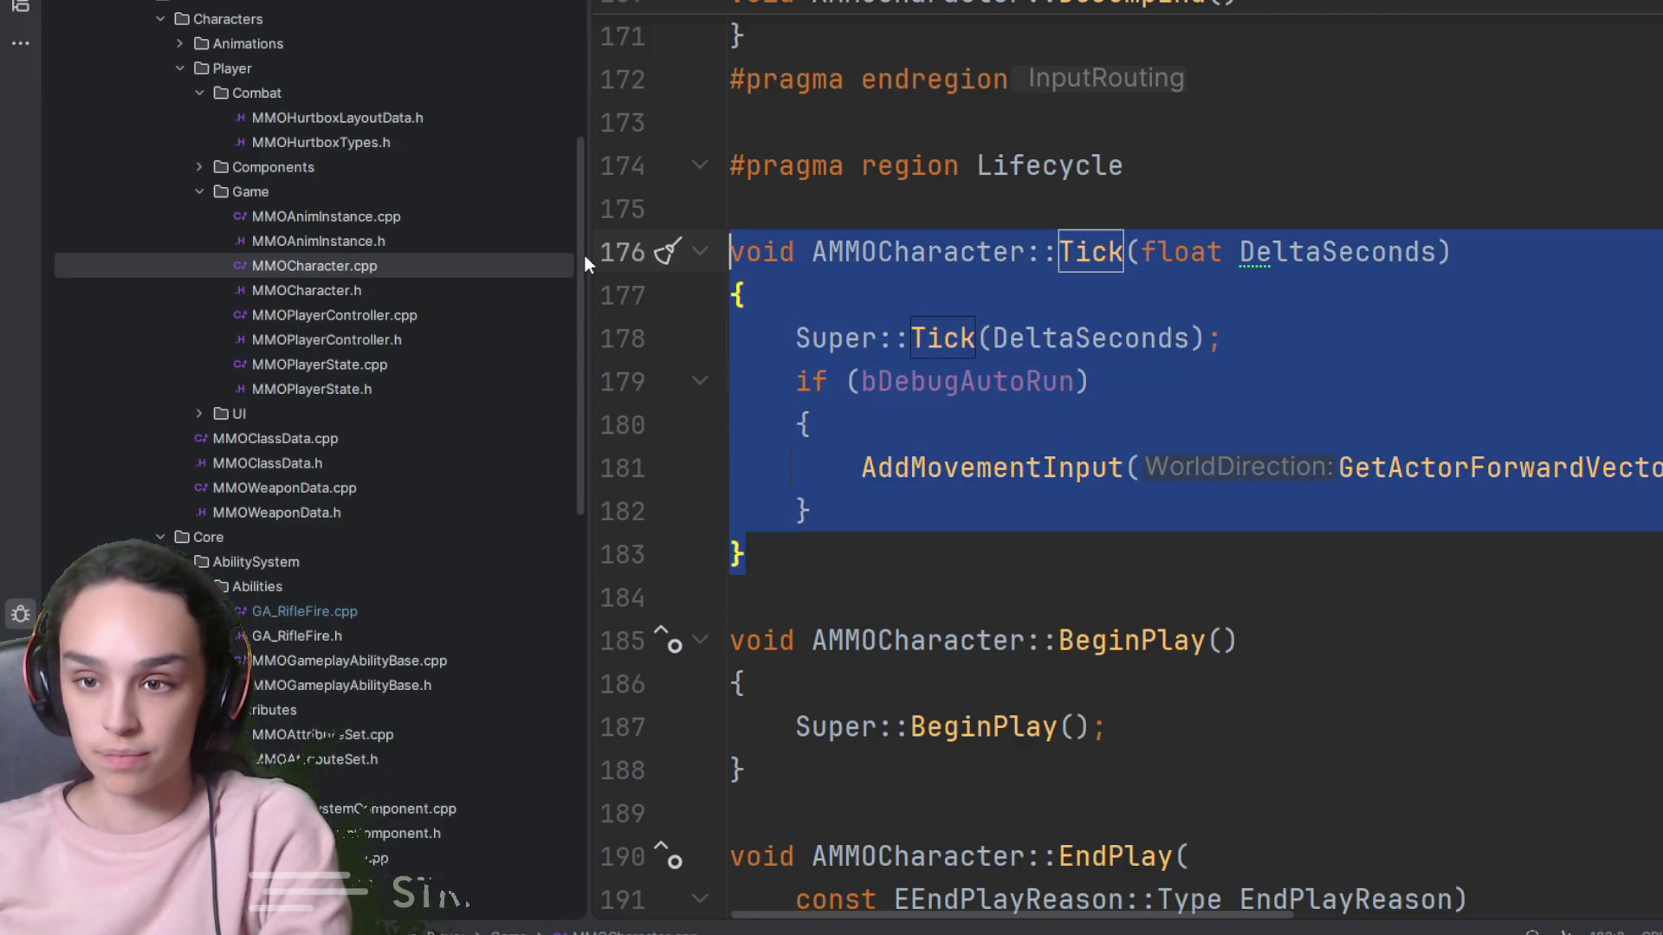
{"action": "key", "text": "ctrl+v"}
{"action": "scroll", "coordinate": [1333, 491], "scroll_direction": "up", "scroll_amount": 1}
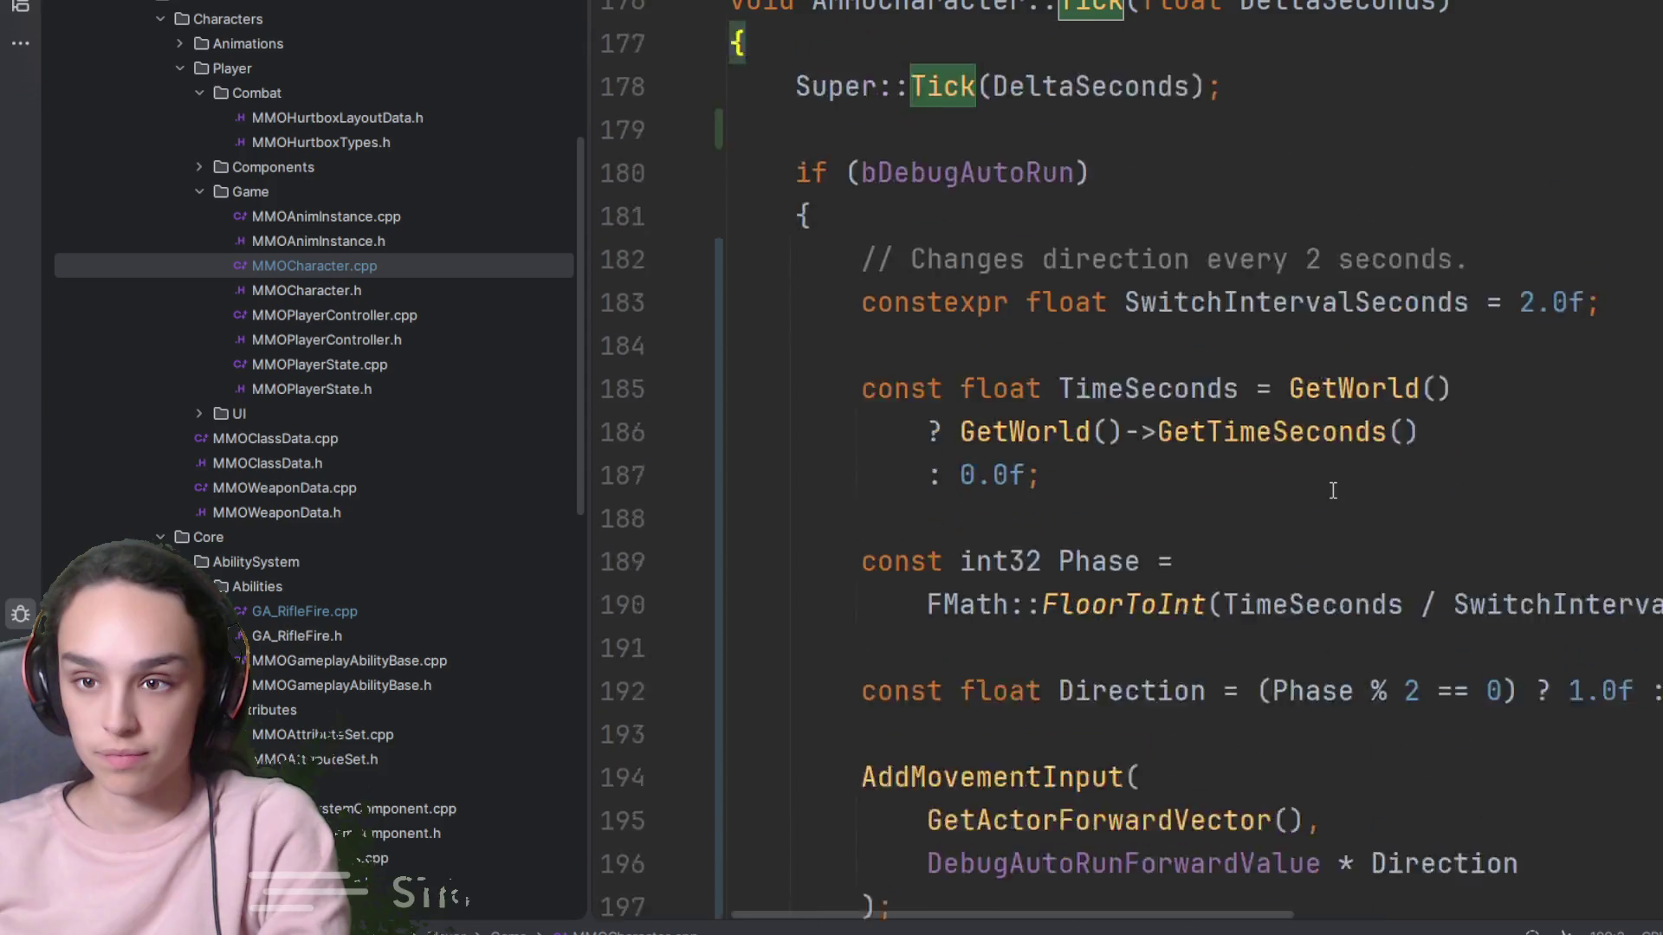
{"action": "scroll", "coordinate": [1333, 491], "scroll_direction": "up", "scroll_amount": 5}
{"action": "scroll", "coordinate": [1317, 433], "scroll_direction": "down", "scroll_amount": 3}
{"action": "left_click", "coordinate": [1273, 287]}
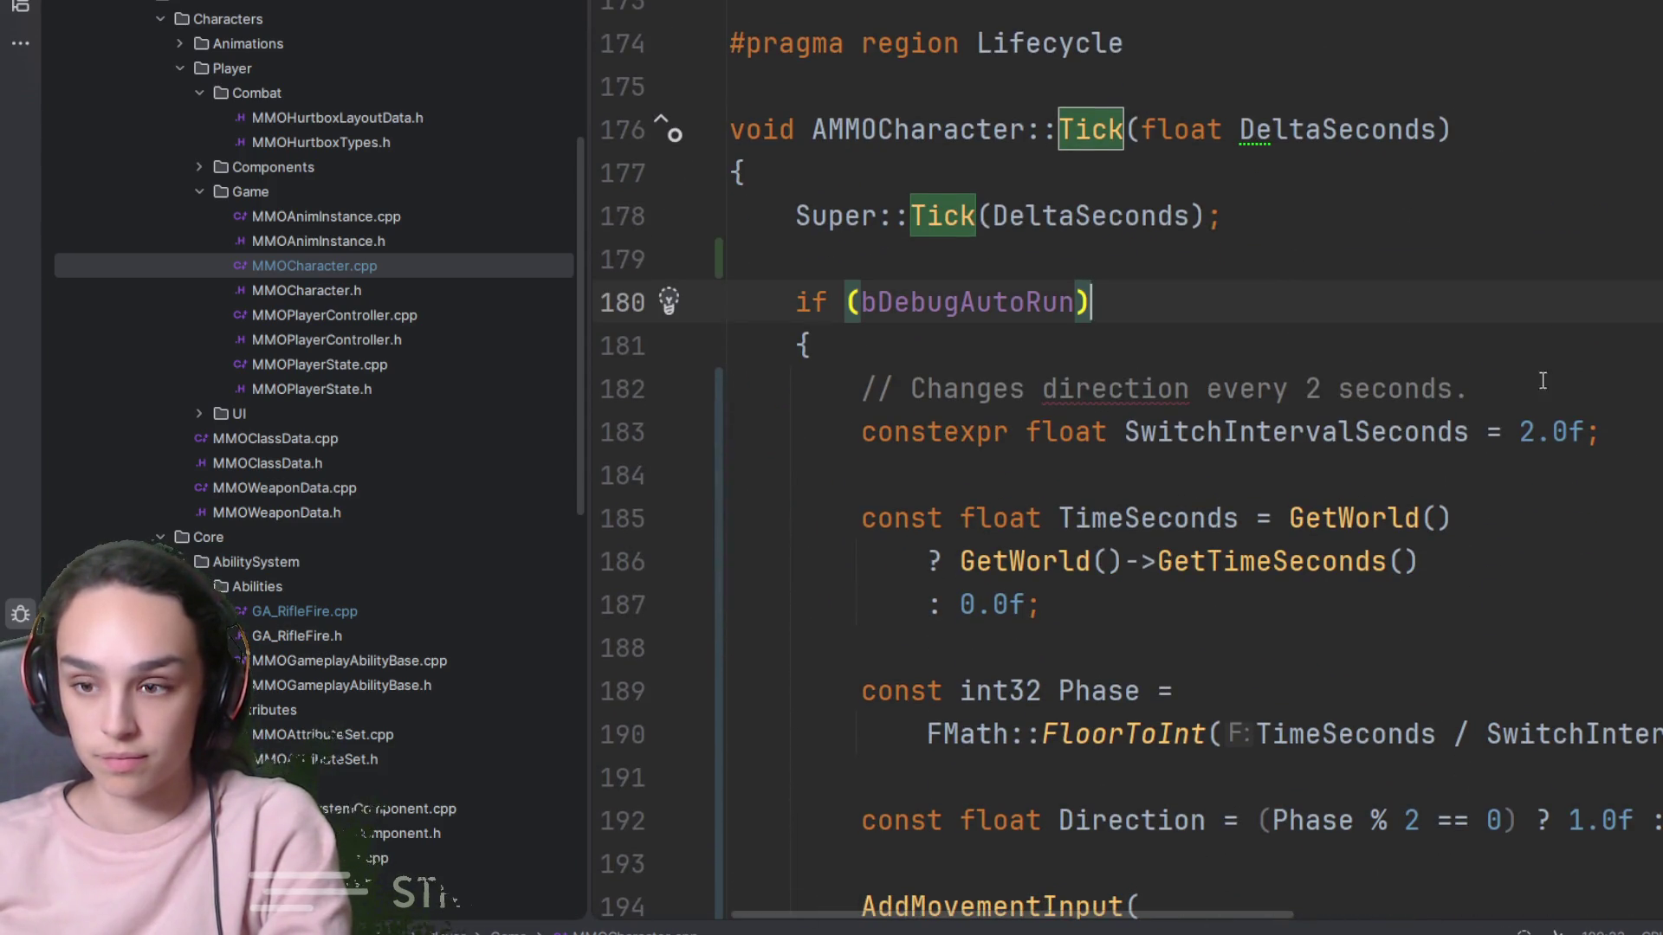
{"action": "scroll", "coordinate": [1545, 378], "scroll_direction": "down", "scroll_amount": 3}
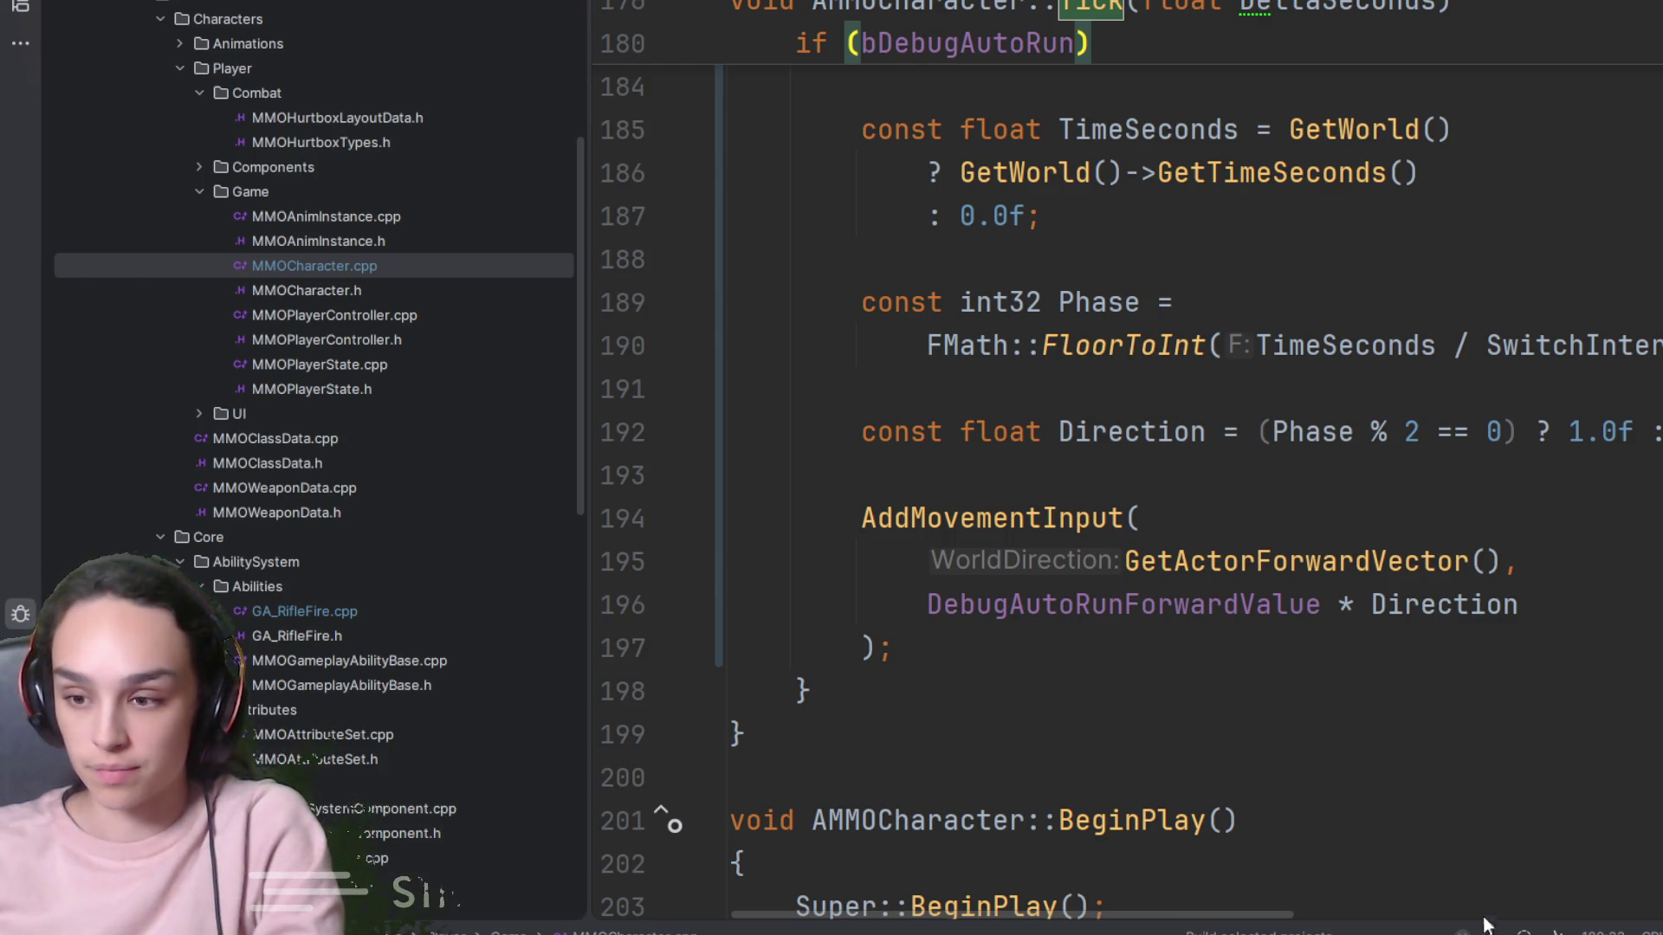
{"action": "scroll", "coordinate": [1368, 520], "scroll_direction": "down", "scroll_amount": 5}
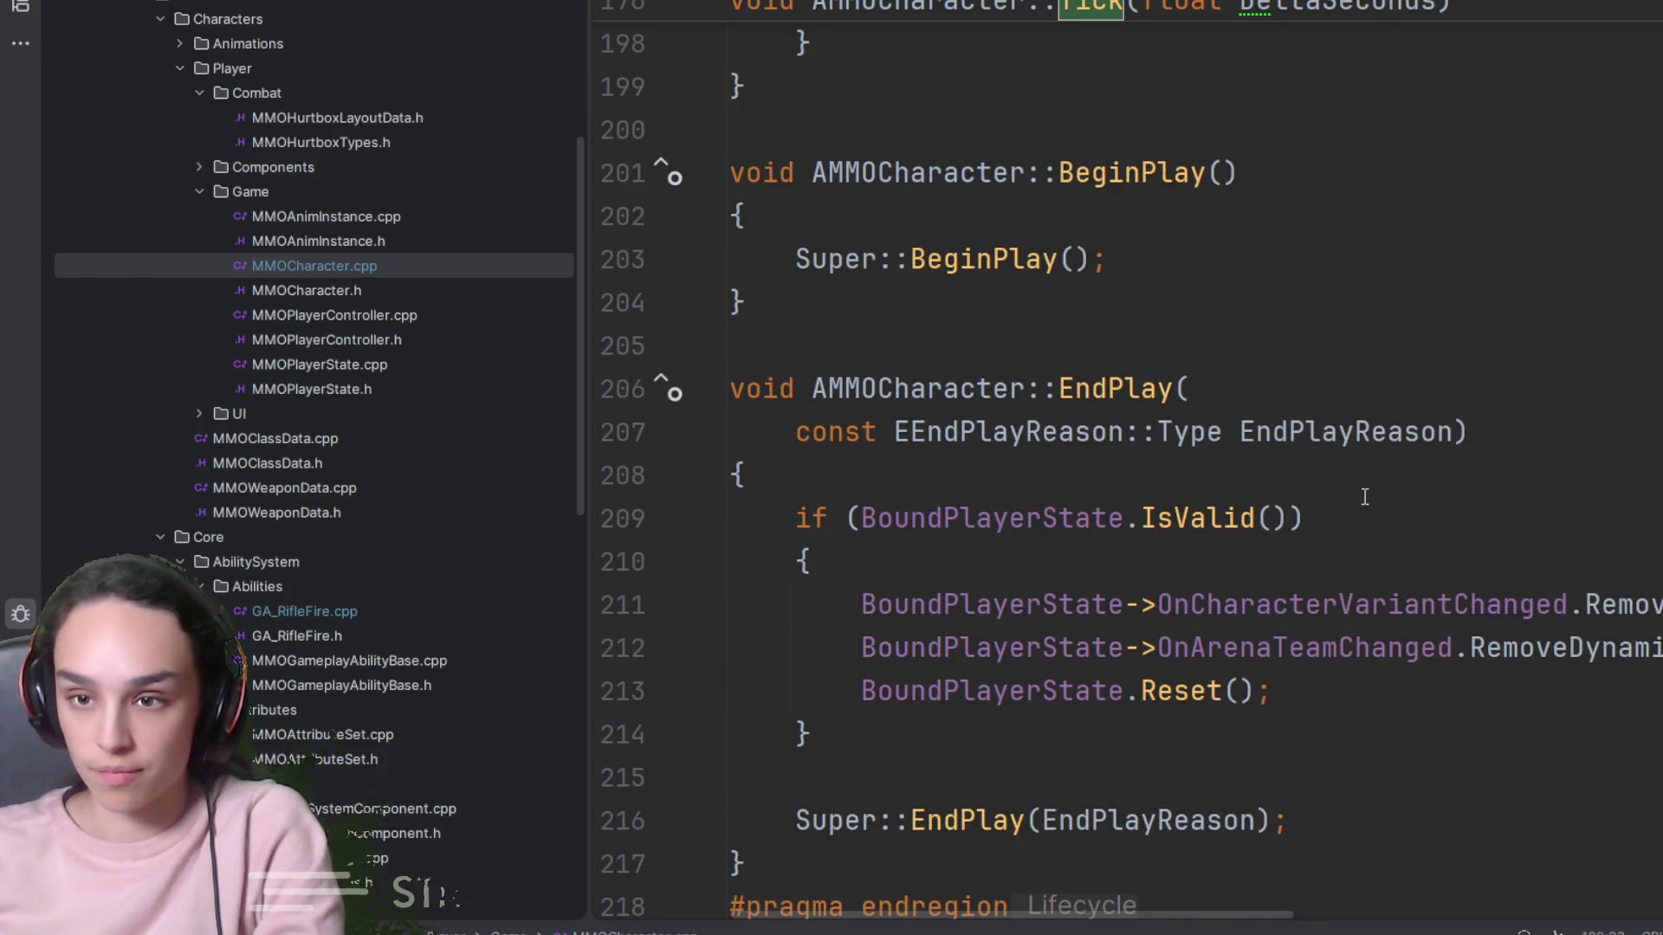
{"action": "scroll", "coordinate": [1362, 497], "scroll_direction": "down", "scroll_amount": 3}
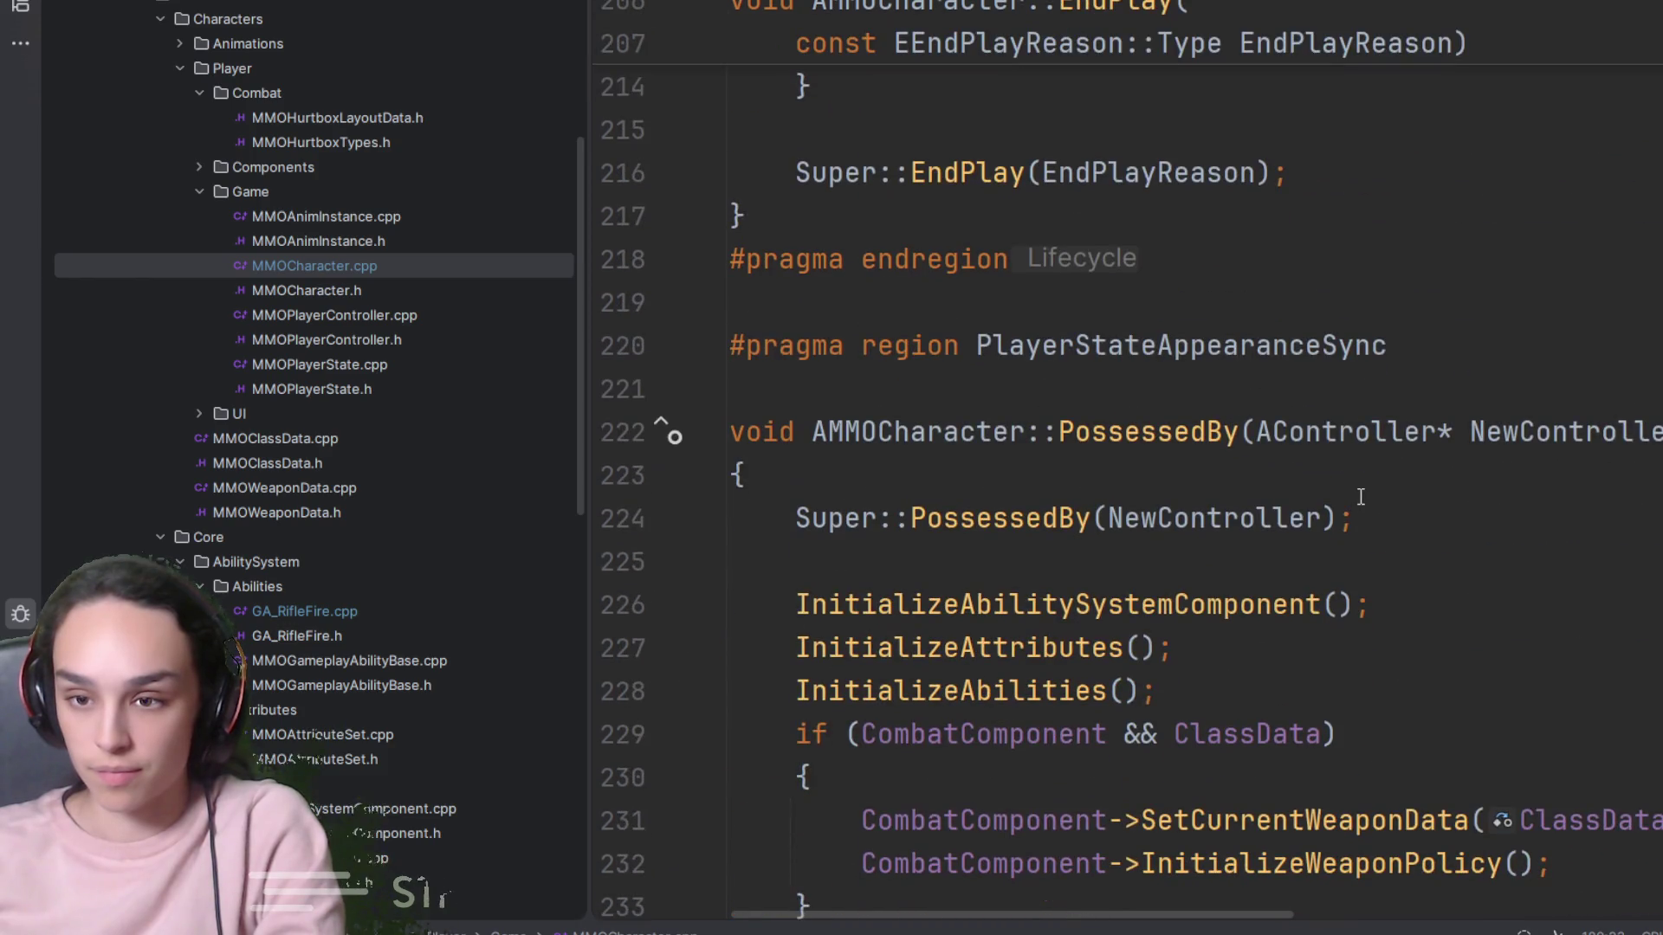
{"action": "scroll", "coordinate": [1350, 488], "scroll_direction": "down", "scroll_amount": 6}
{"action": "scroll", "coordinate": [1349, 488], "scroll_direction": "up", "scroll_amount": 15}
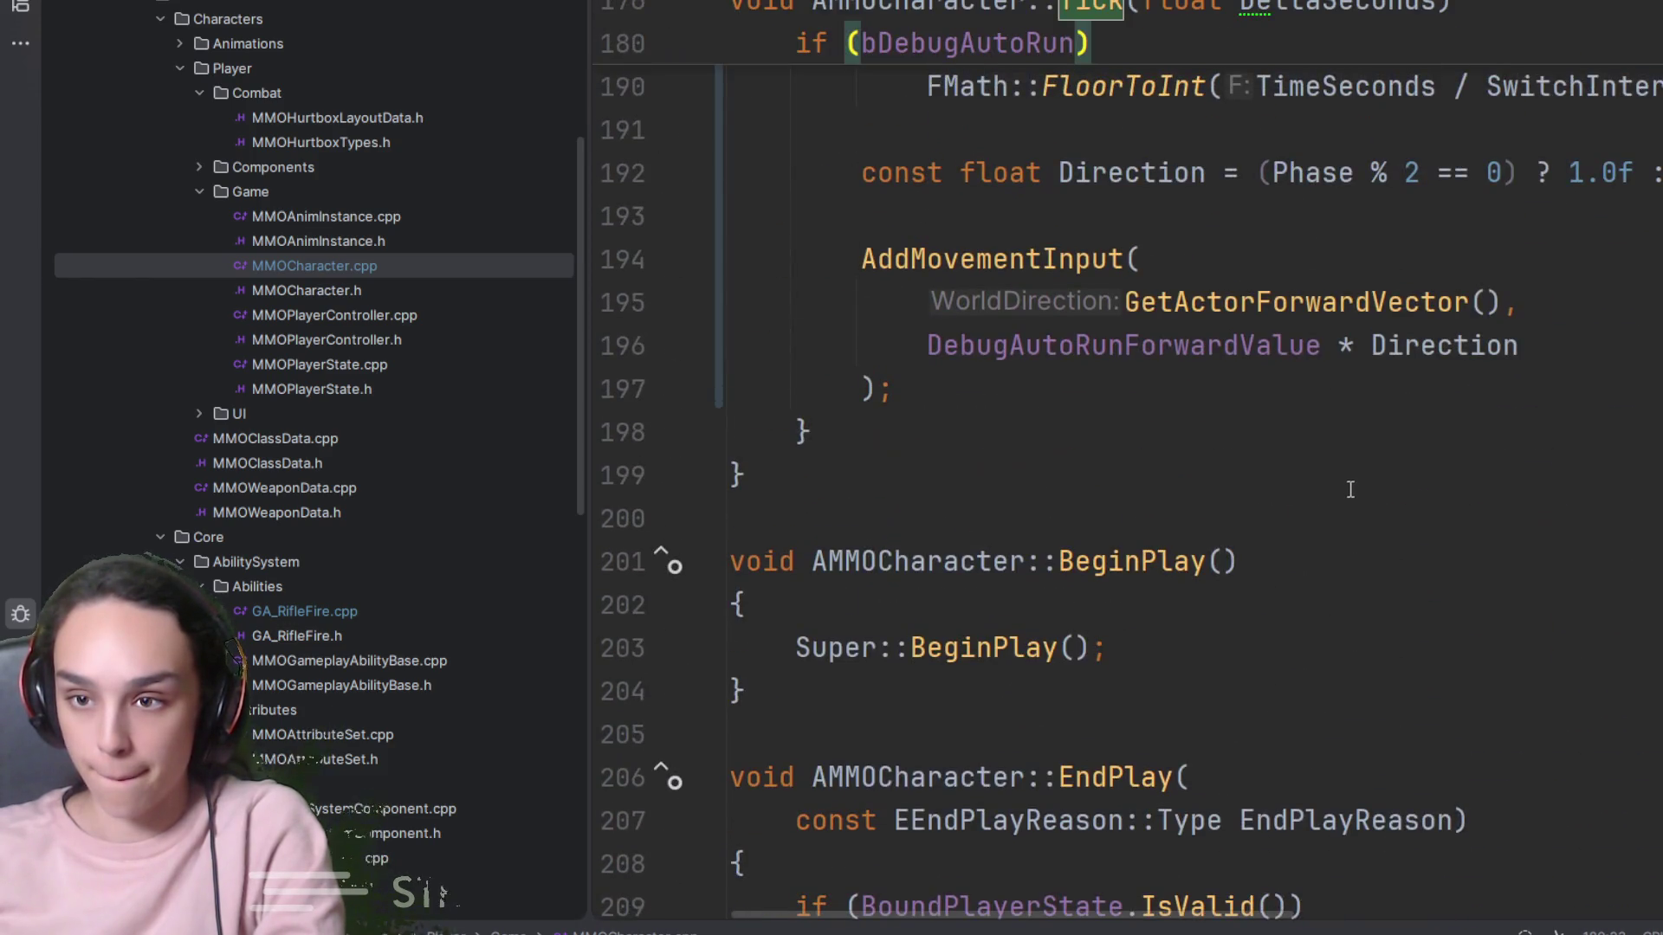
{"action": "left_click", "coordinate": [1351, 490]}
Delete the bDebugAutoRun move-input if-block from DoMove
{"action": "scroll", "coordinate": [1351, 491], "scroll_direction": "up", "scroll_amount": 5}
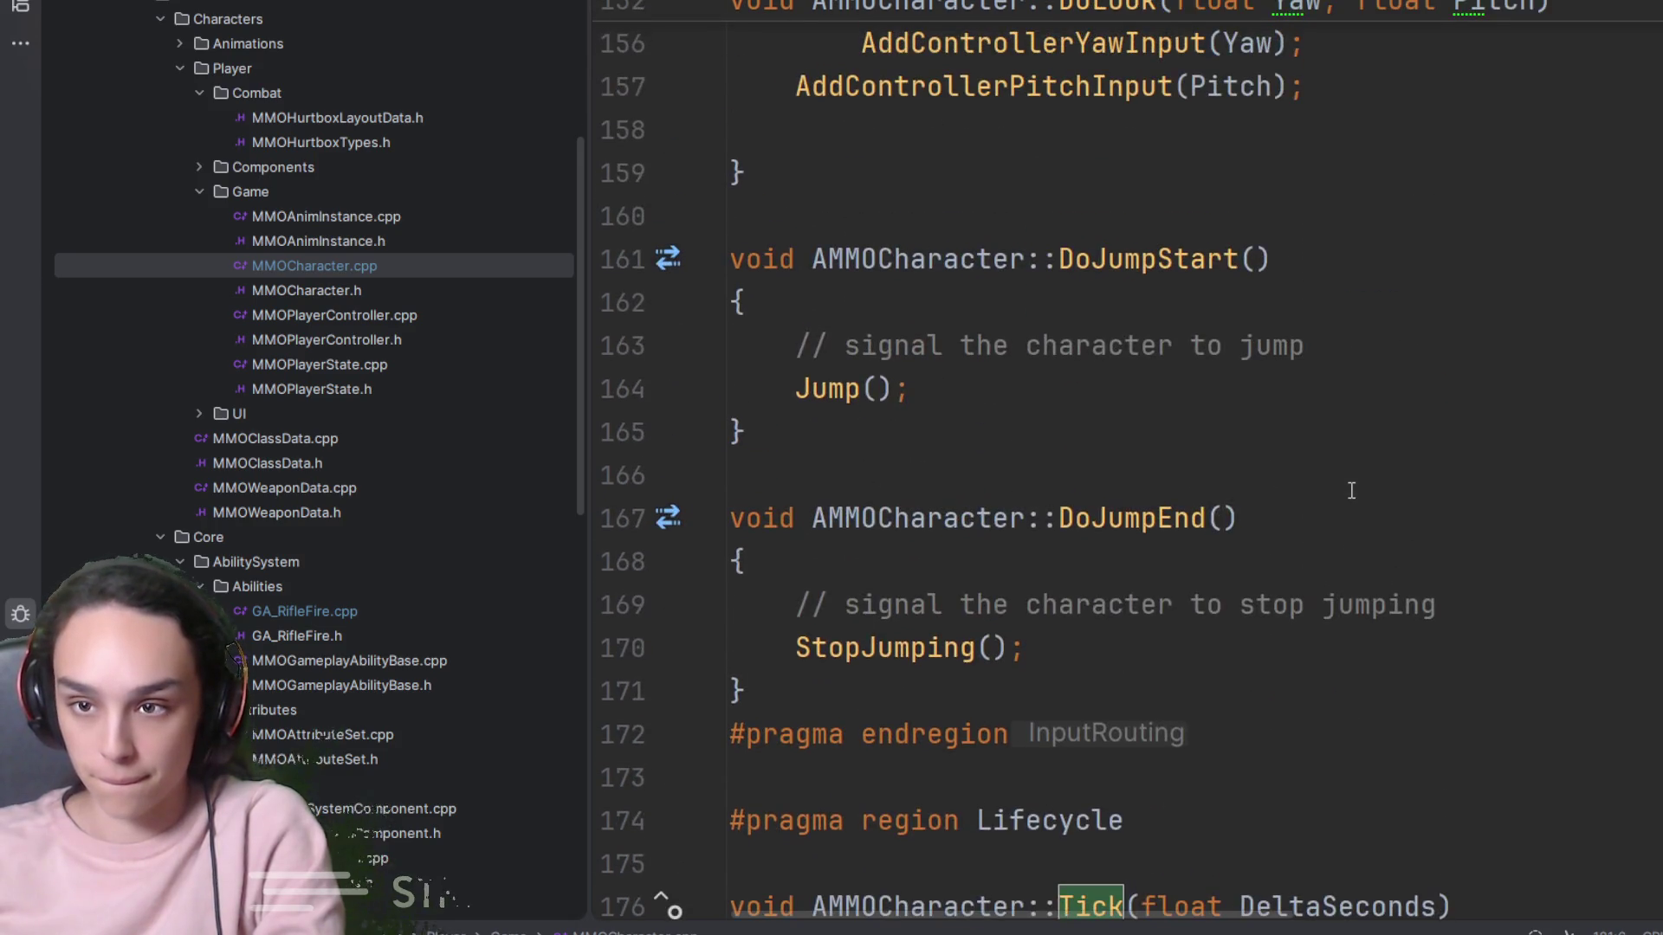
{"action": "scroll", "coordinate": [1351, 491], "scroll_direction": "up", "scroll_amount": 13}
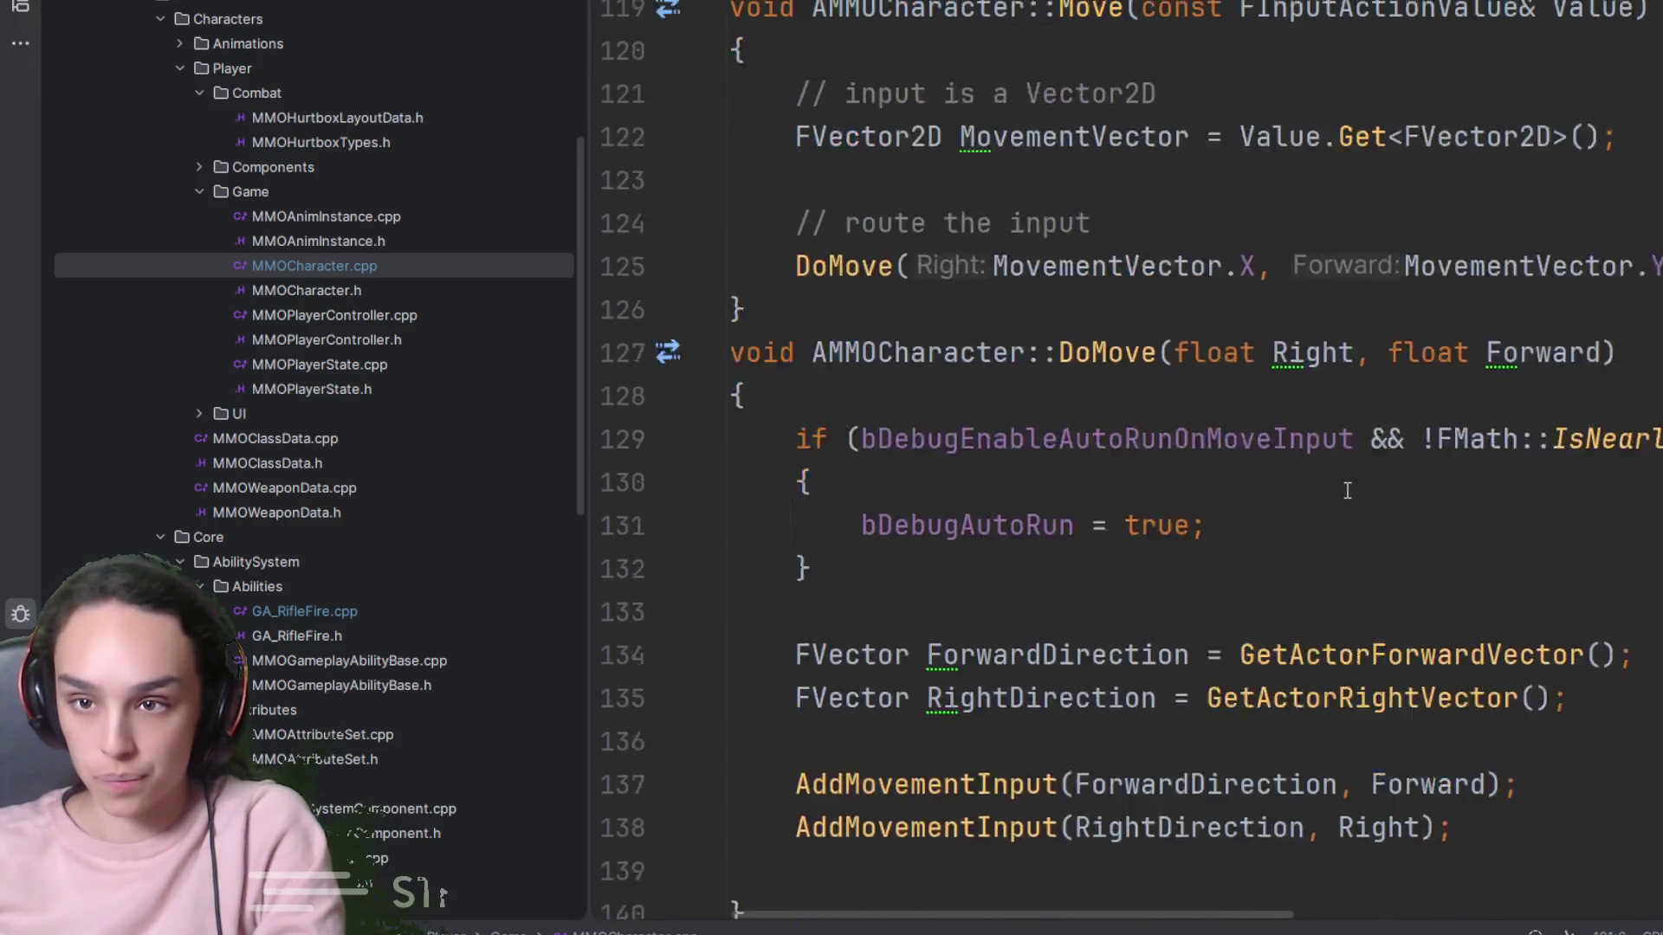
{"action": "left_click", "coordinate": [849, 728]}
{"action": "left_click", "coordinate": [688, 563], "text": "shift"}
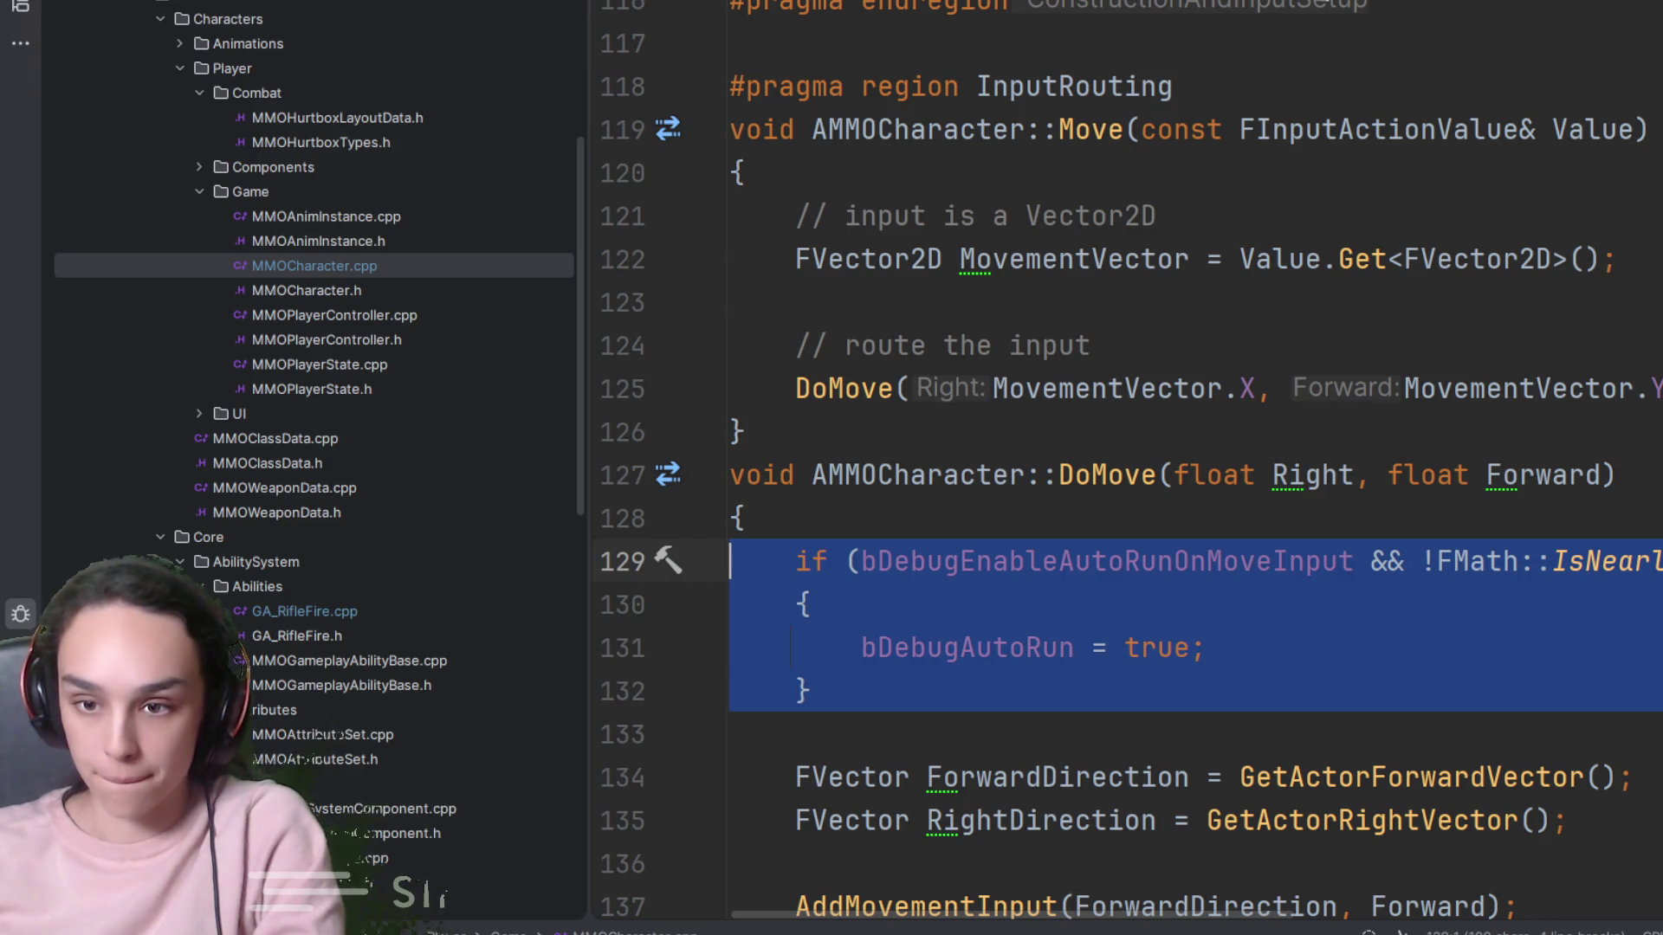
{"action": "key", "text": "BackSpace"}
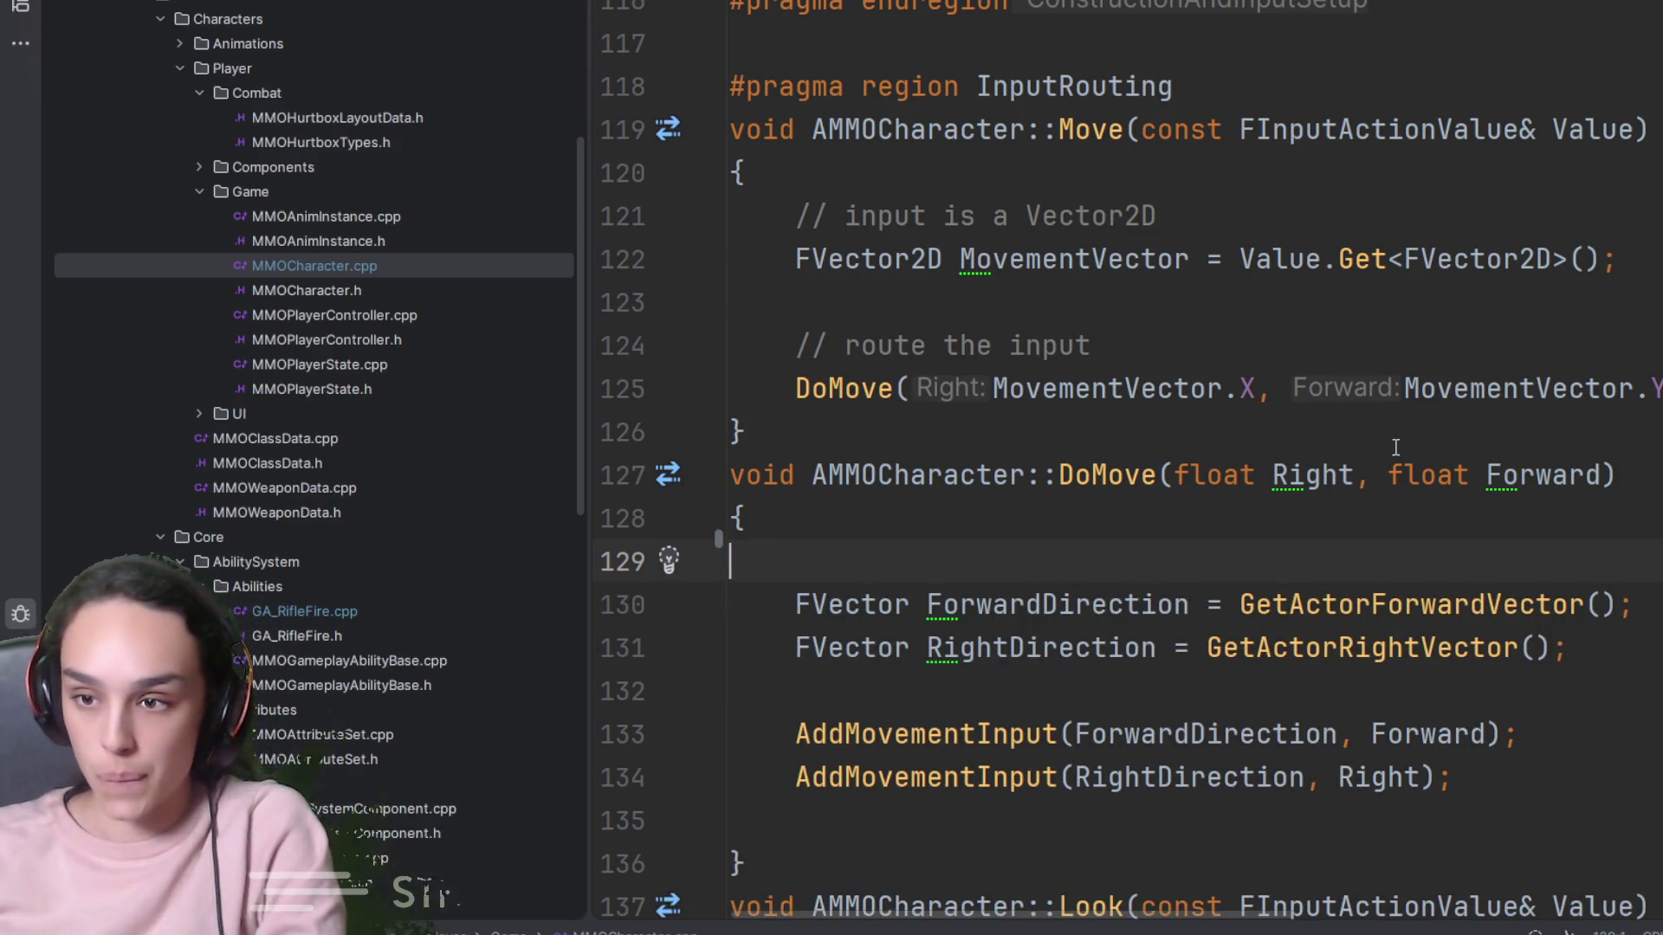
Delete the bDebugEnableAutoRunOnMoveInput property from MMOCharacter.h
{"action": "key", "text": "alt+o"}
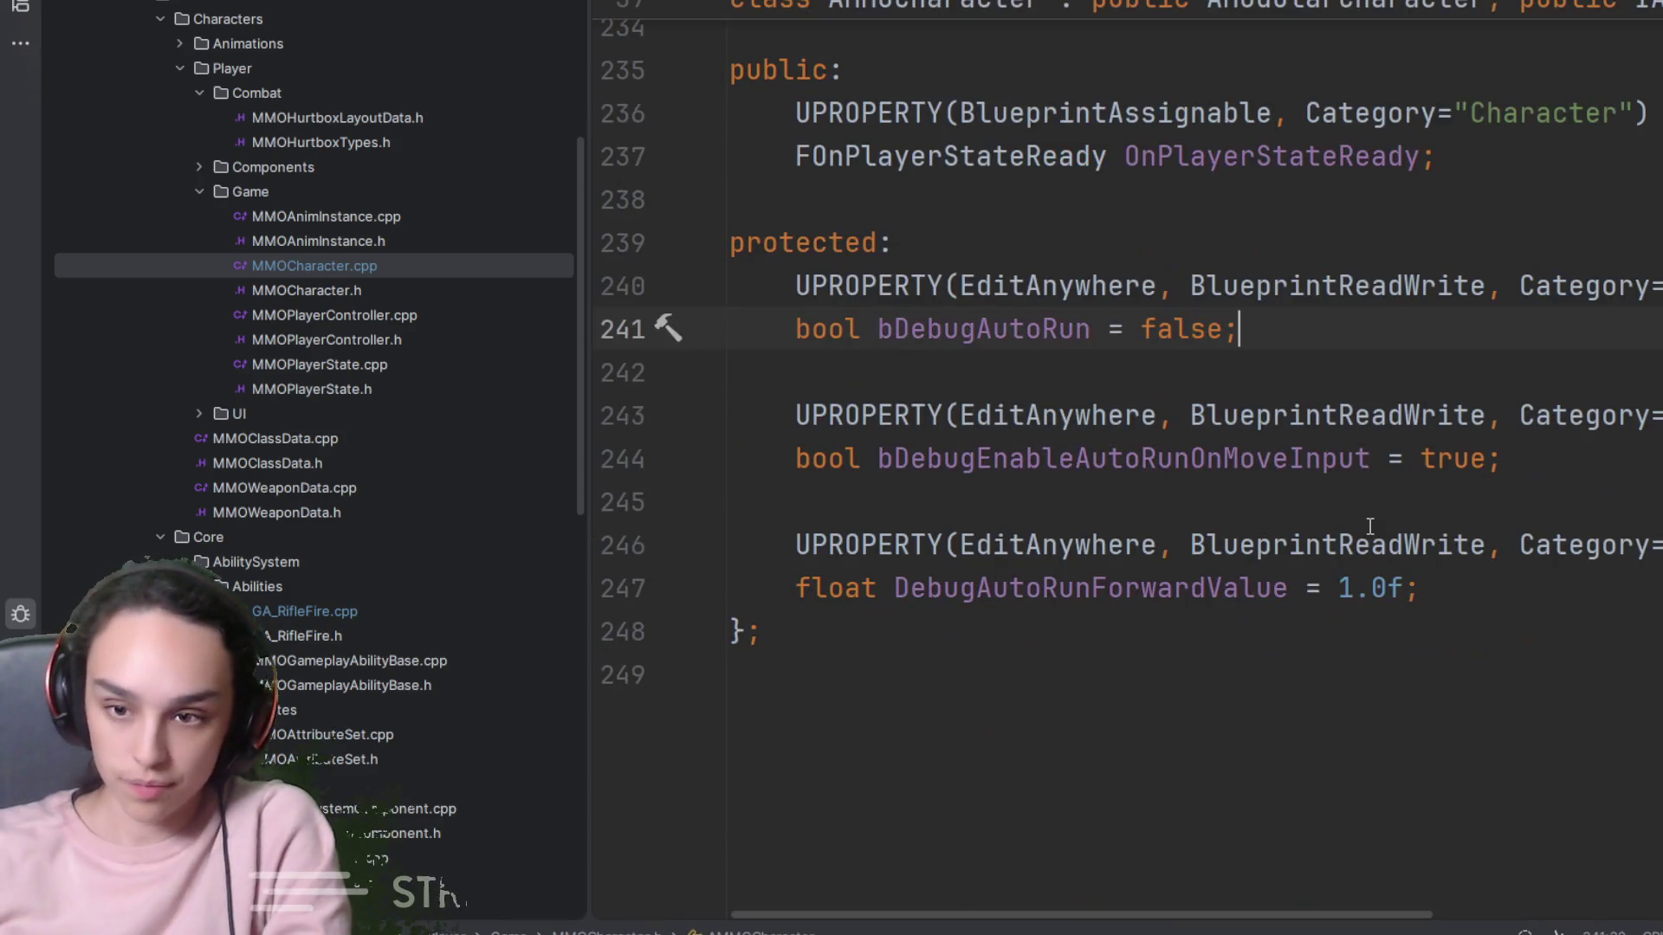
{"action": "left_click", "coordinate": [1503, 459]}
{"action": "left_click_drag", "start_coordinate": [1504, 454], "coordinate": [648, 424]}
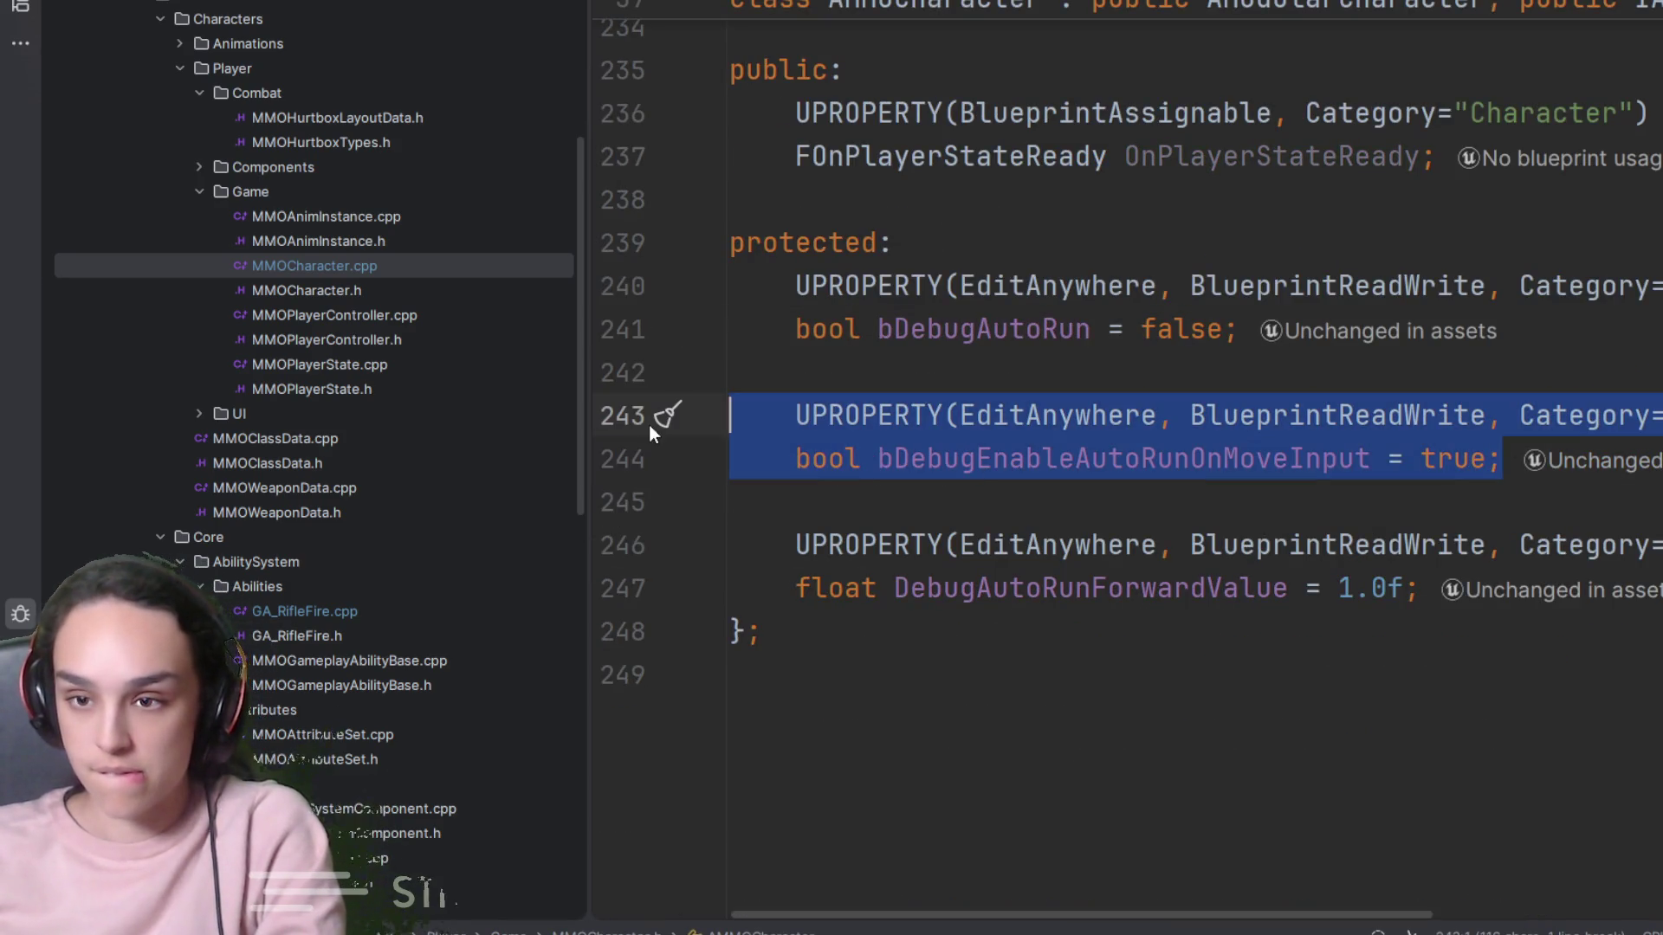
{"action": "key", "text": "BackSpace"}
{"action": "key", "text": "BackSpace"}
{"action": "key", "text": "BackSpace"}
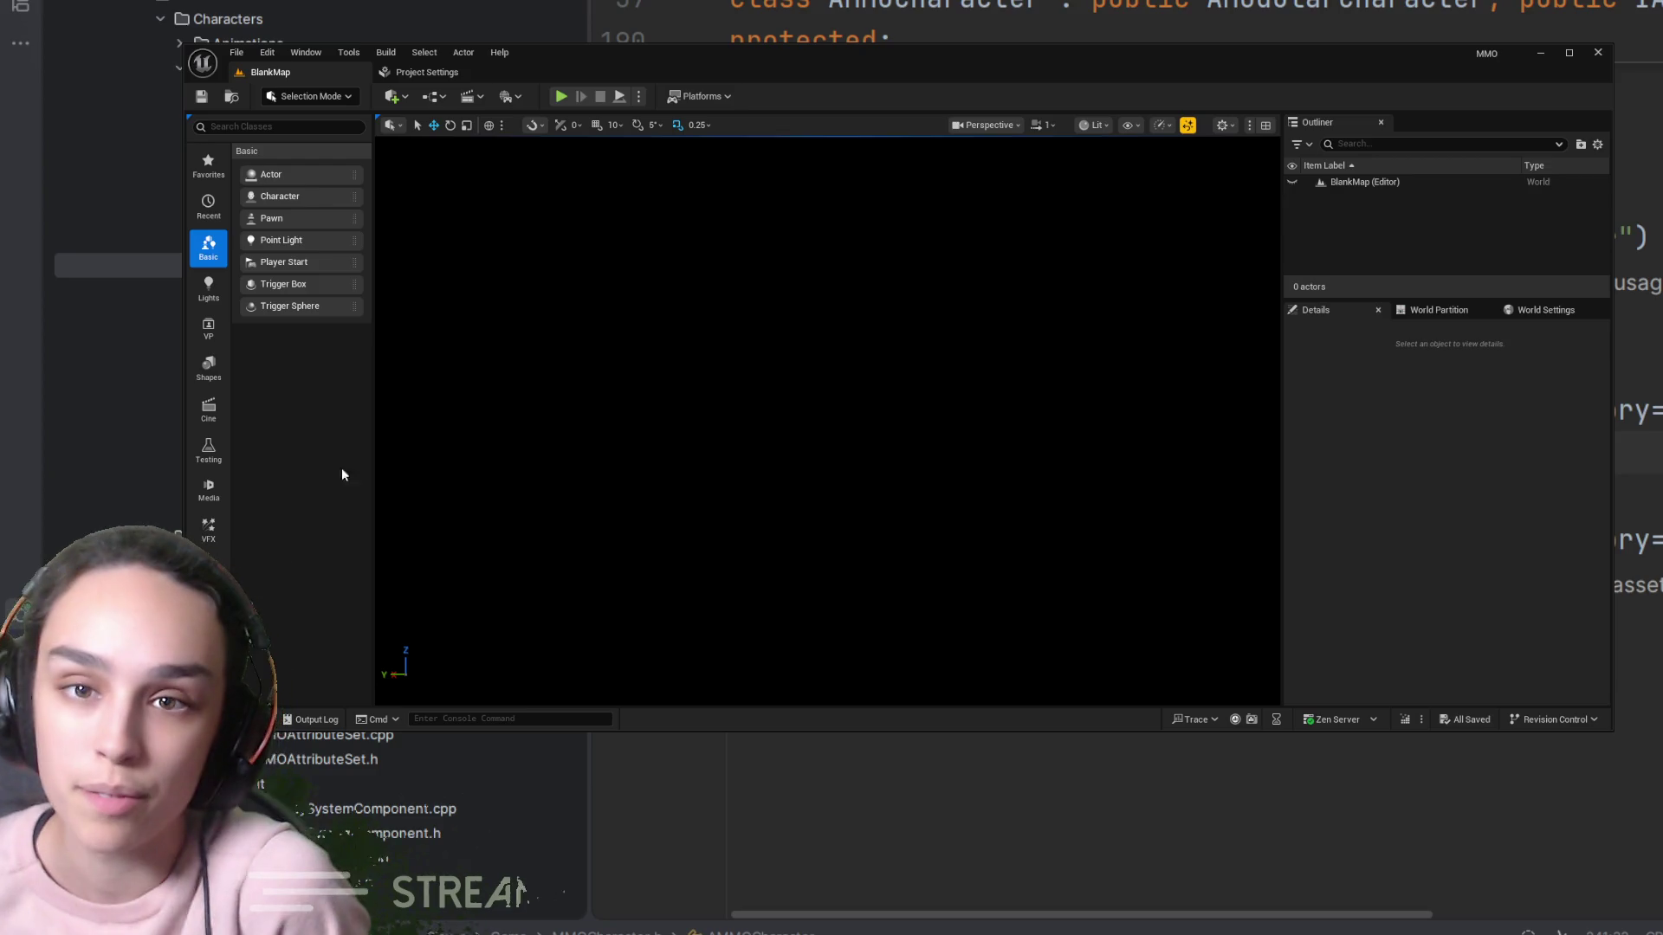
Open the Content Drawer to browse the project's Maps folder
{"action": "key", "text": "ctrl+space"}
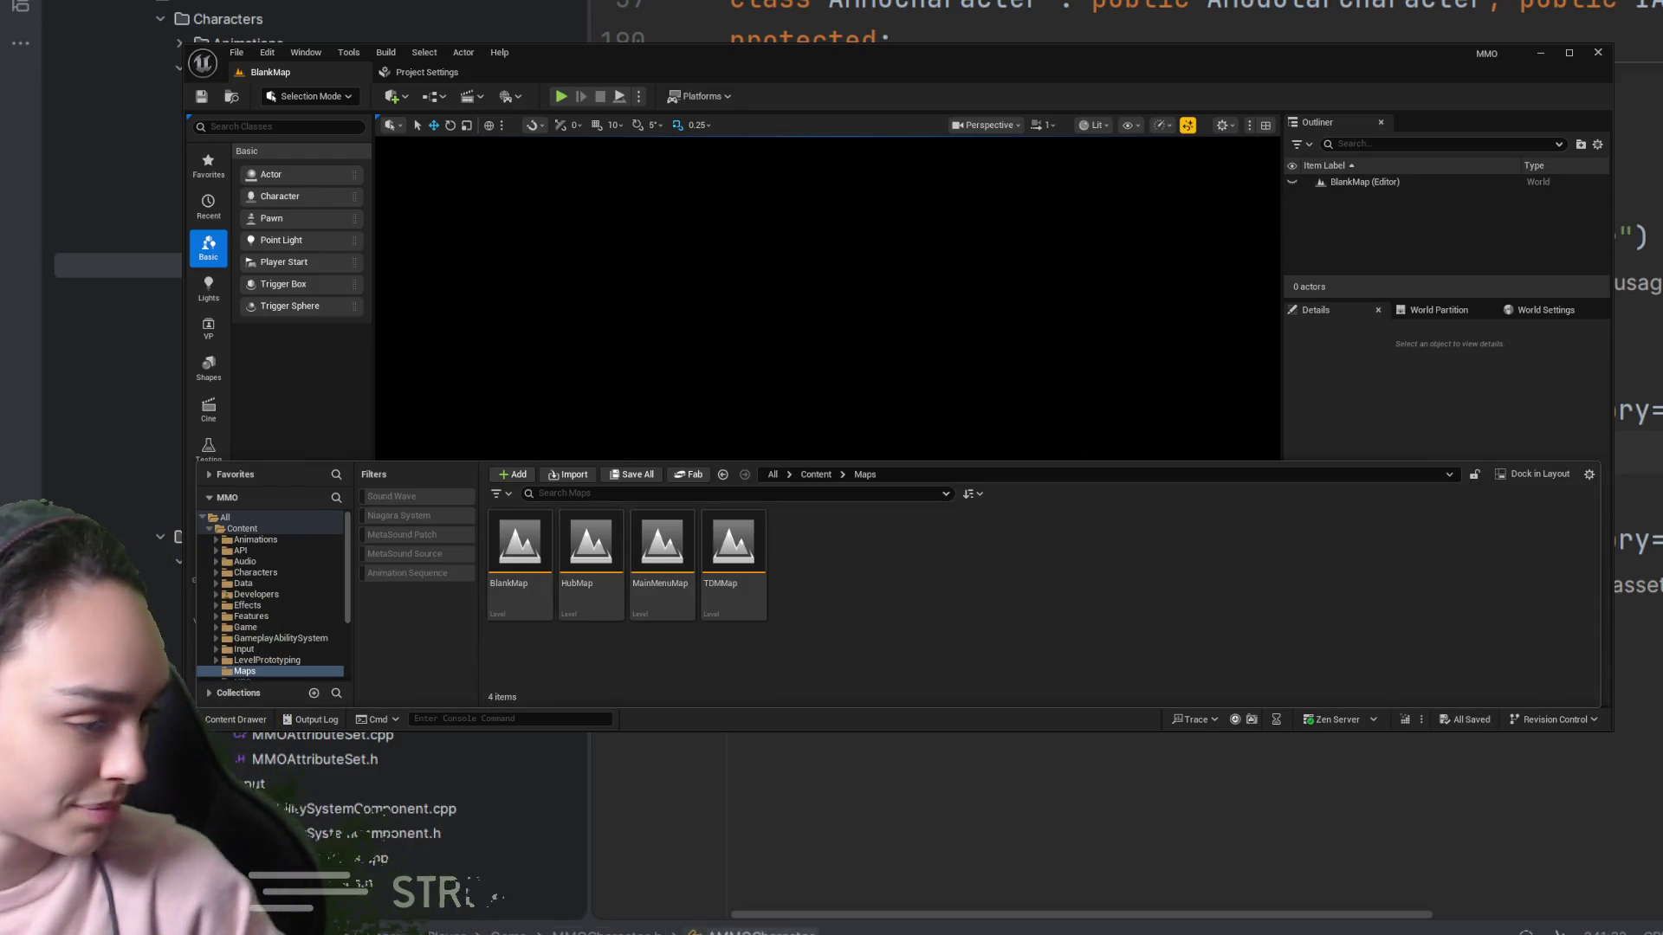
Load TDMMap, close the Content Drawer, and start a play test, restarting it once
{"action": "left_click", "coordinate": [738, 595]}
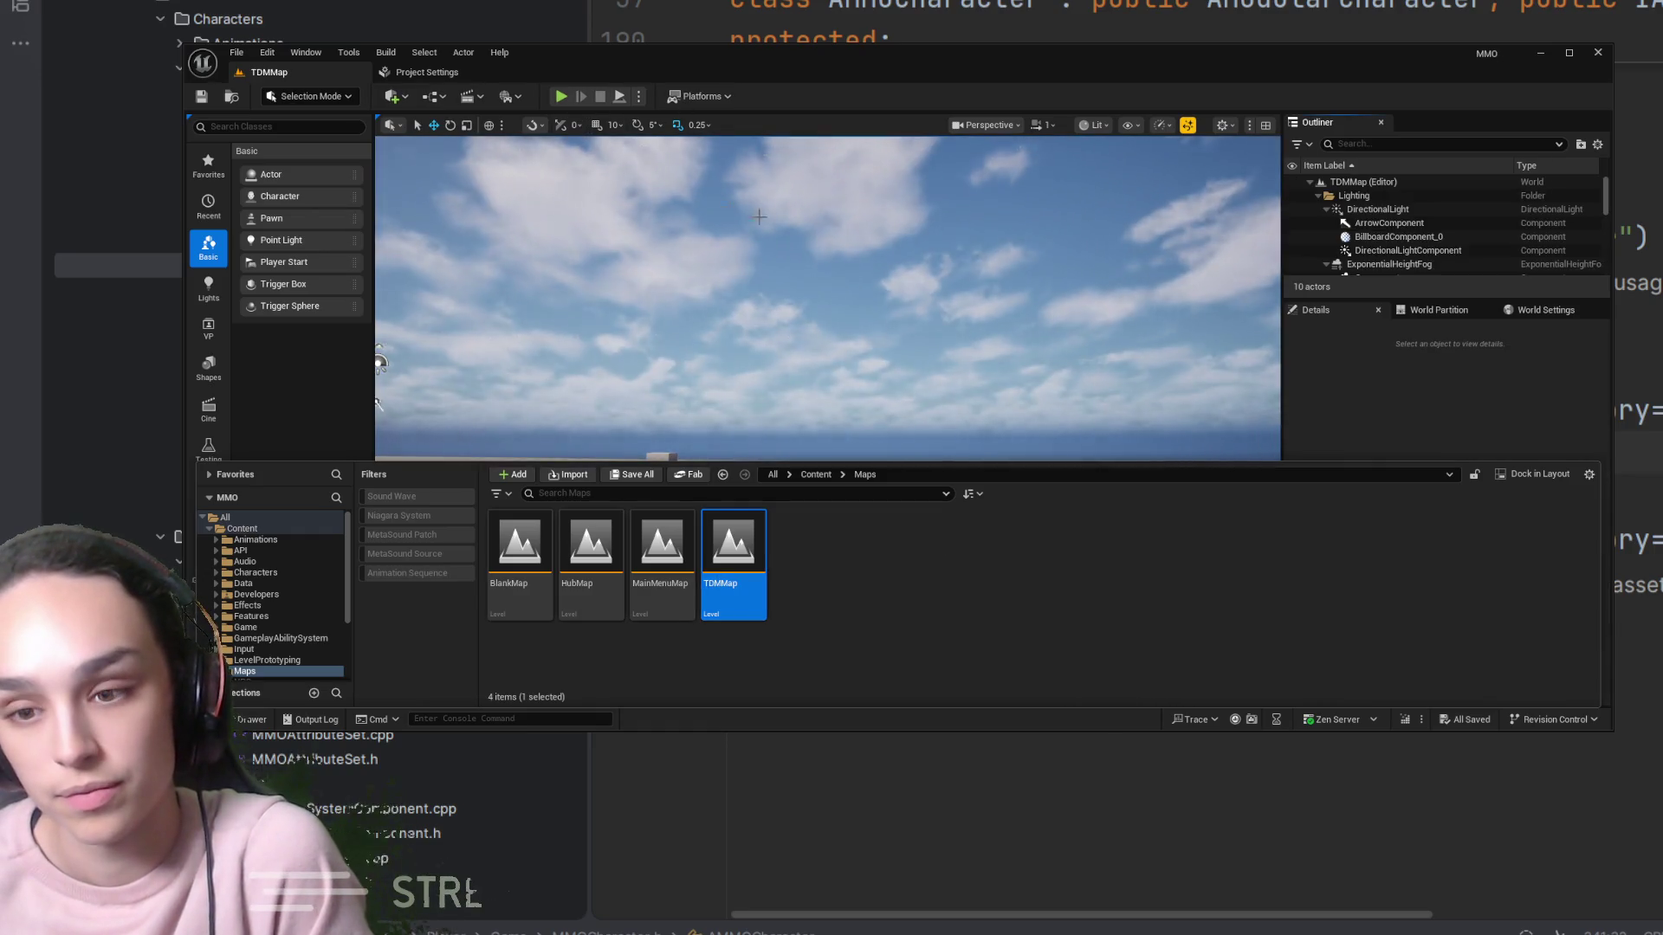
{"action": "key", "text": "ctrl+space"}
{"action": "left_click", "coordinate": [560, 96]}
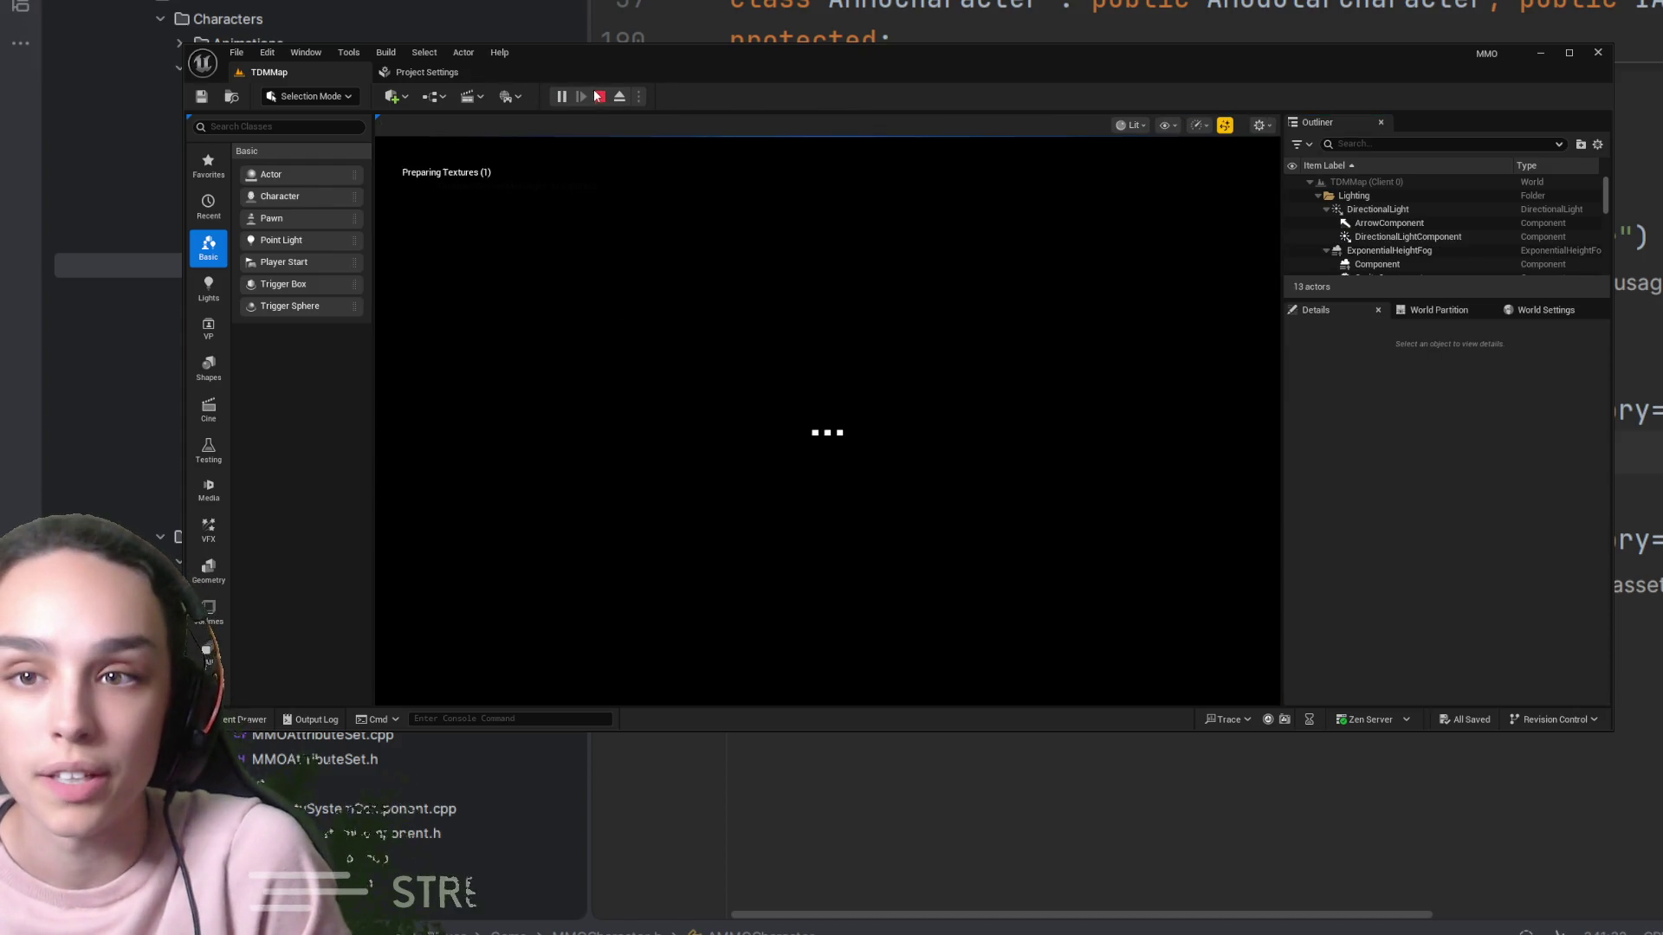
{"action": "key", "text": "Escape"}
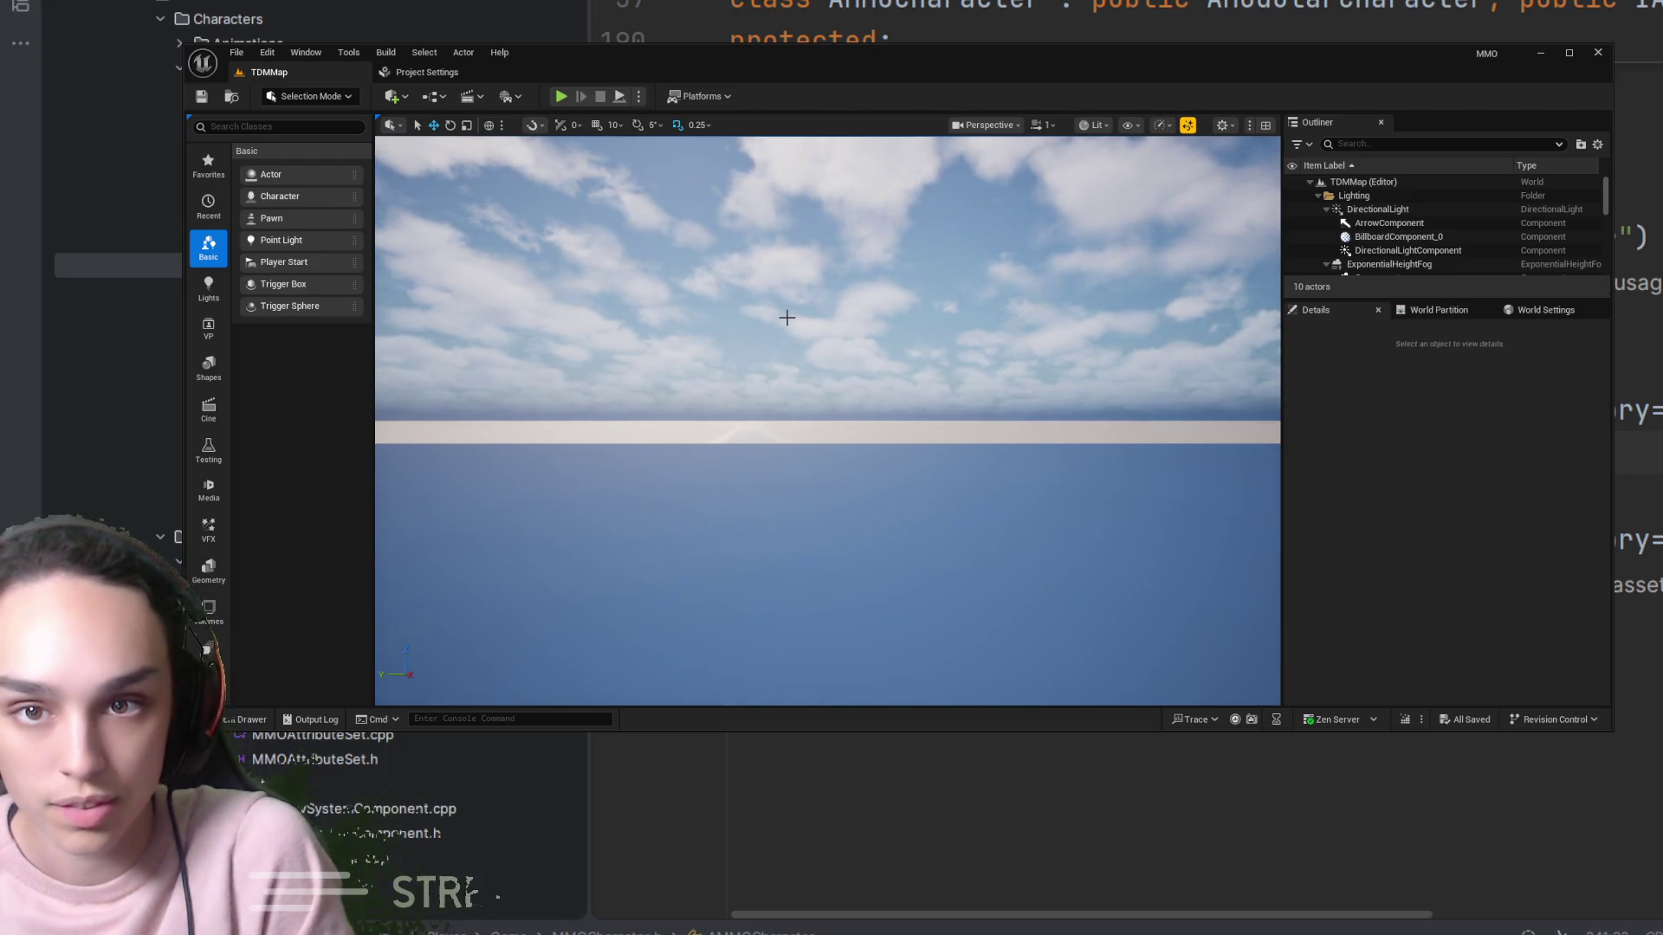
{"action": "left_click", "coordinate": [561, 97]}
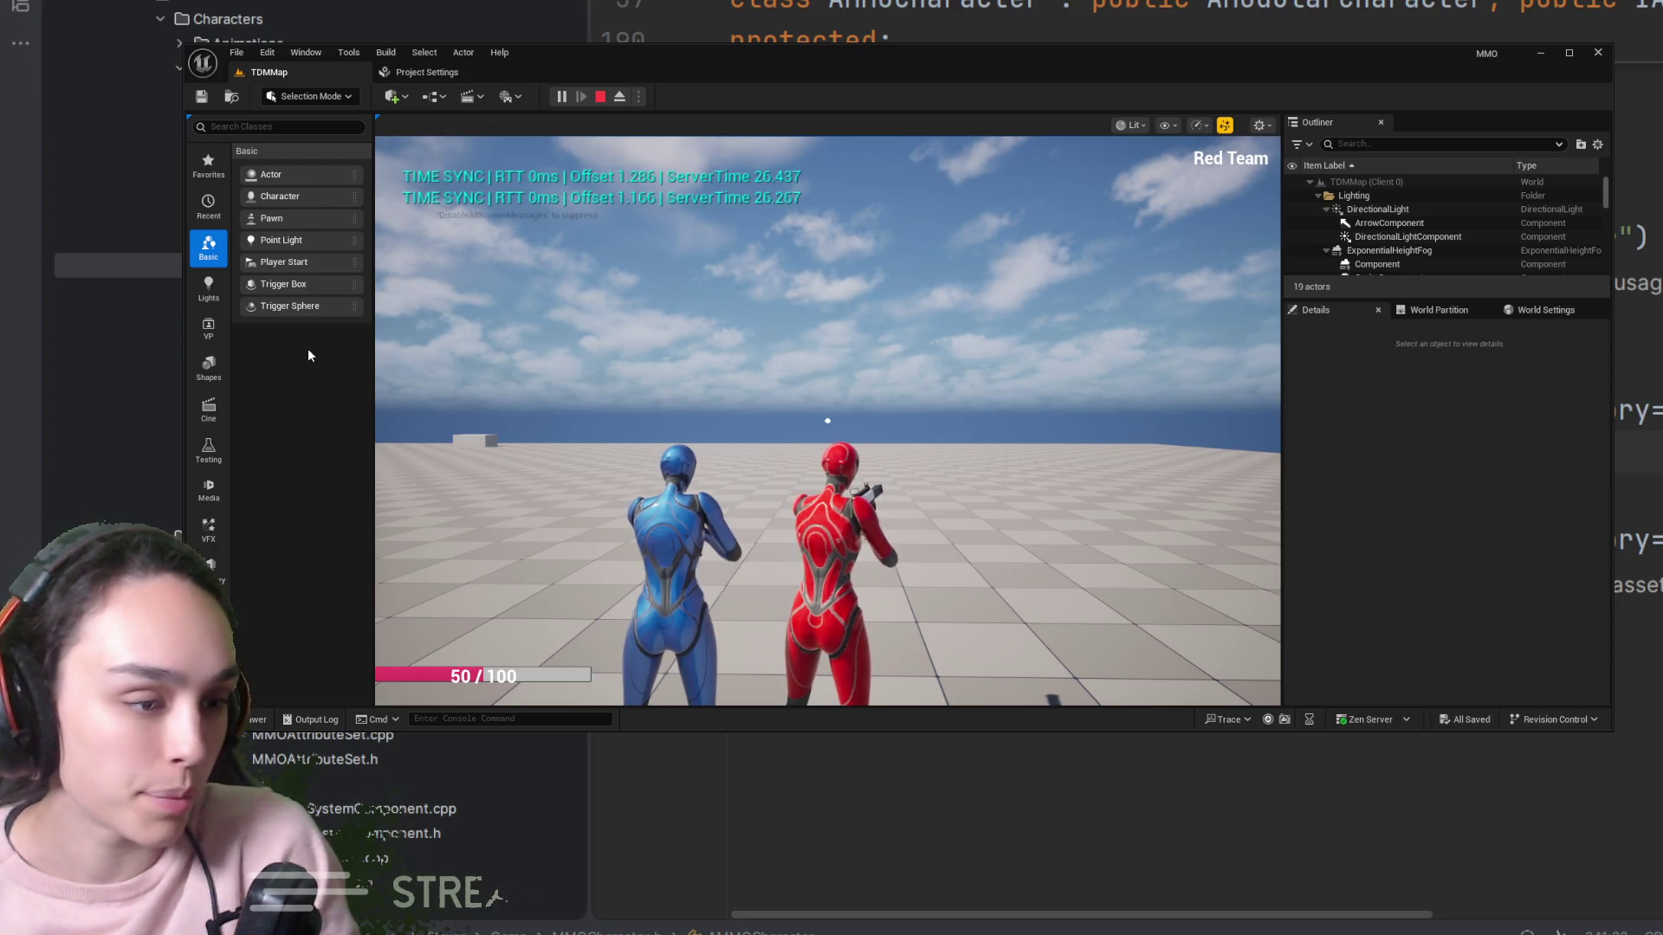
Aim down sights with the rifle as the Red Team character
{"action": "right_click", "coordinate": [485, 363]}
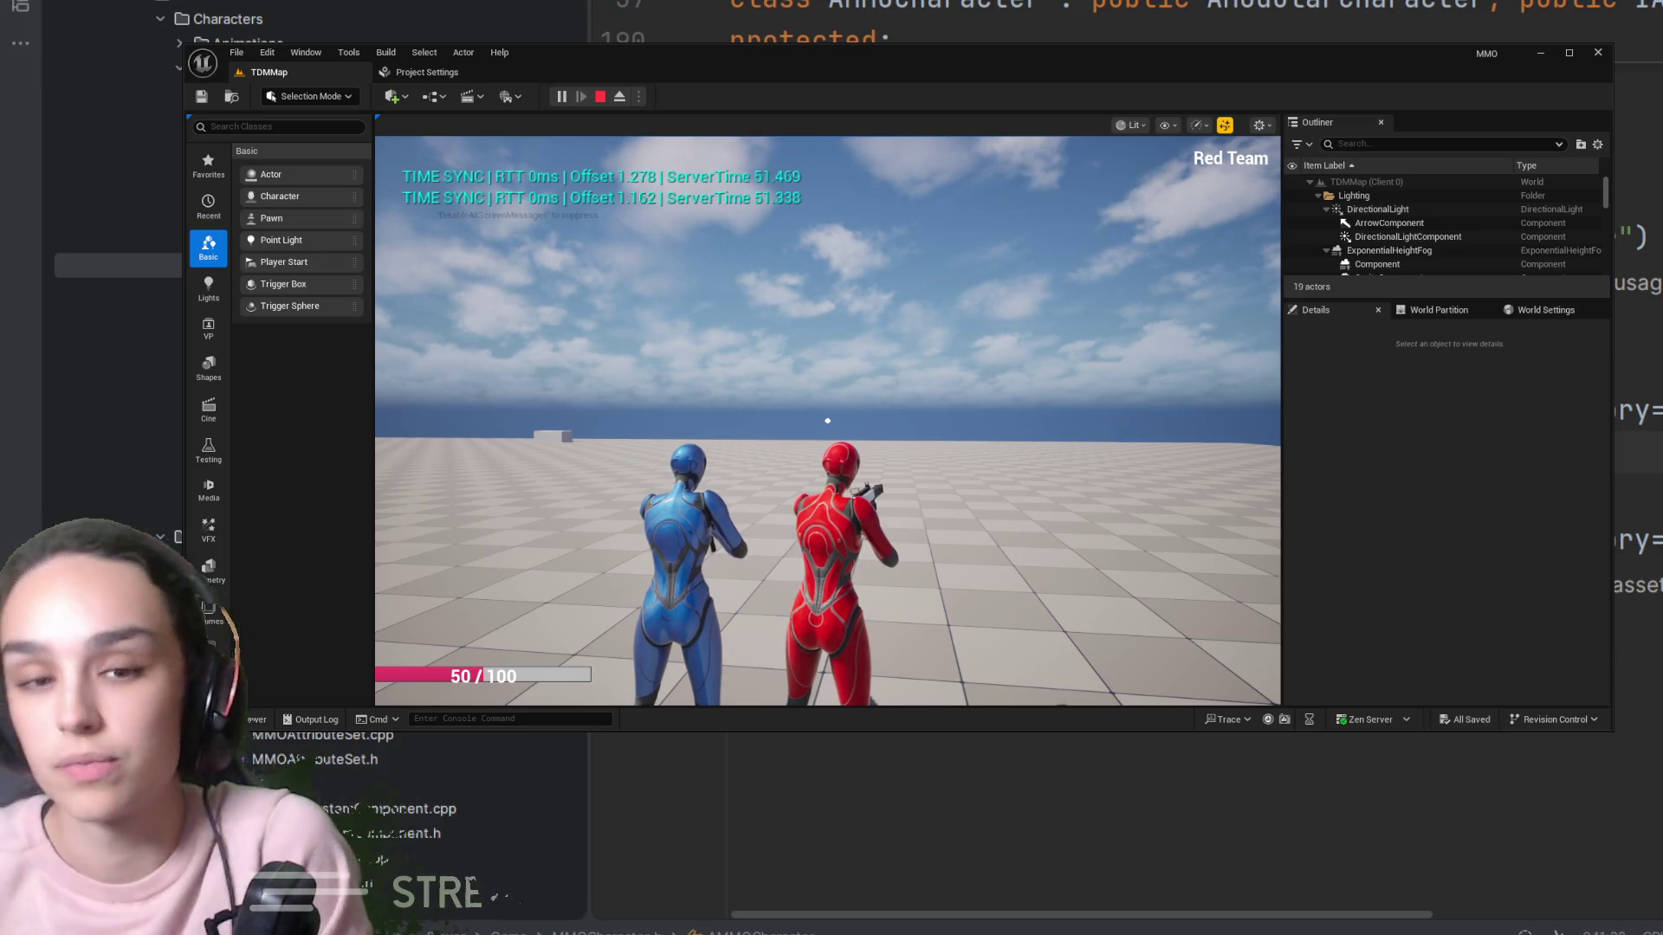
{"action": "right_click", "coordinate": [828, 421]}
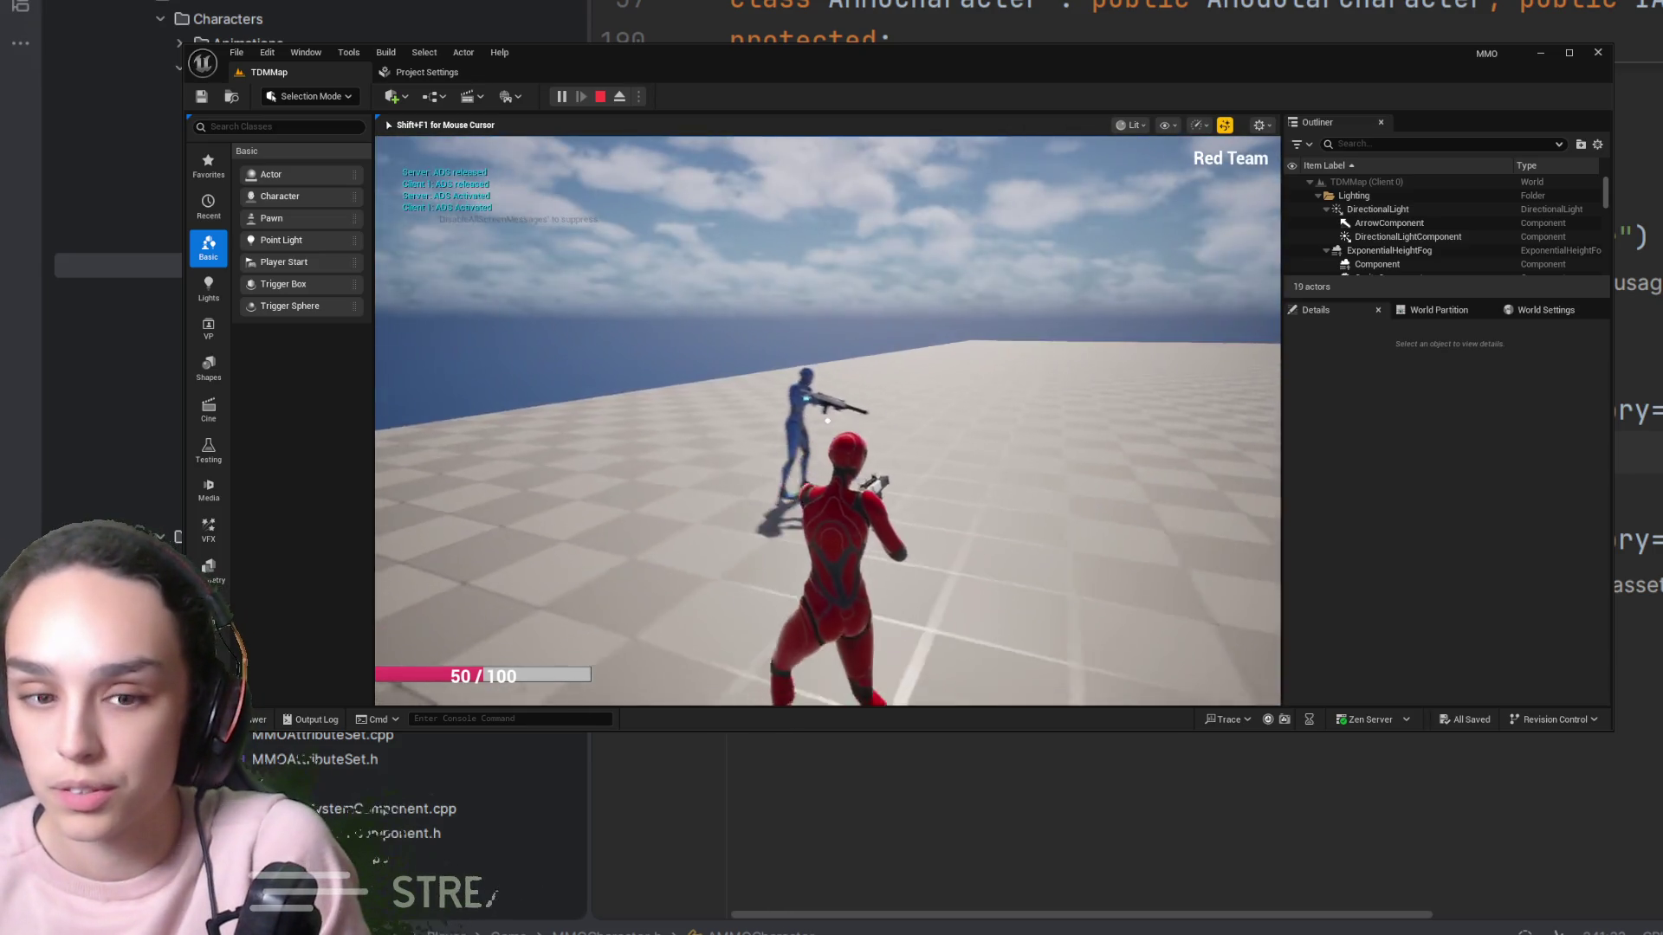
{"action": "mouse_move", "coordinate": [827, 421]}
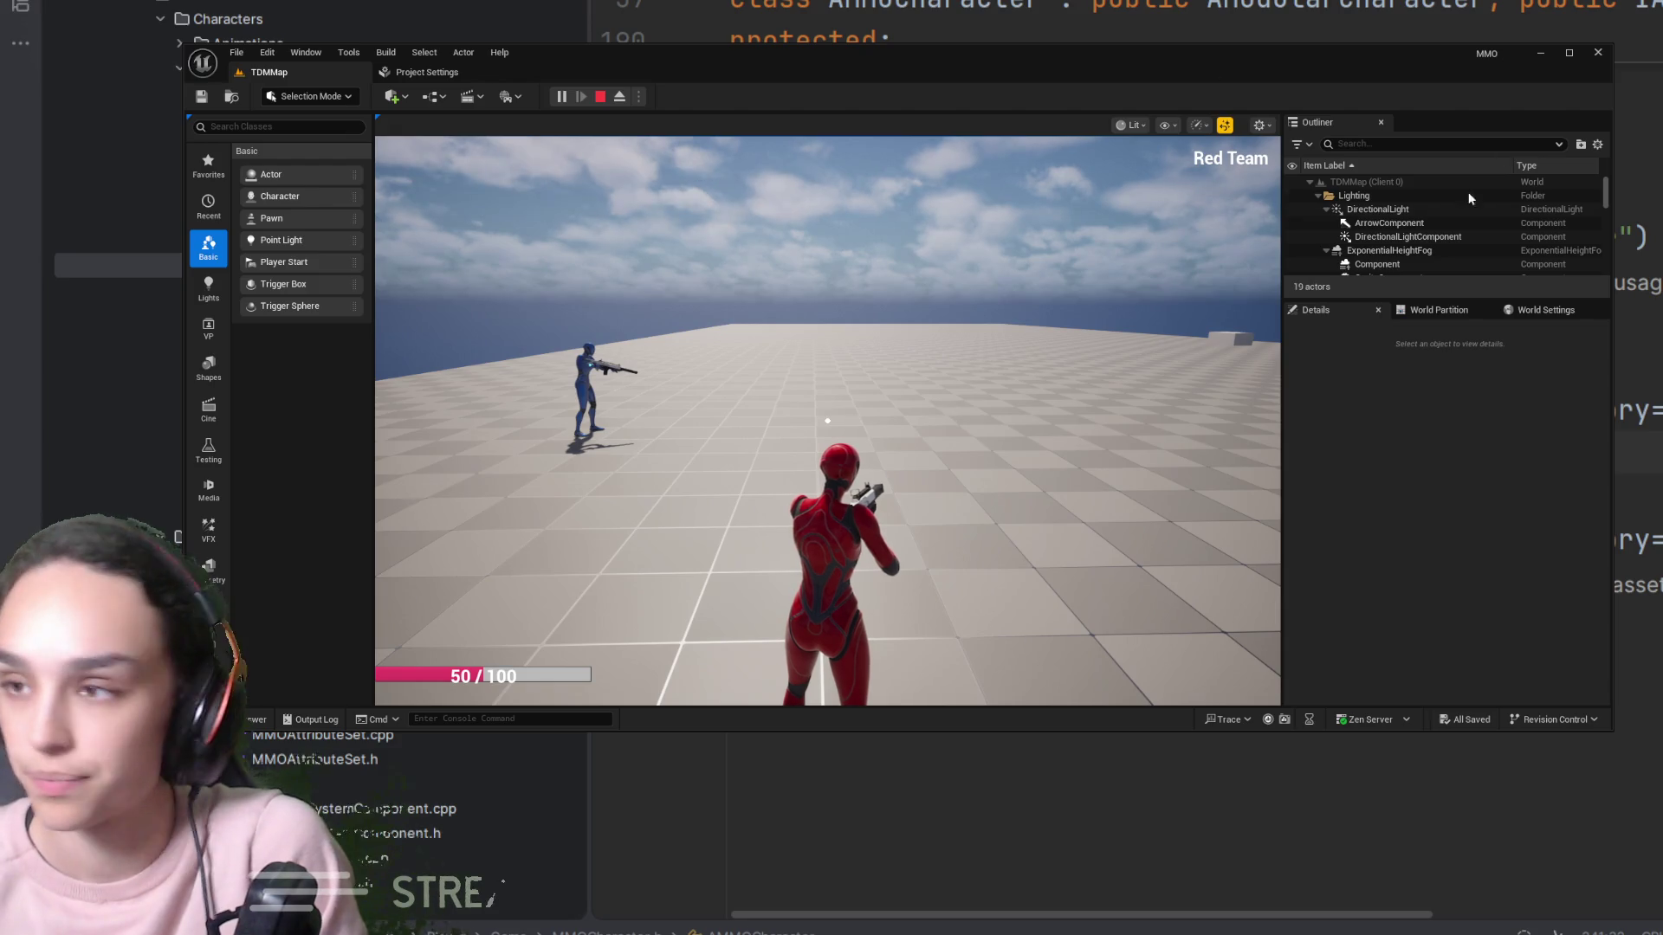
Filter the Outliner by 'van' and inspect BP_VanguardCharacter1's properties
{"action": "key", "text": "shift+F1"}
{"action": "type", "text": "van"}
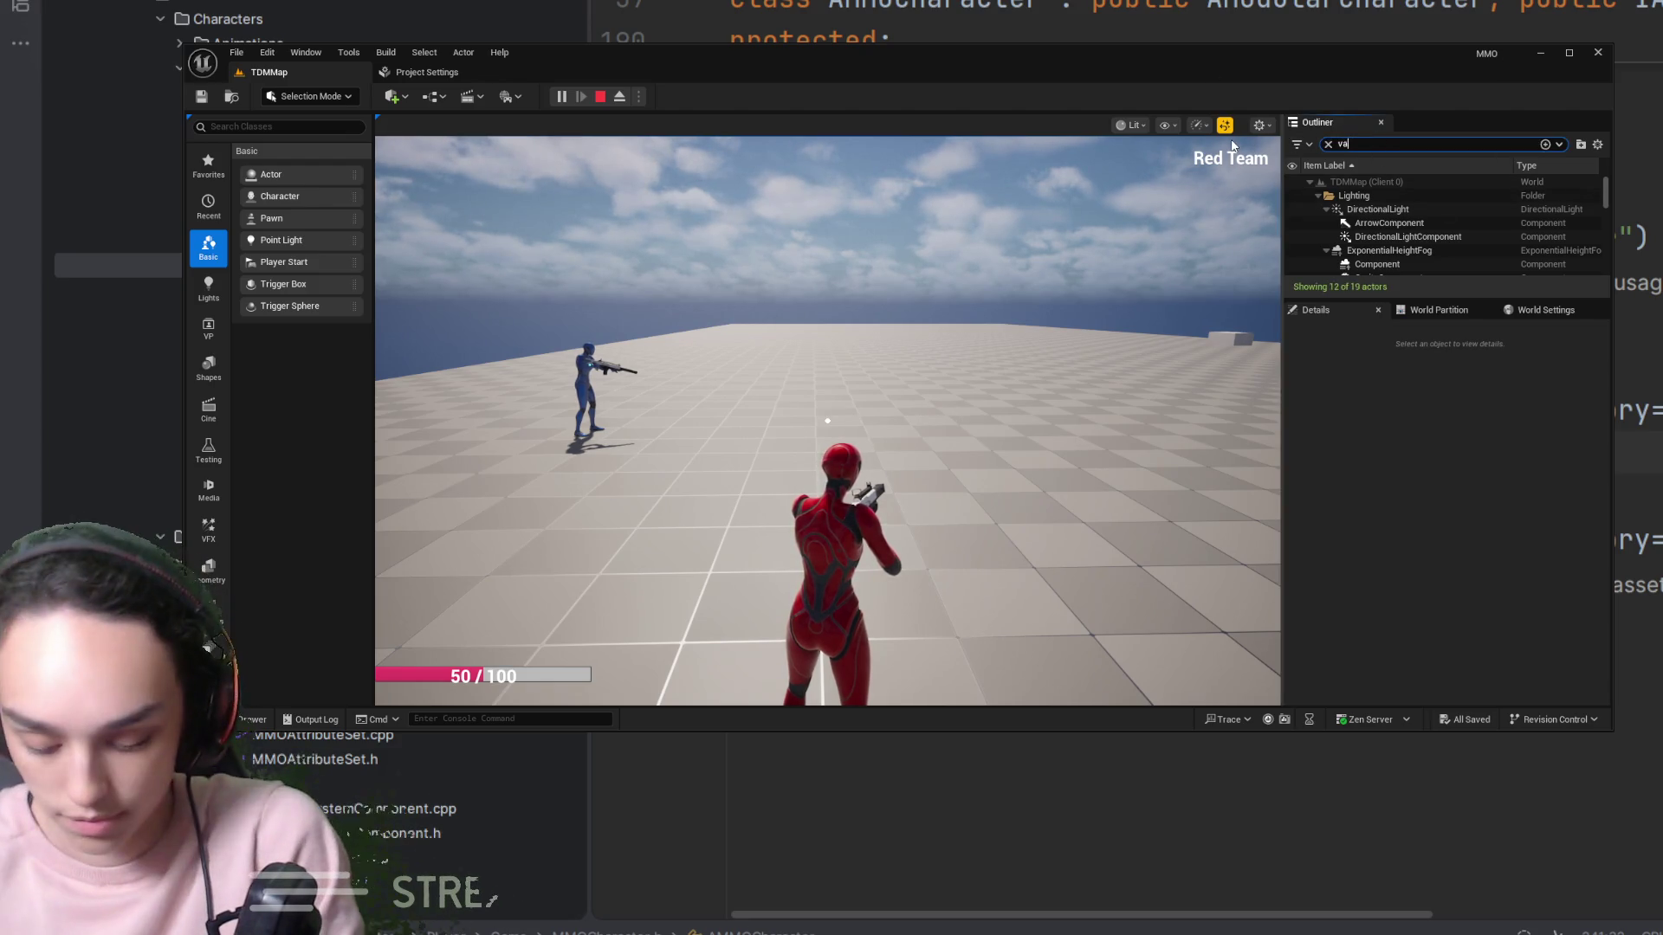
{"action": "left_click", "coordinate": [1383, 211]}
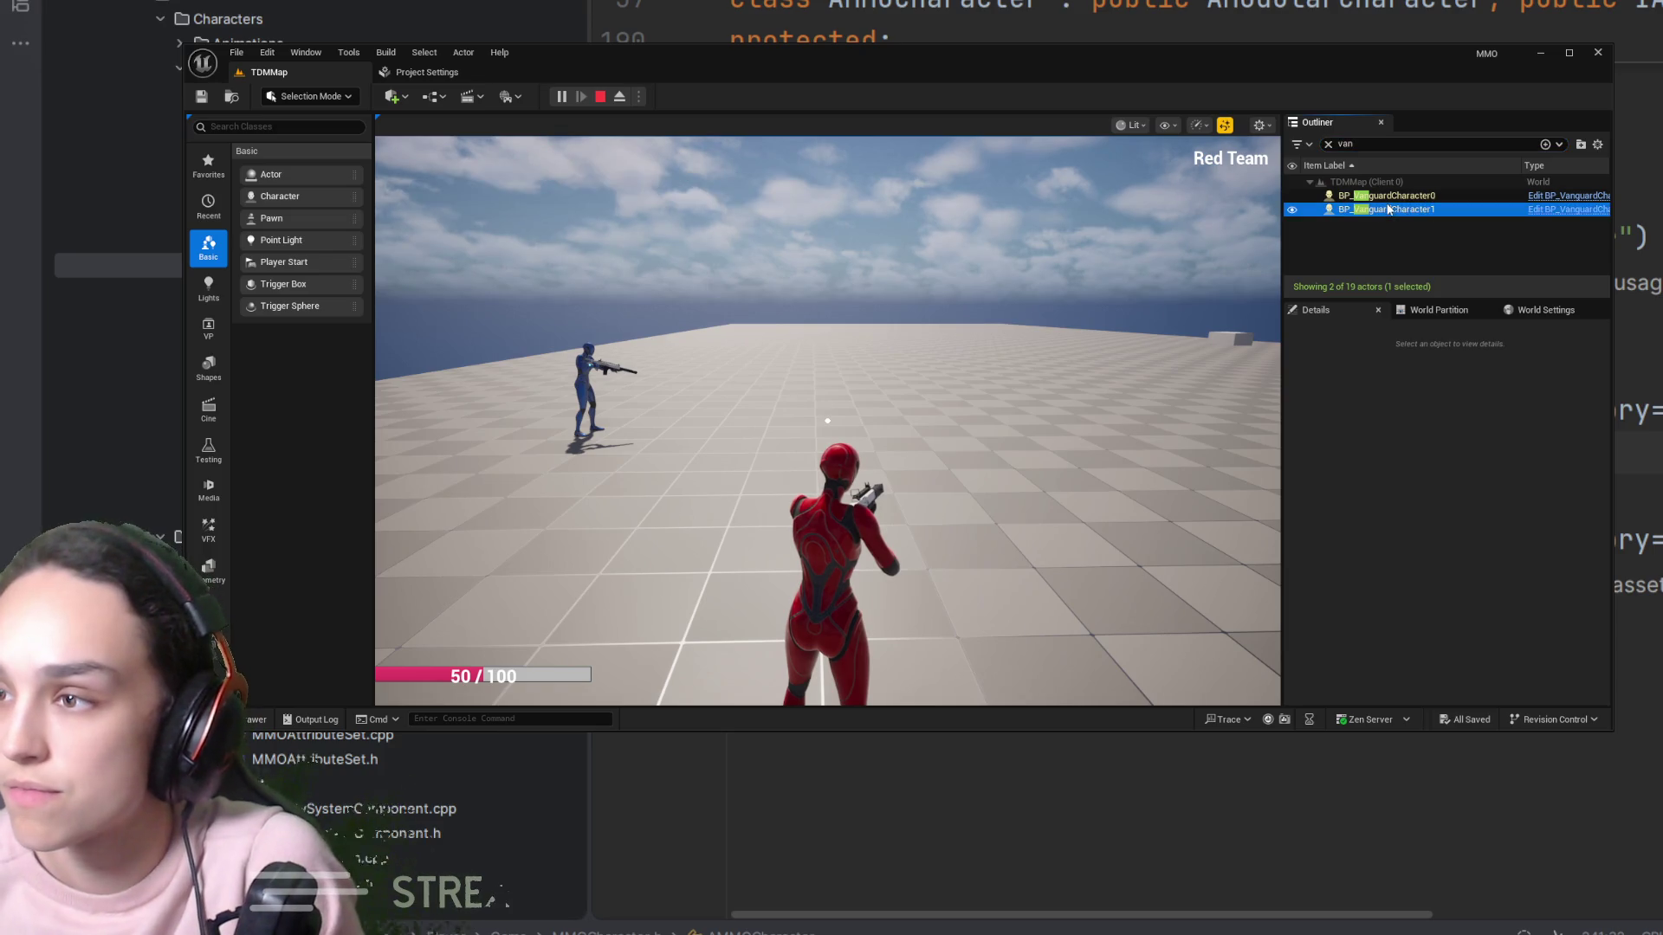
{"action": "scroll", "coordinate": [1475, 564], "scroll_direction": "down", "scroll_amount": 5}
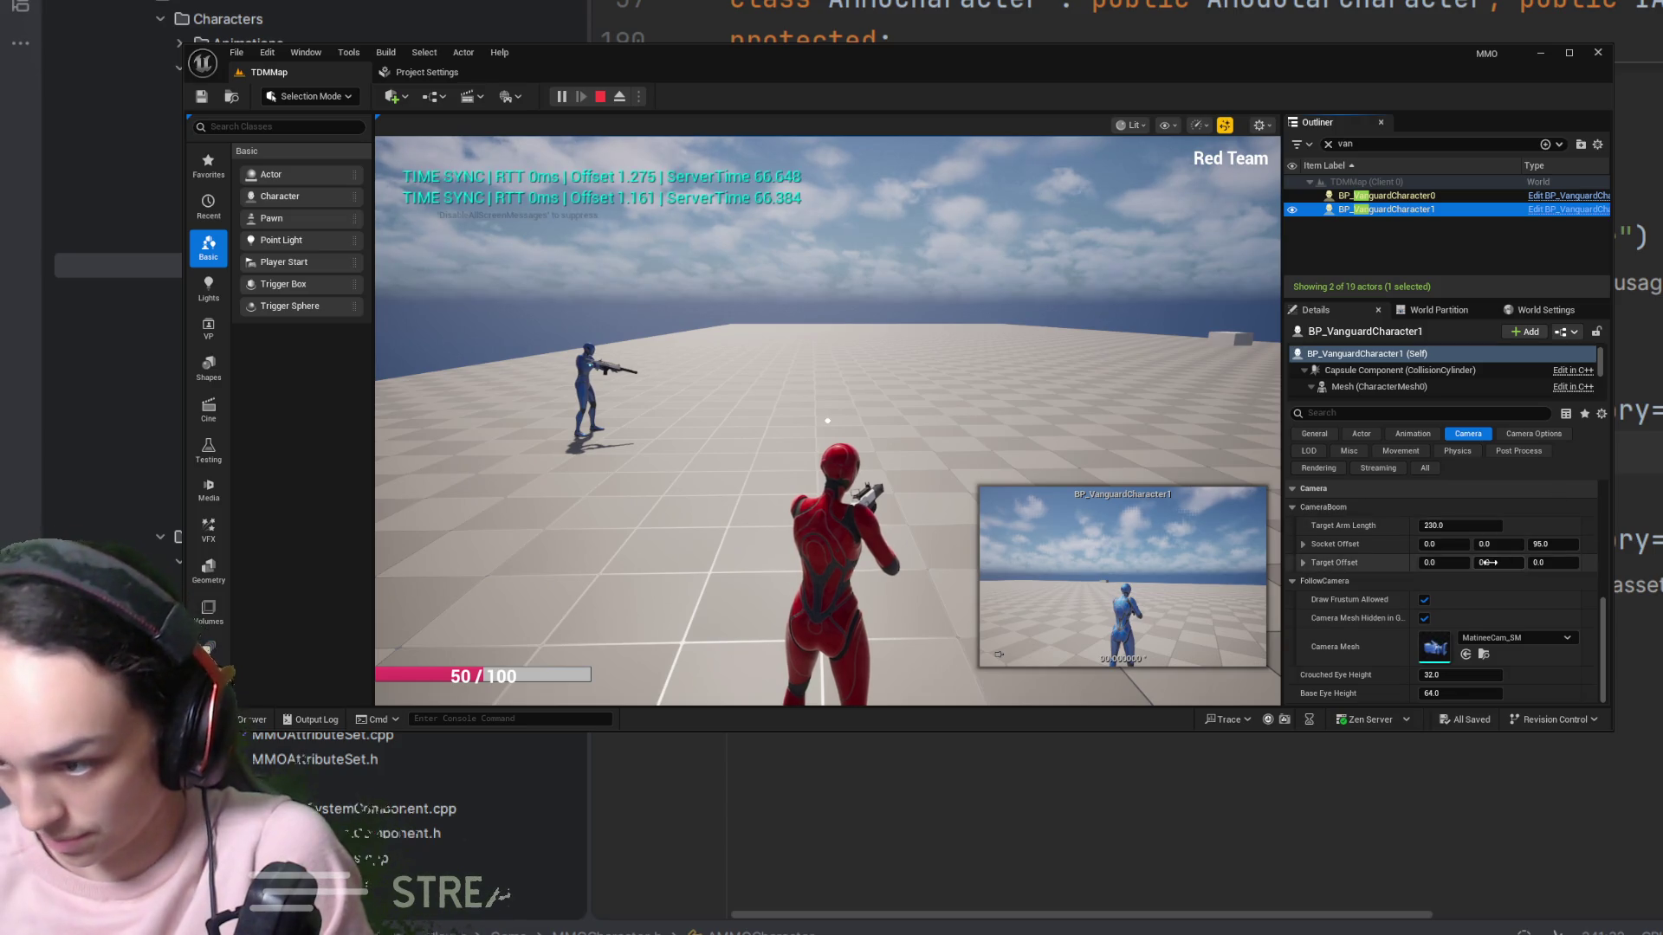
Filter BP_VanguardCharacter1's Details by 'autoru' and leave Debug Auto Run ticked on
{"action": "scroll", "coordinate": [1487, 562], "scroll_direction": "down", "scroll_amount": 5}
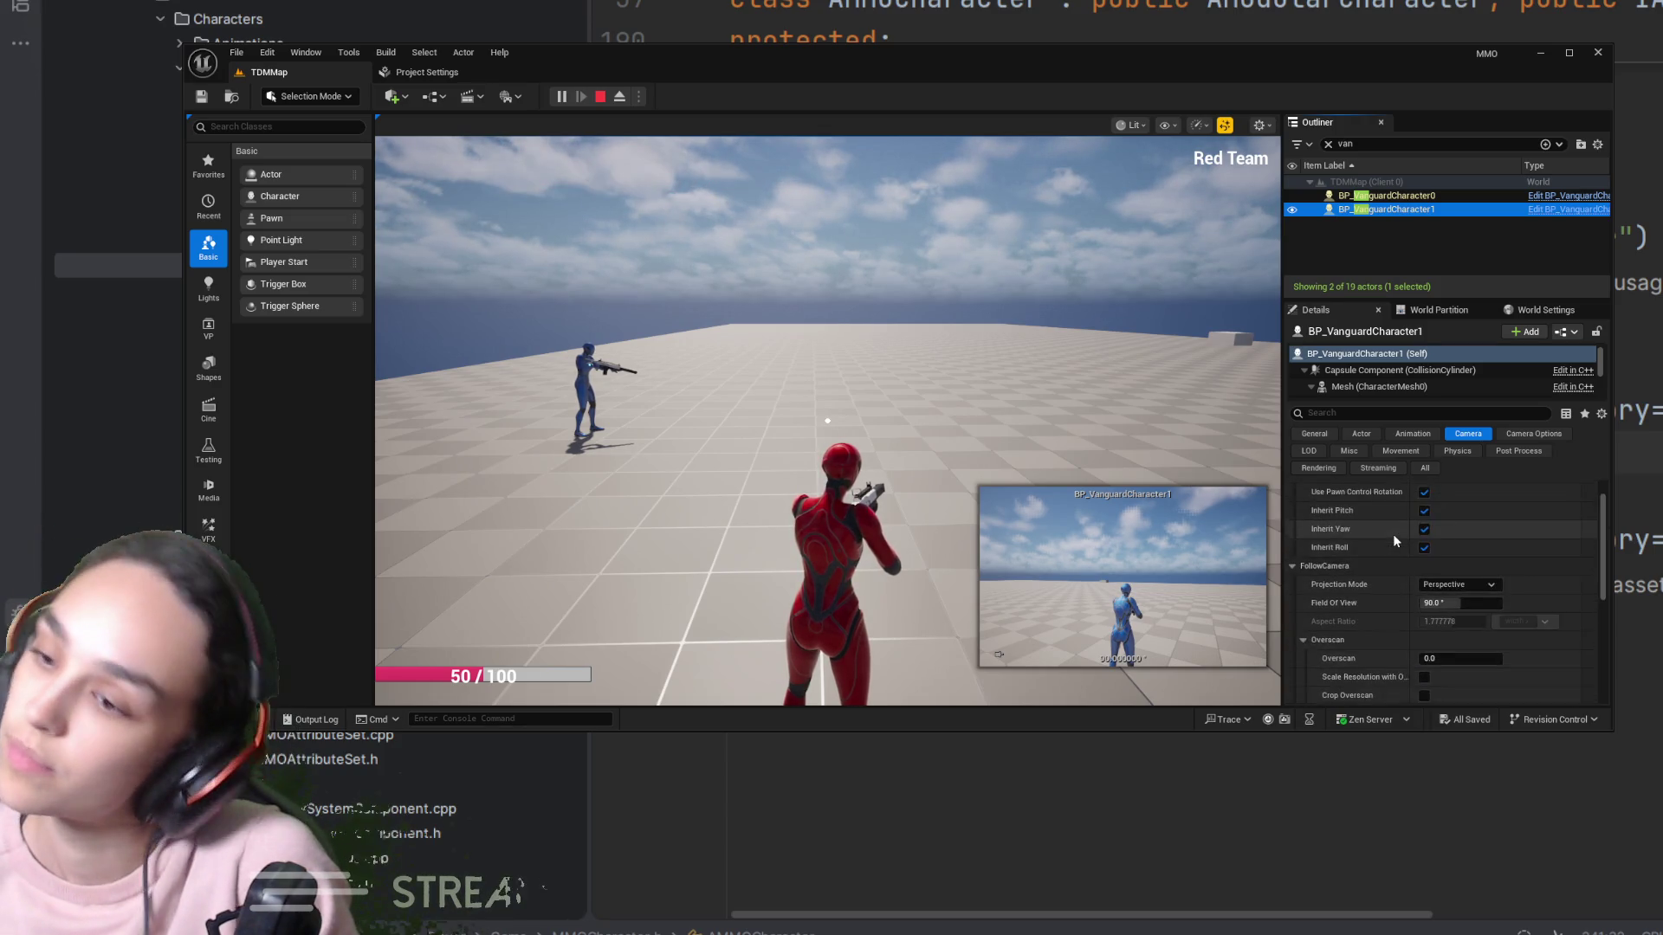
{"action": "left_click", "coordinate": [1371, 413]}
{"action": "type", "text": "auto"}
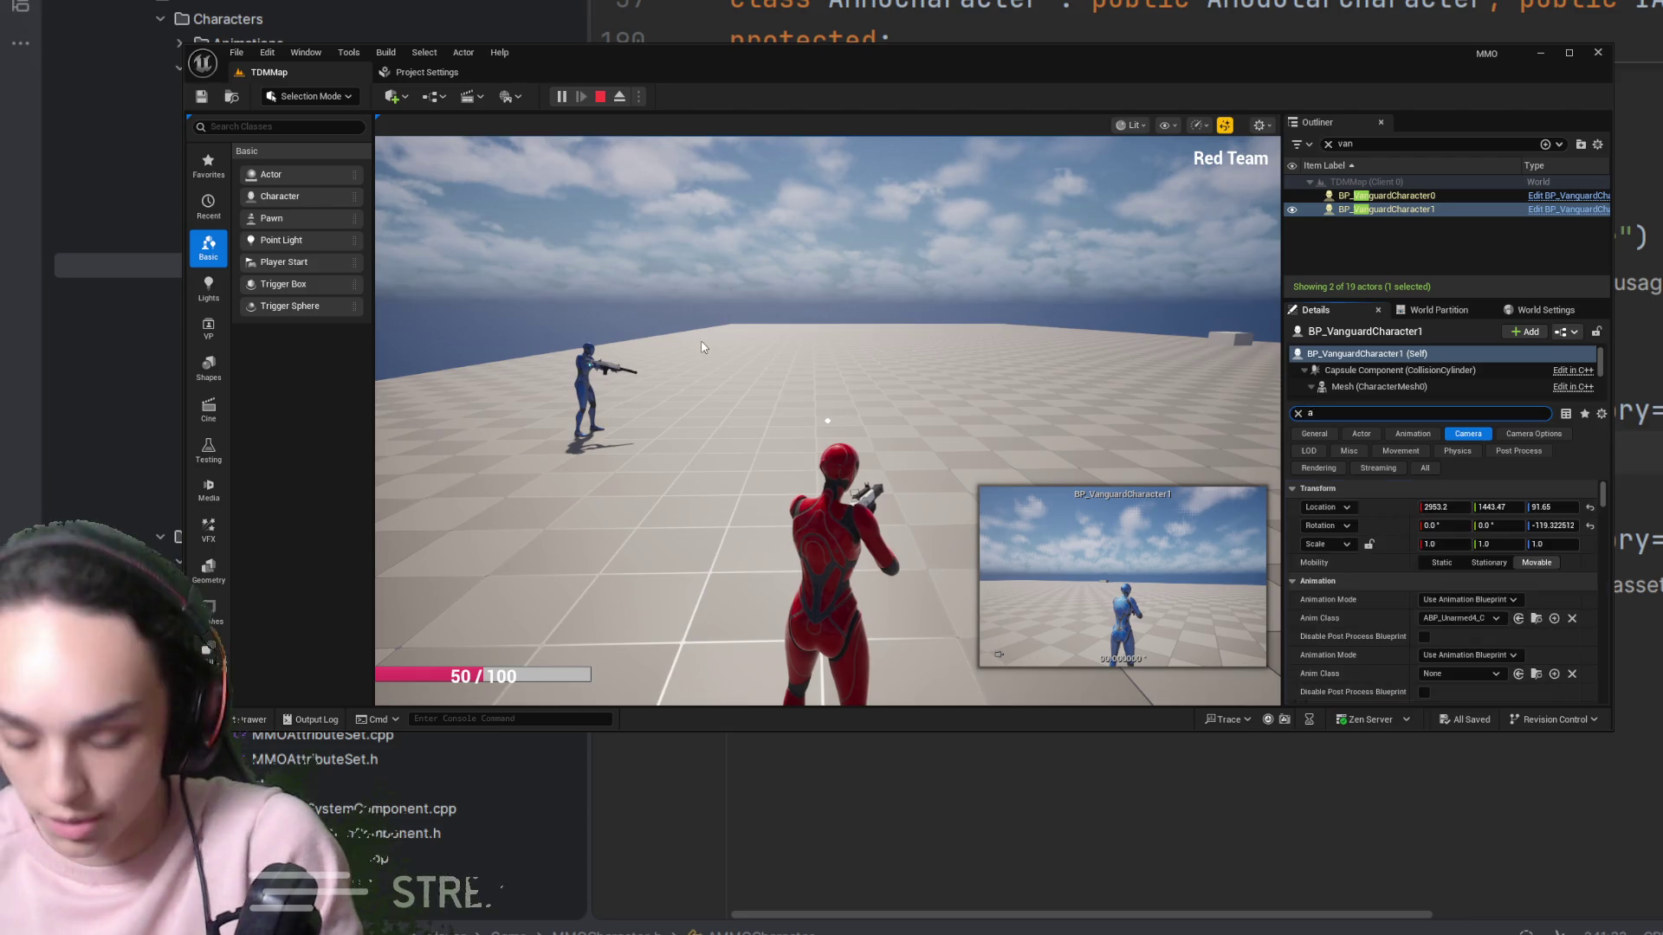
{"action": "scroll", "coordinate": [1506, 565], "scroll_direction": "down", "scroll_amount": 5}
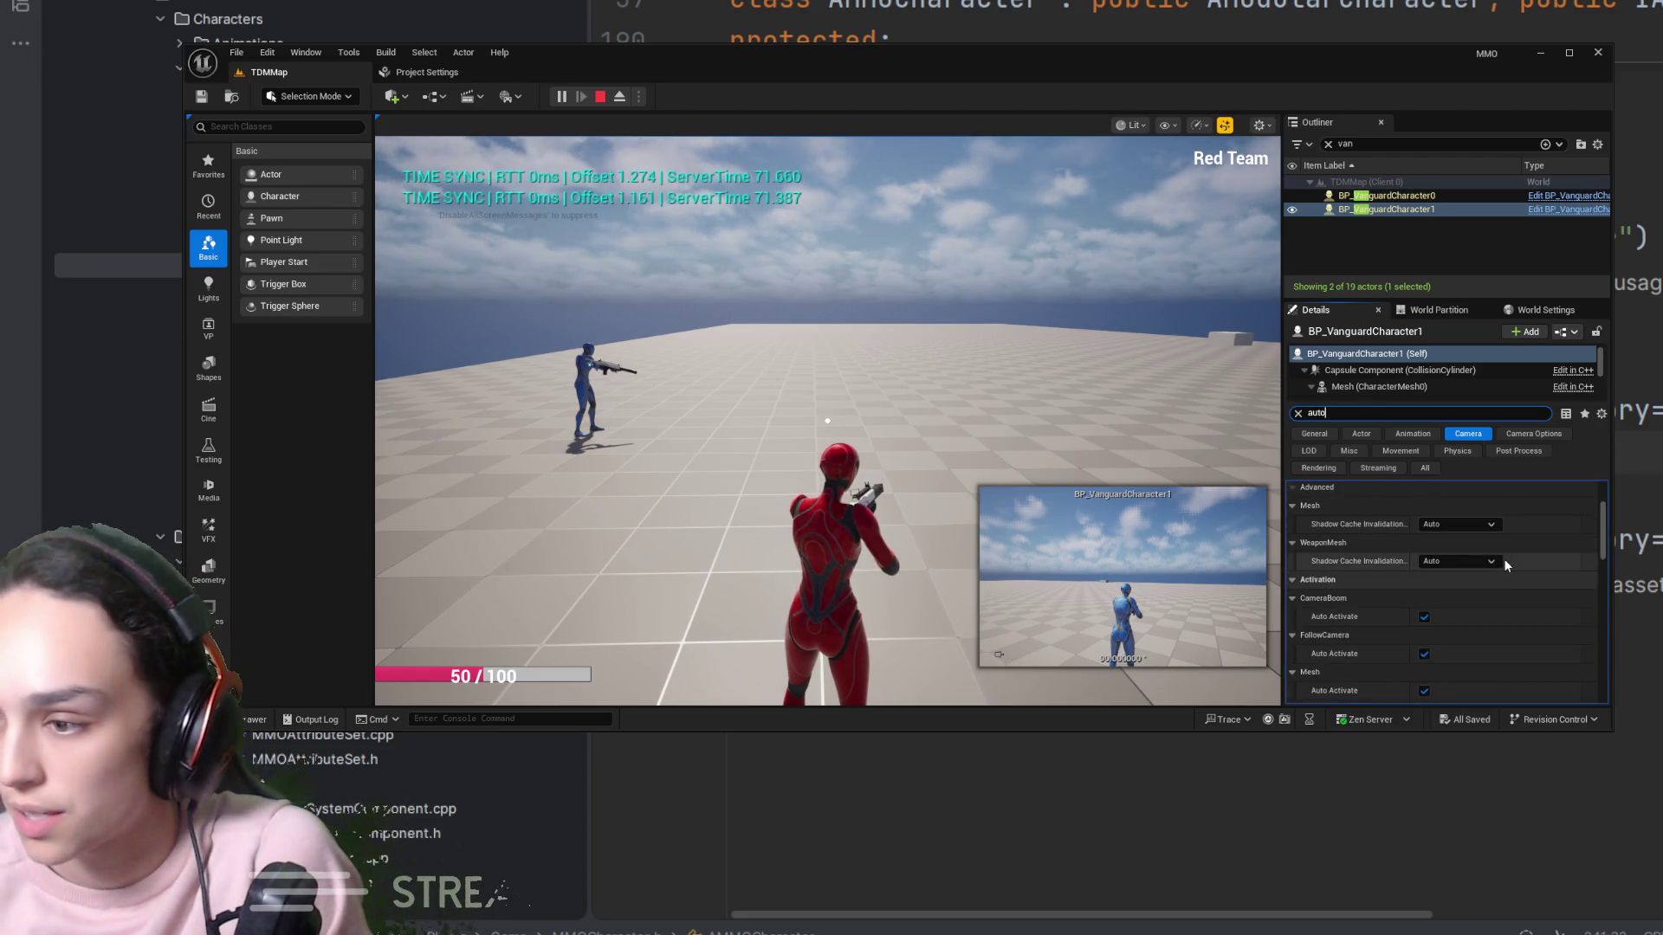
{"action": "scroll", "coordinate": [1505, 566], "scroll_direction": "down", "scroll_amount": 2}
{"action": "scroll", "coordinate": [1505, 565], "scroll_direction": "down", "scroll_amount": 10}
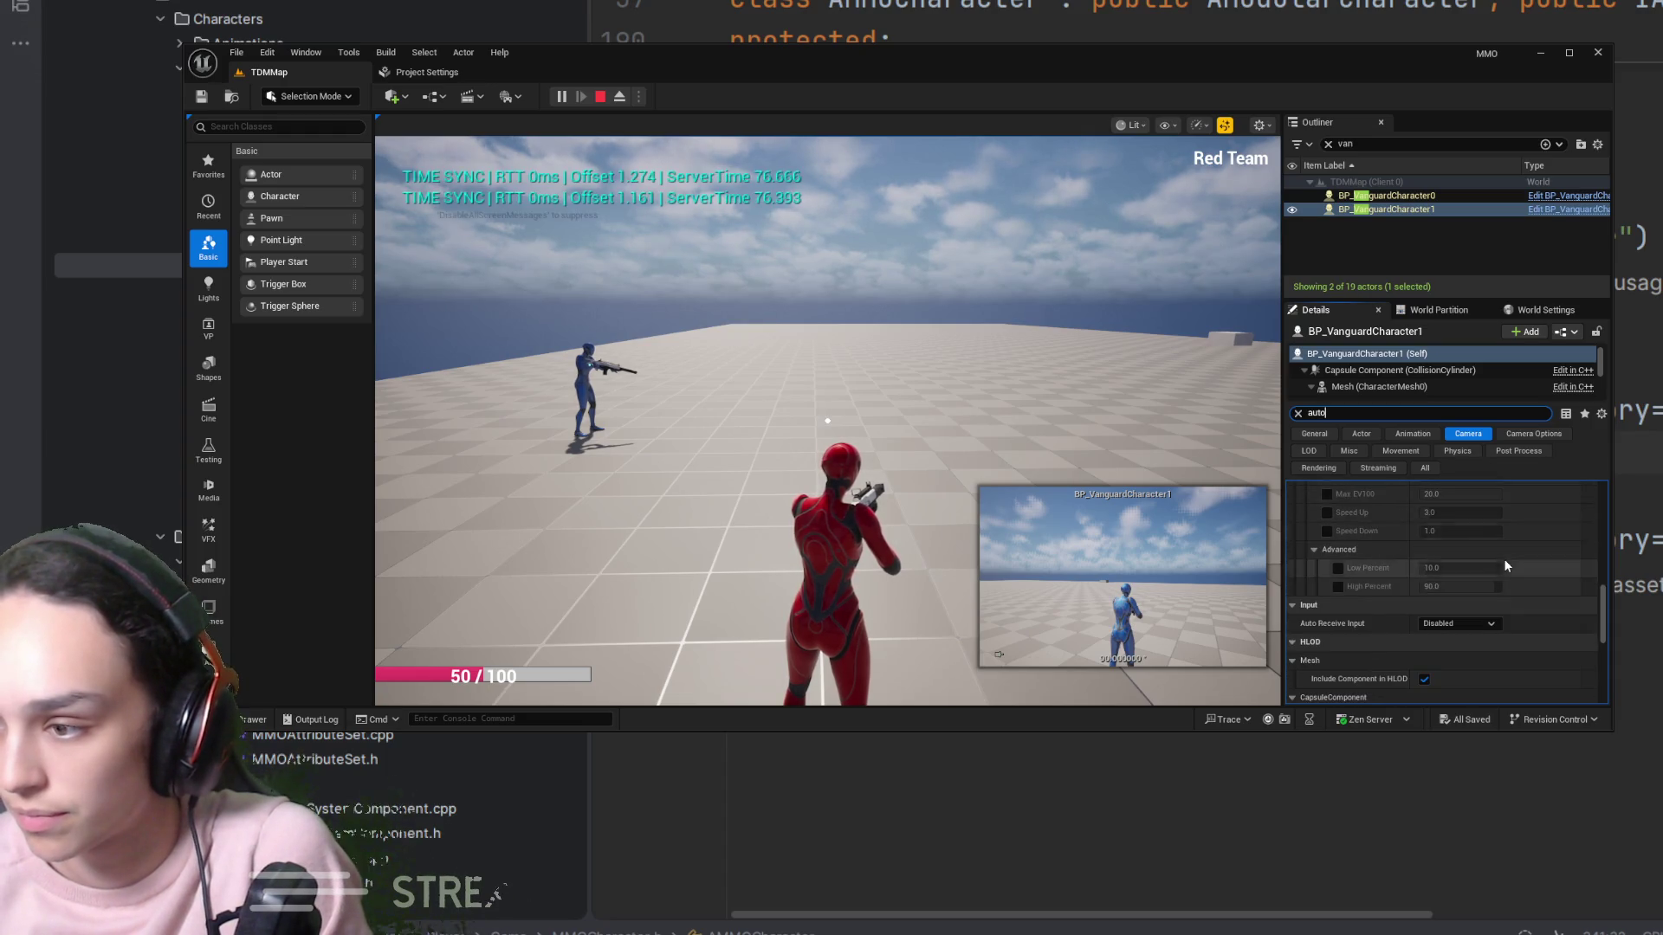
{"action": "type", "text": "ru"}
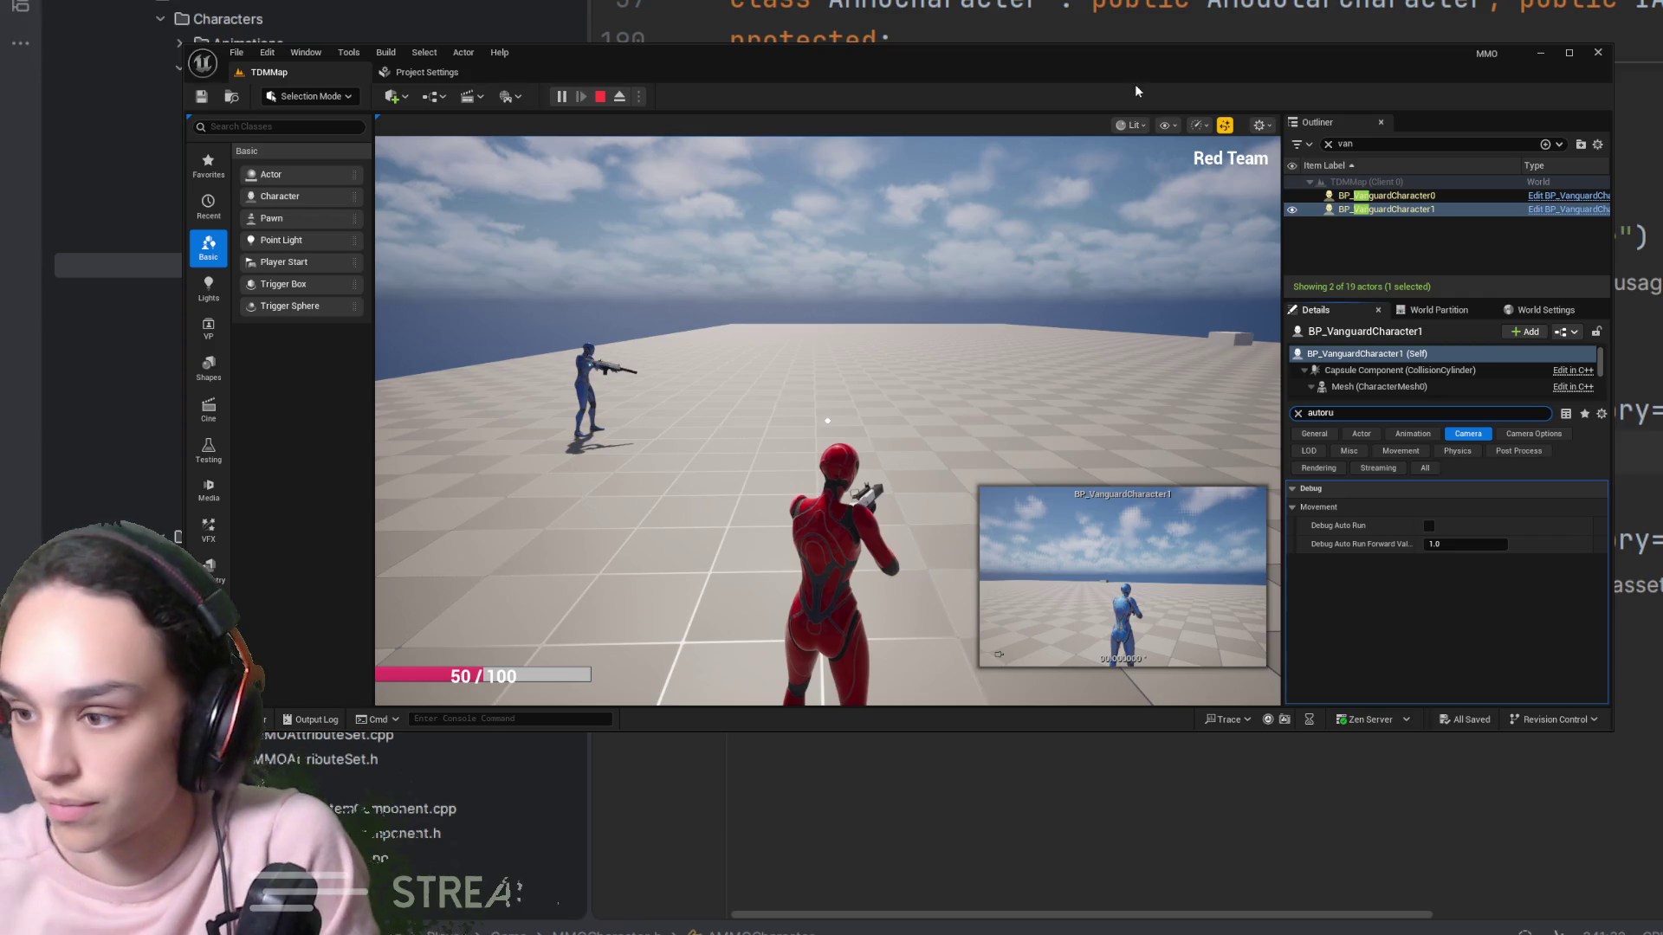
{"action": "left_click", "coordinate": [1428, 526]}
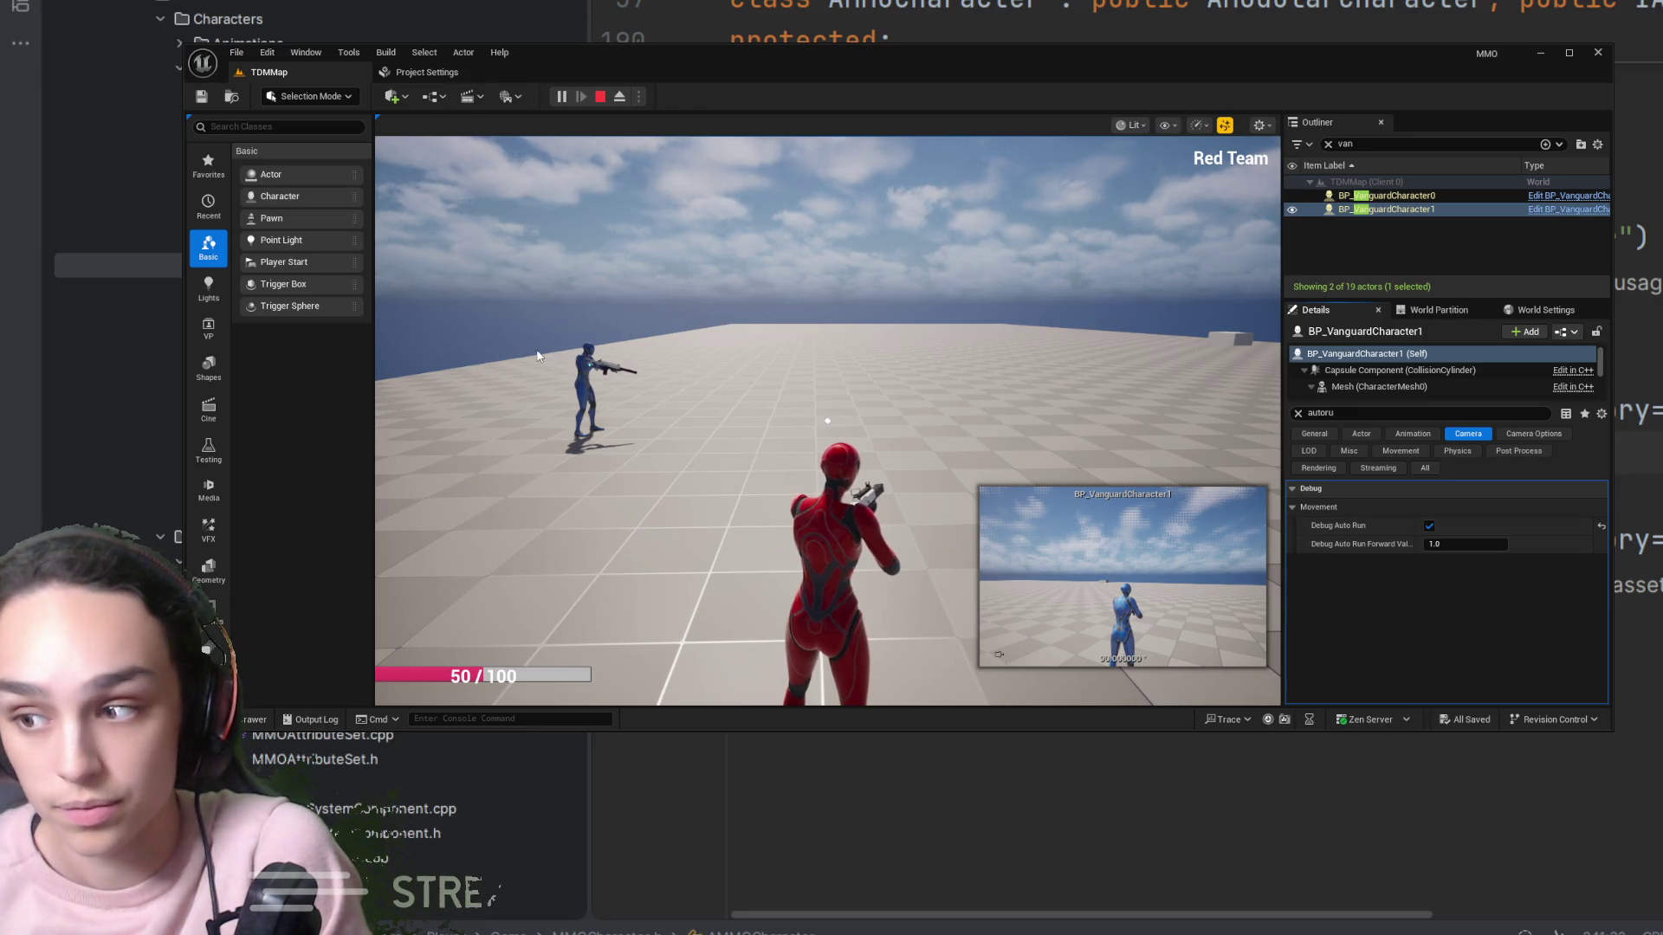
{"action": "left_click", "coordinate": [1429, 527]}
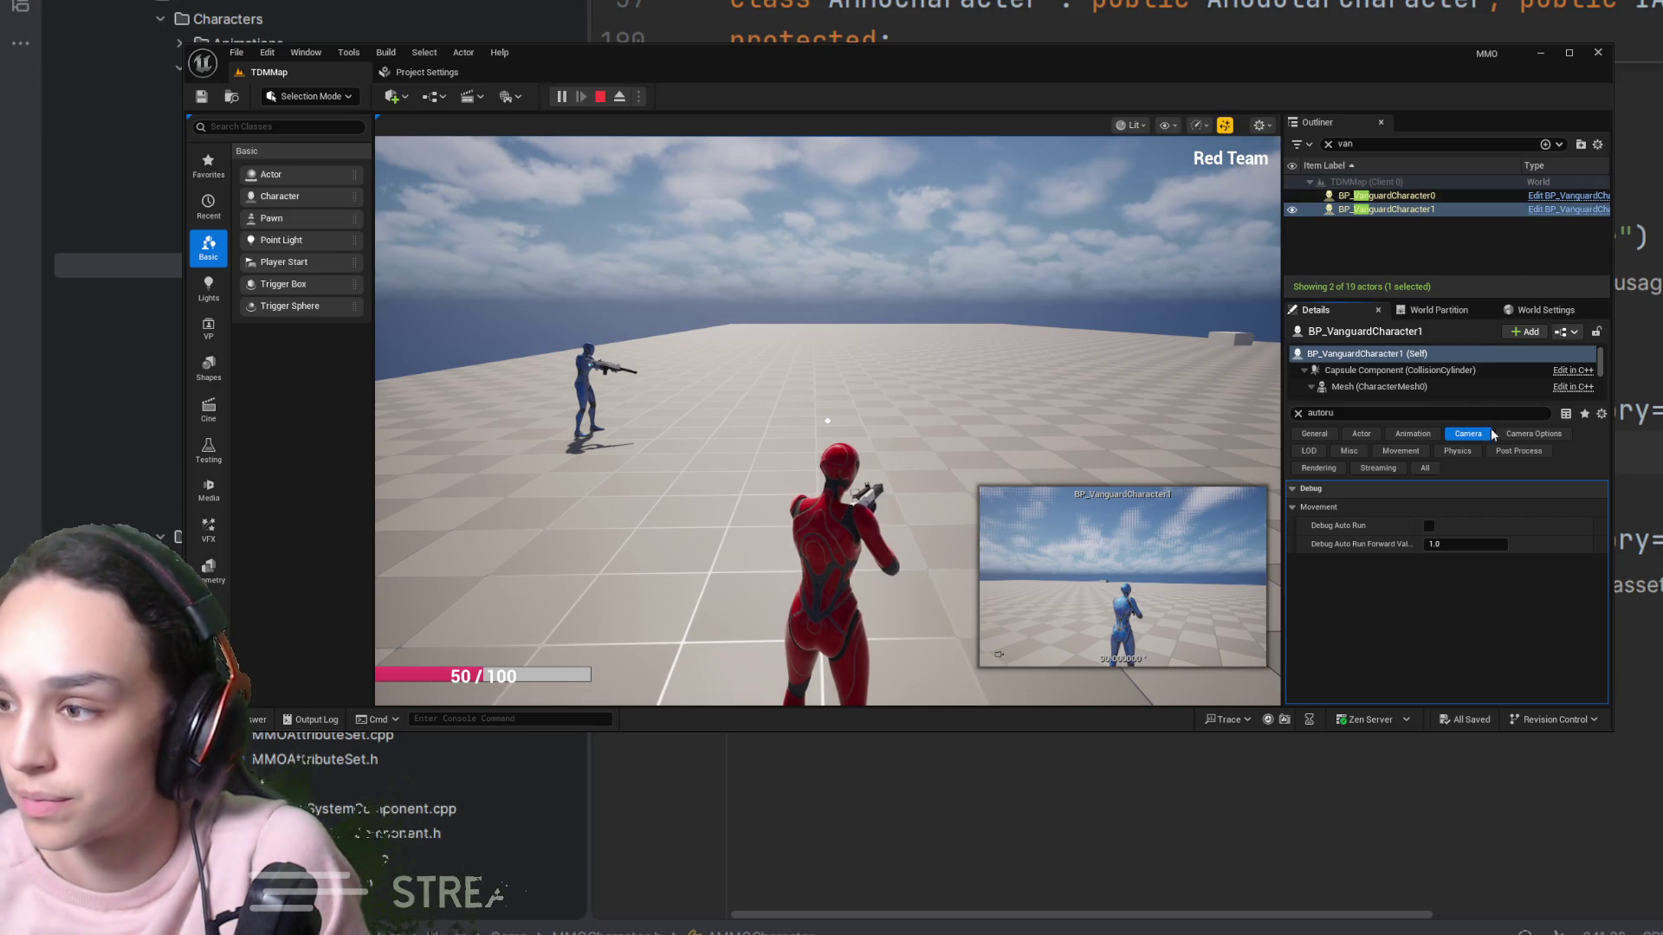
{"action": "left_click", "coordinate": [1429, 526]}
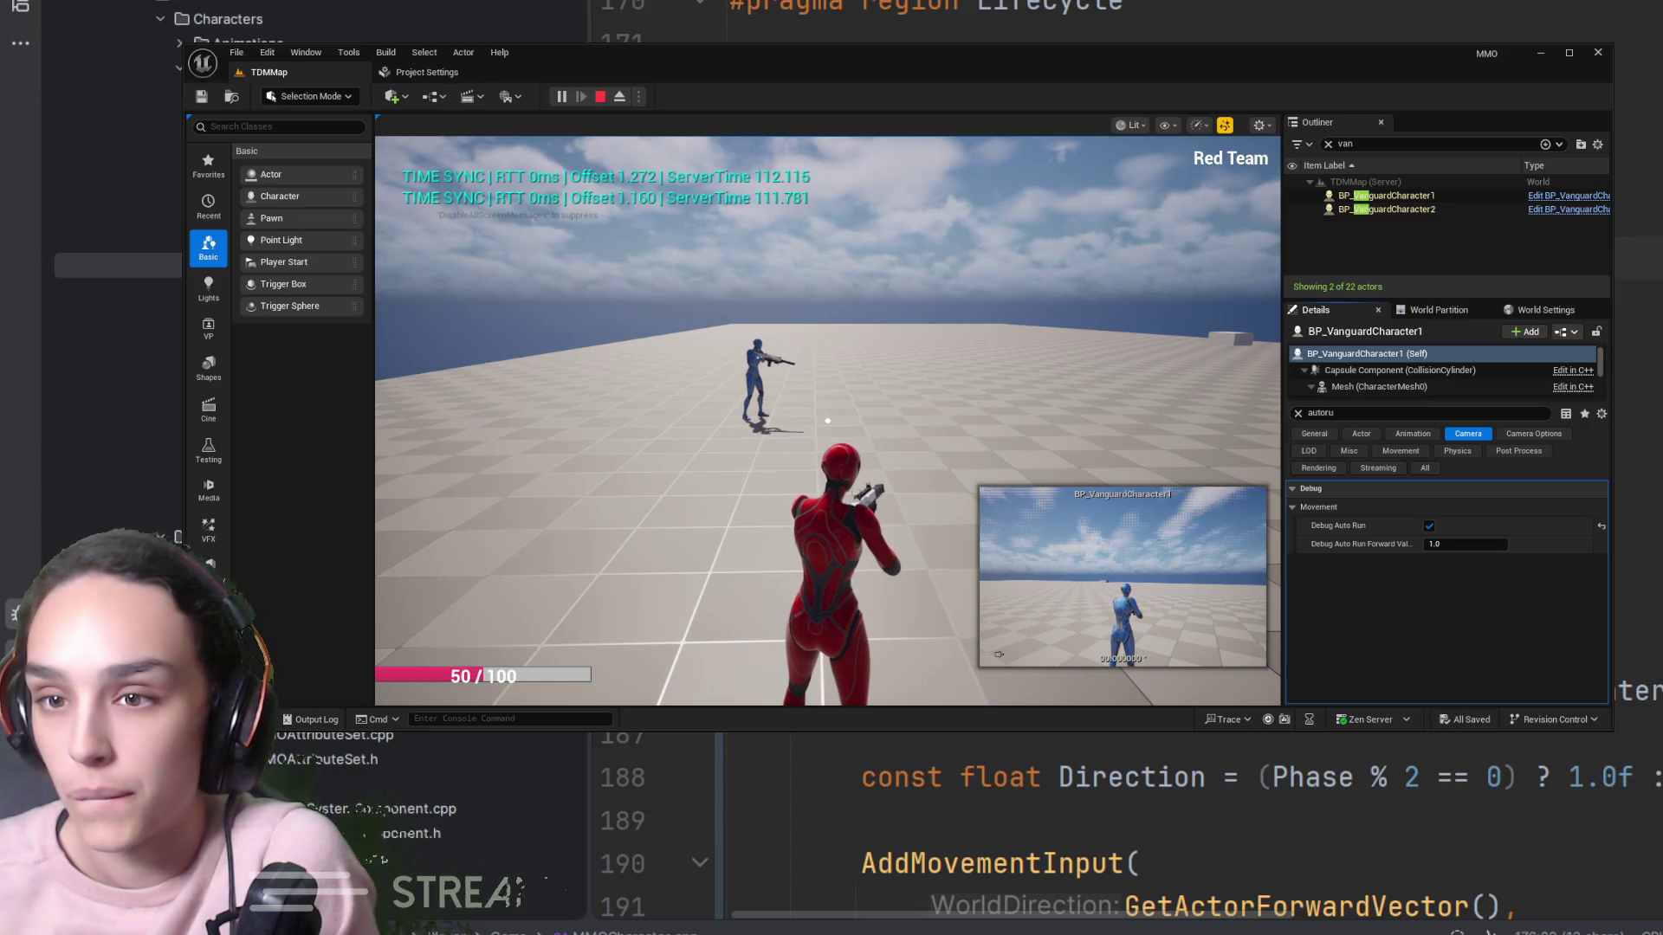
{"action": "scroll", "coordinate": [1126, 822], "scroll_direction": "down", "scroll_amount": 2}
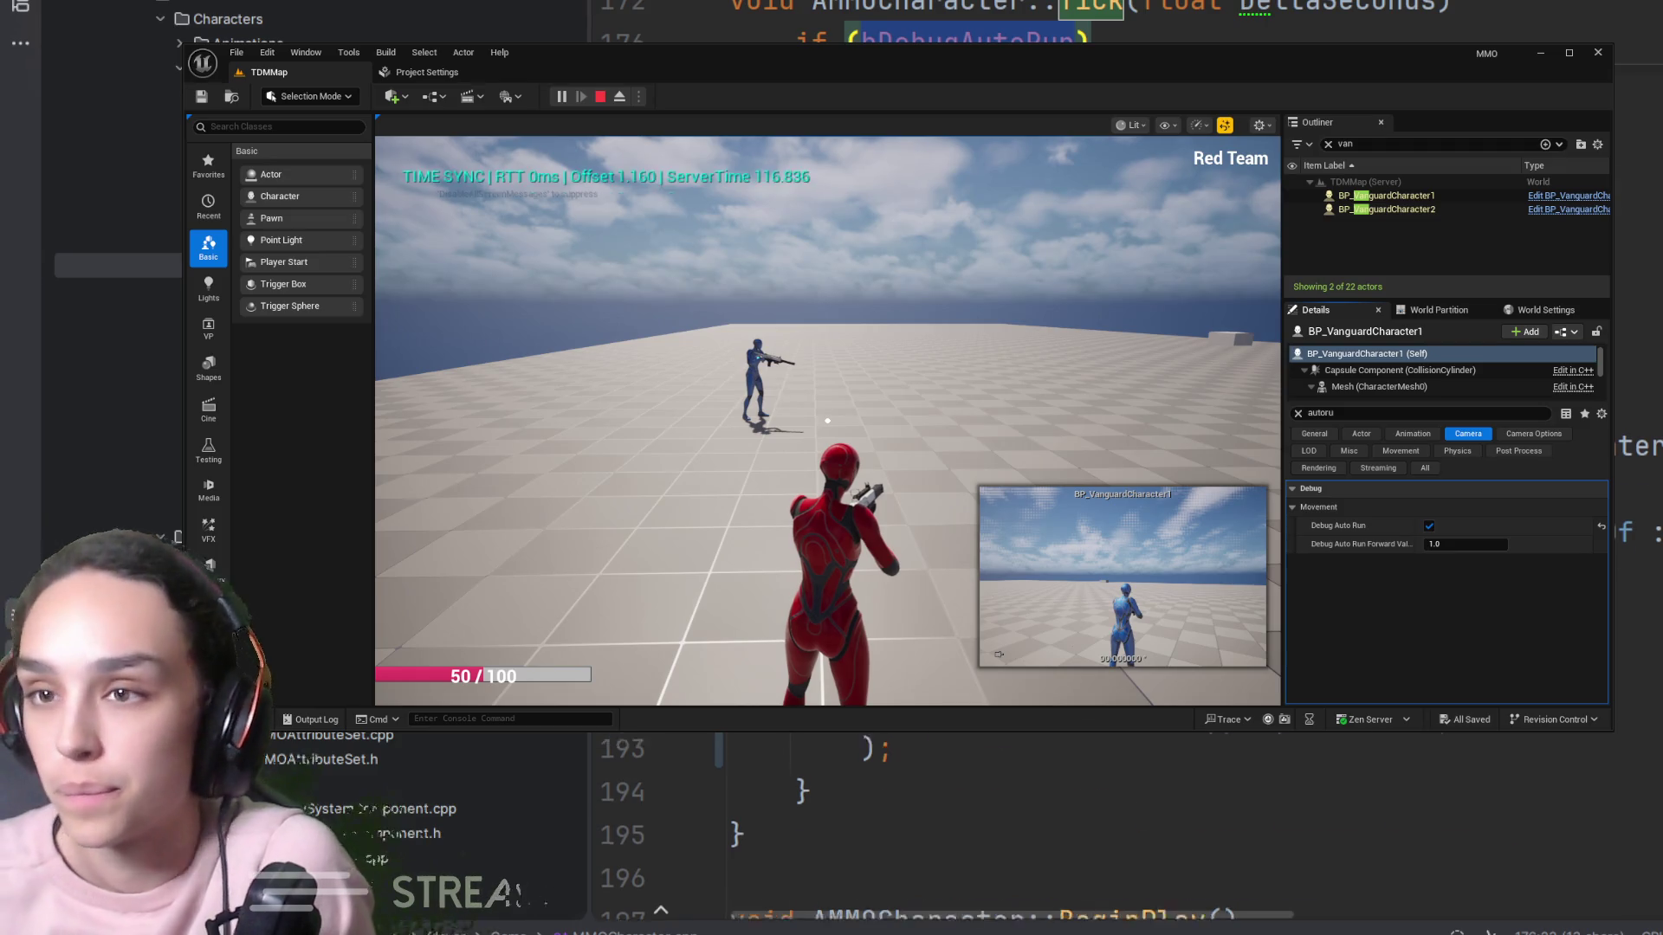
{"action": "scroll", "coordinate": [1126, 823], "scroll_direction": "up", "scroll_amount": 3}
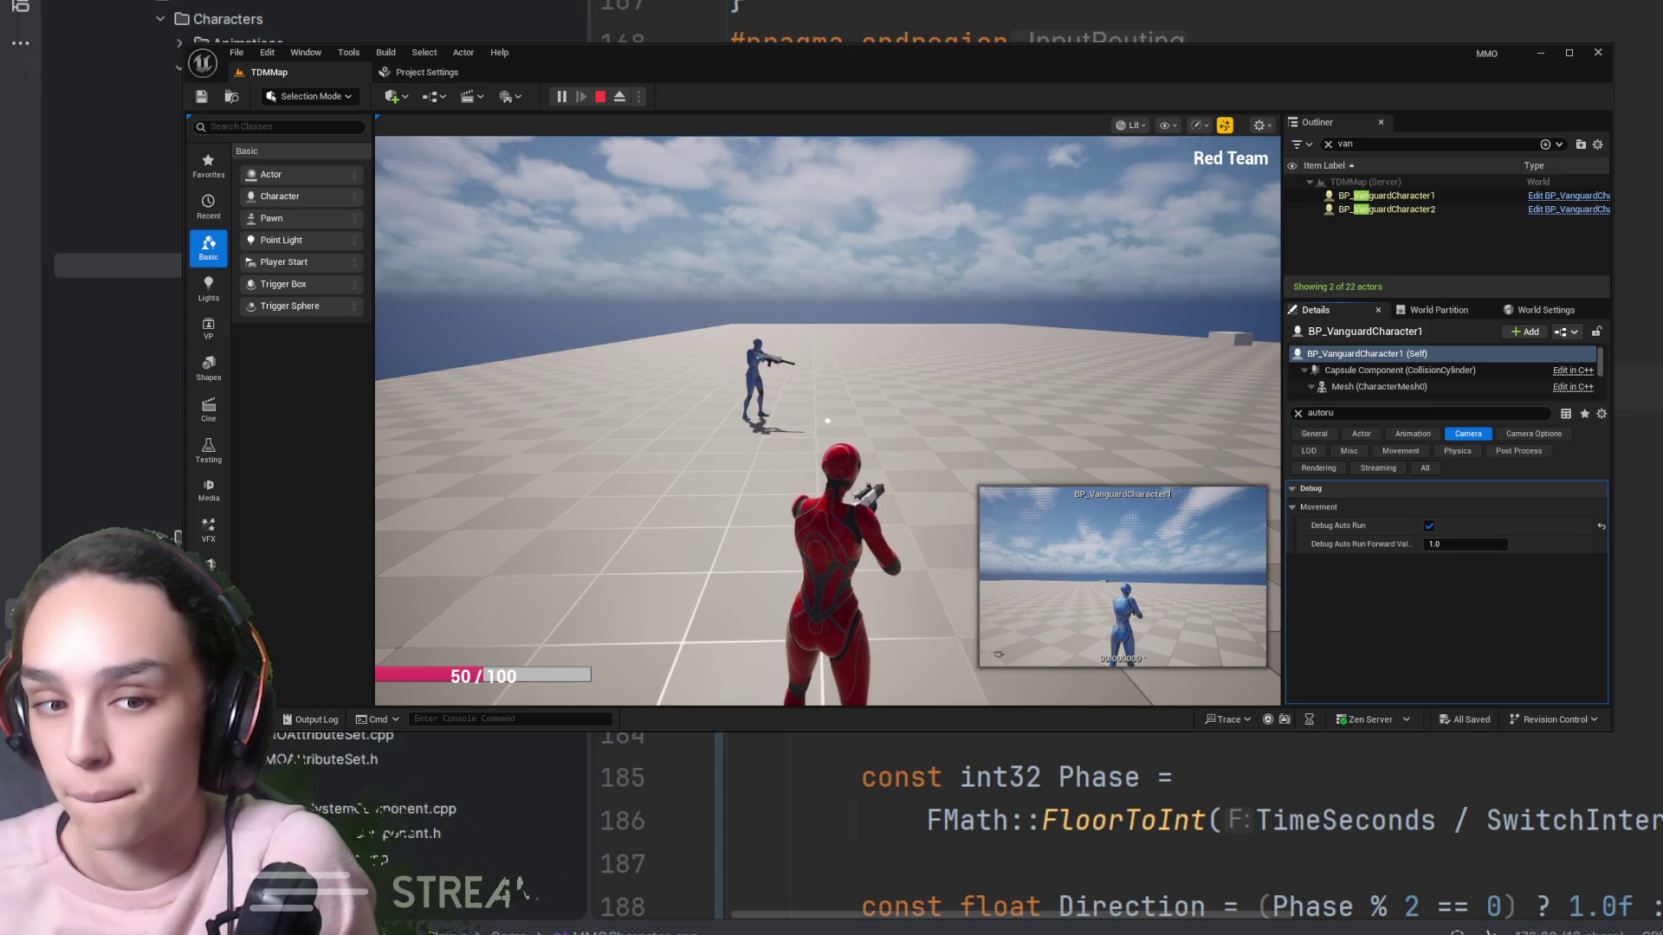
{"action": "scroll", "coordinate": [1126, 823], "scroll_direction": "down", "scroll_amount": 7}
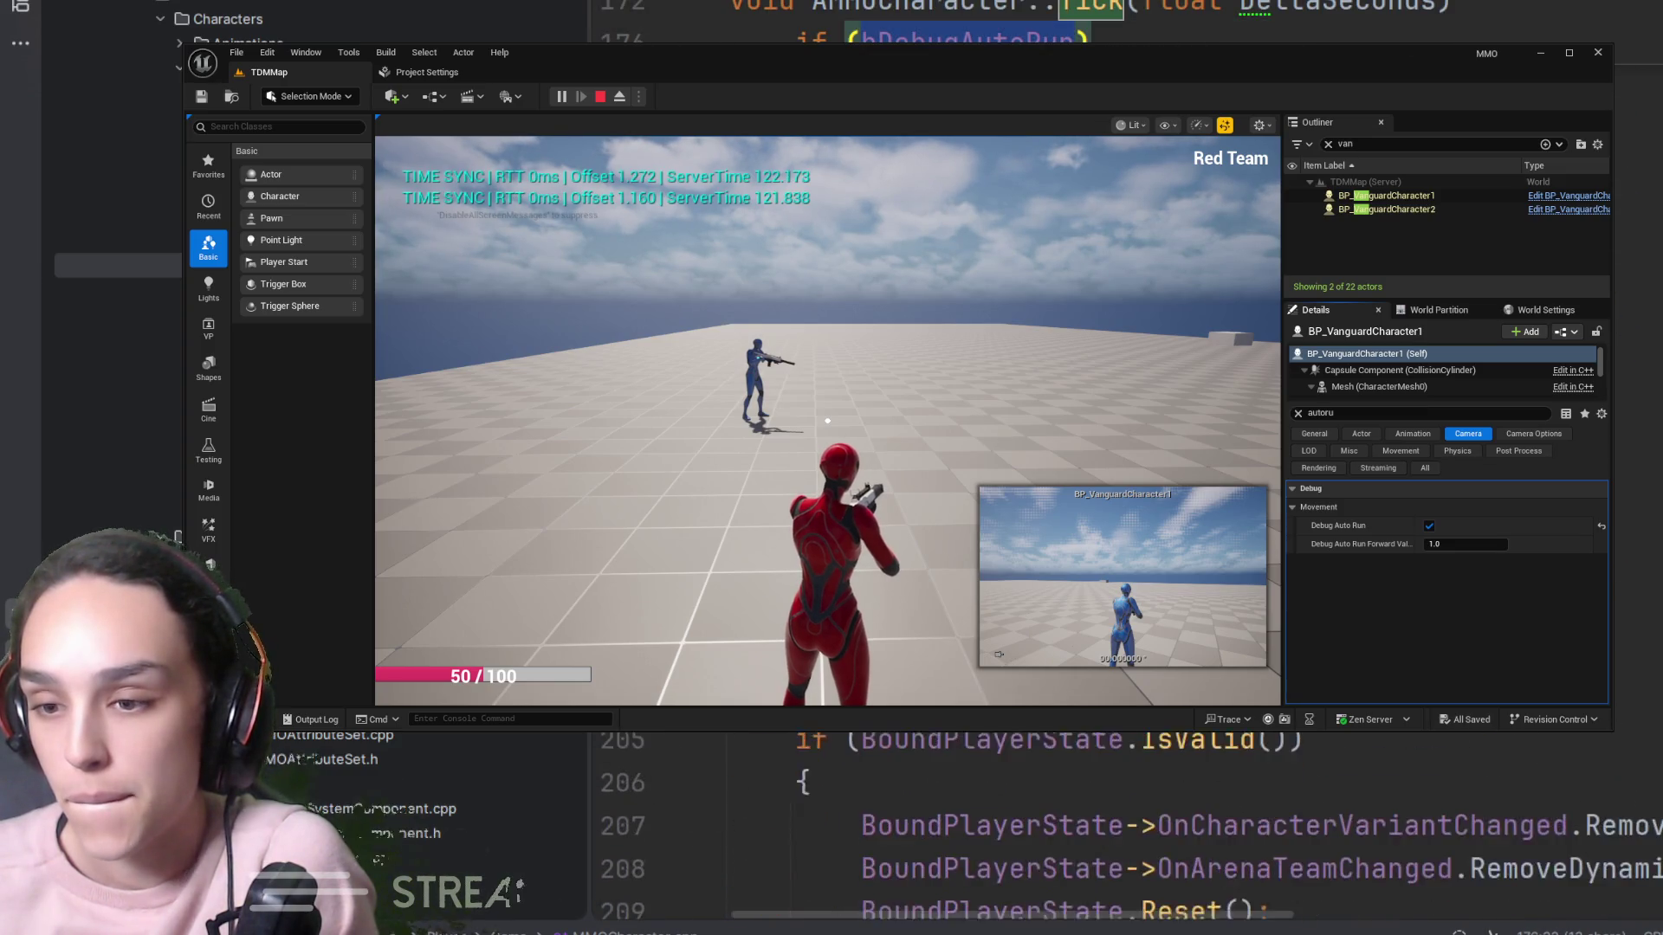
{"action": "scroll", "coordinate": [1126, 823], "scroll_direction": "down", "scroll_amount": 3}
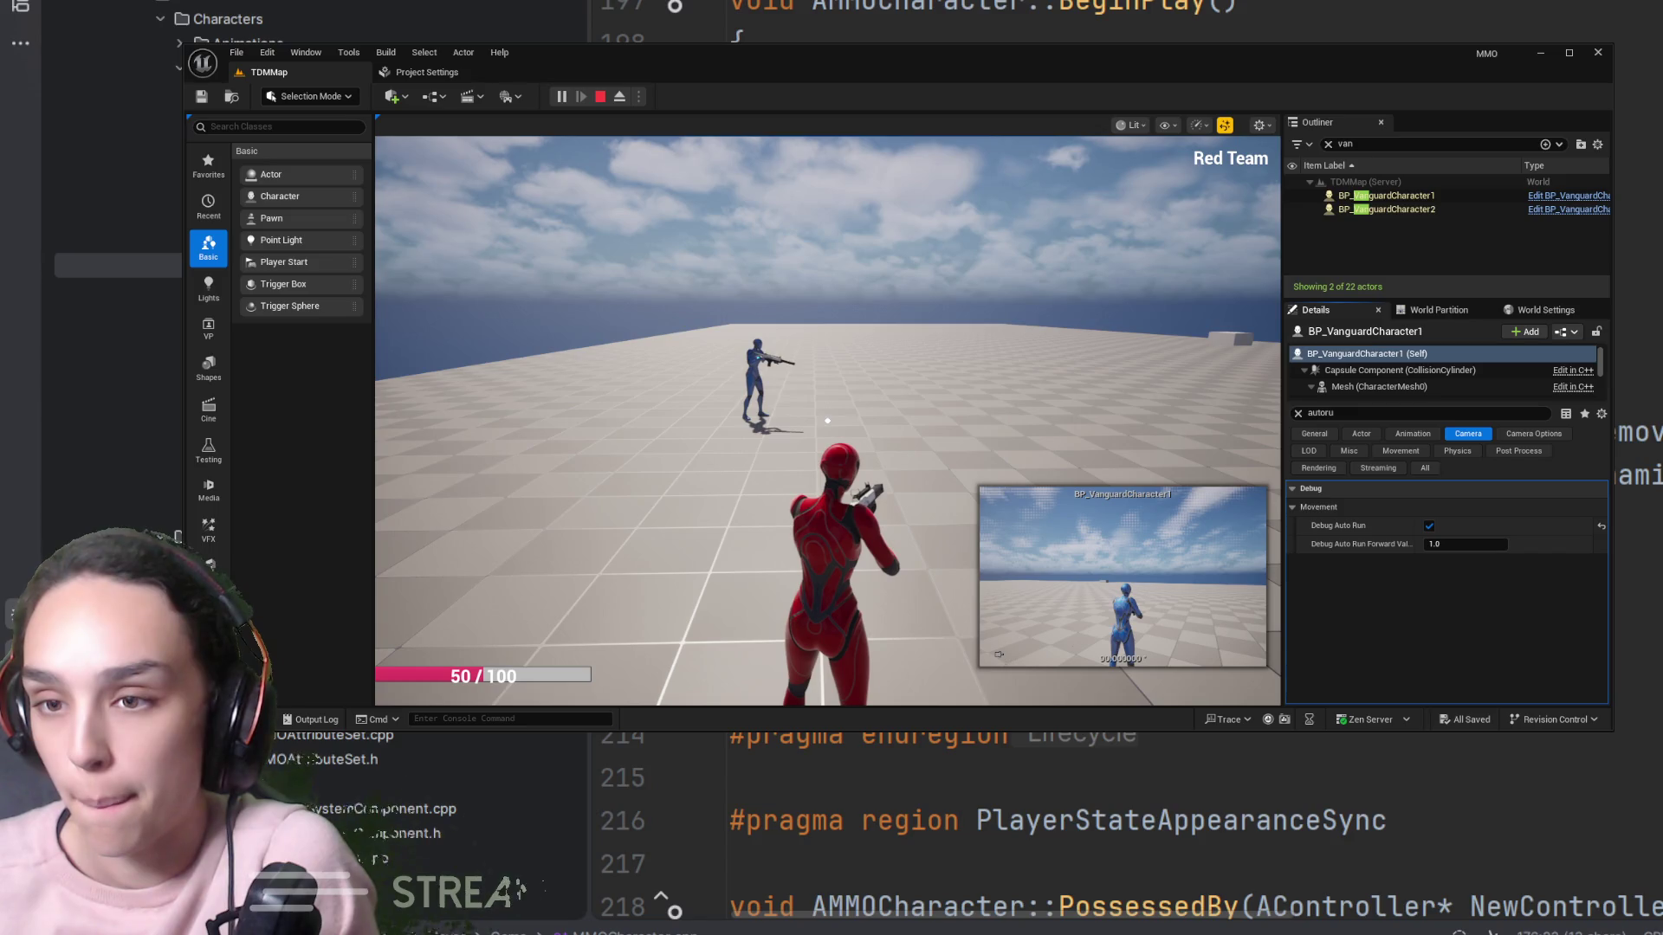
{"action": "scroll", "coordinate": [1126, 823], "scroll_direction": "down", "scroll_amount": 6}
{"action": "scroll", "coordinate": [1126, 823], "scroll_direction": "down", "scroll_amount": 7}
{"action": "scroll", "coordinate": [1126, 823], "scroll_direction": "up", "scroll_amount": 20}
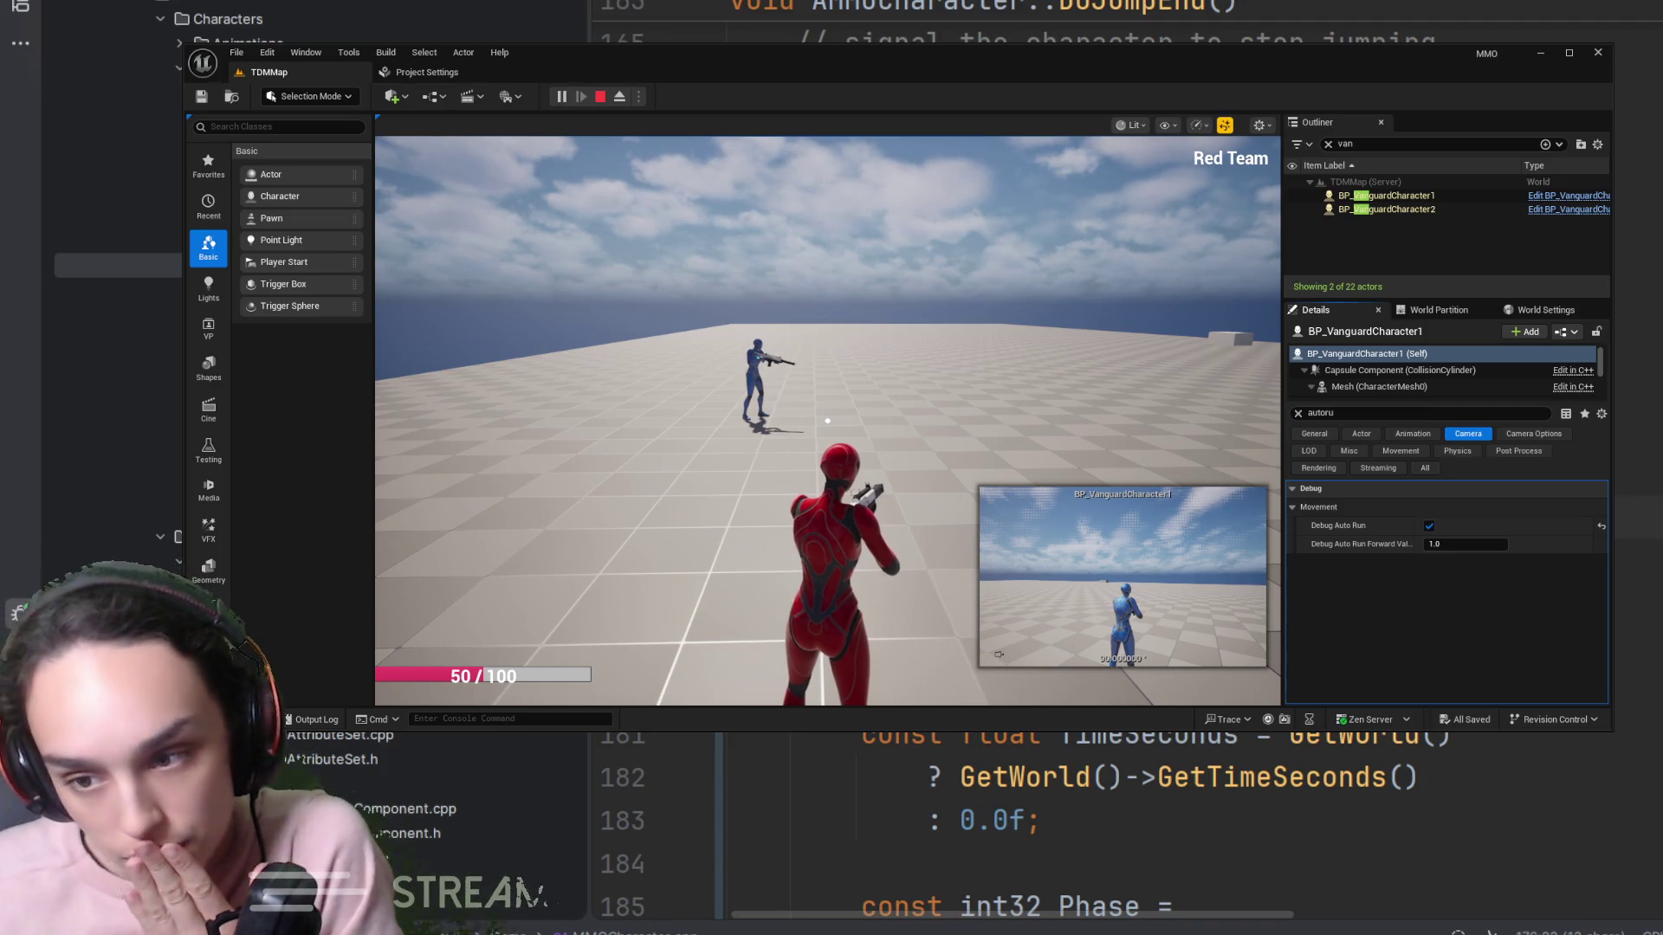
{"action": "scroll", "coordinate": [1126, 823], "scroll_direction": "down", "scroll_amount": 1}
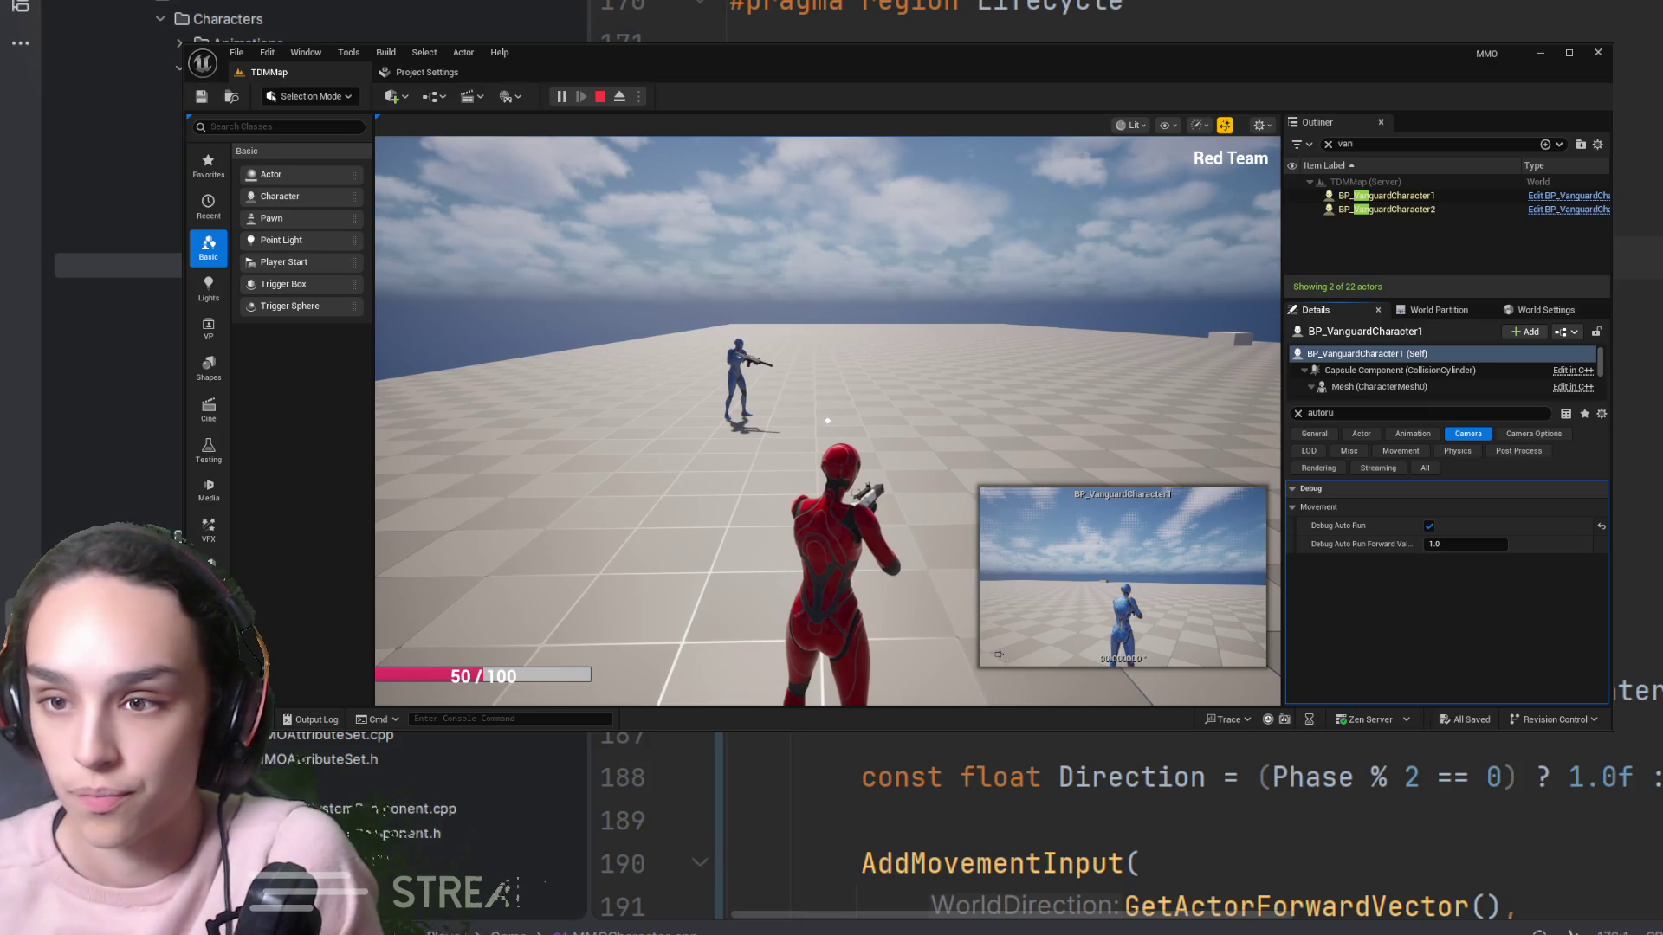
{"action": "scroll", "coordinate": [1083, 823], "scroll_direction": "down", "scroll_amount": 1}
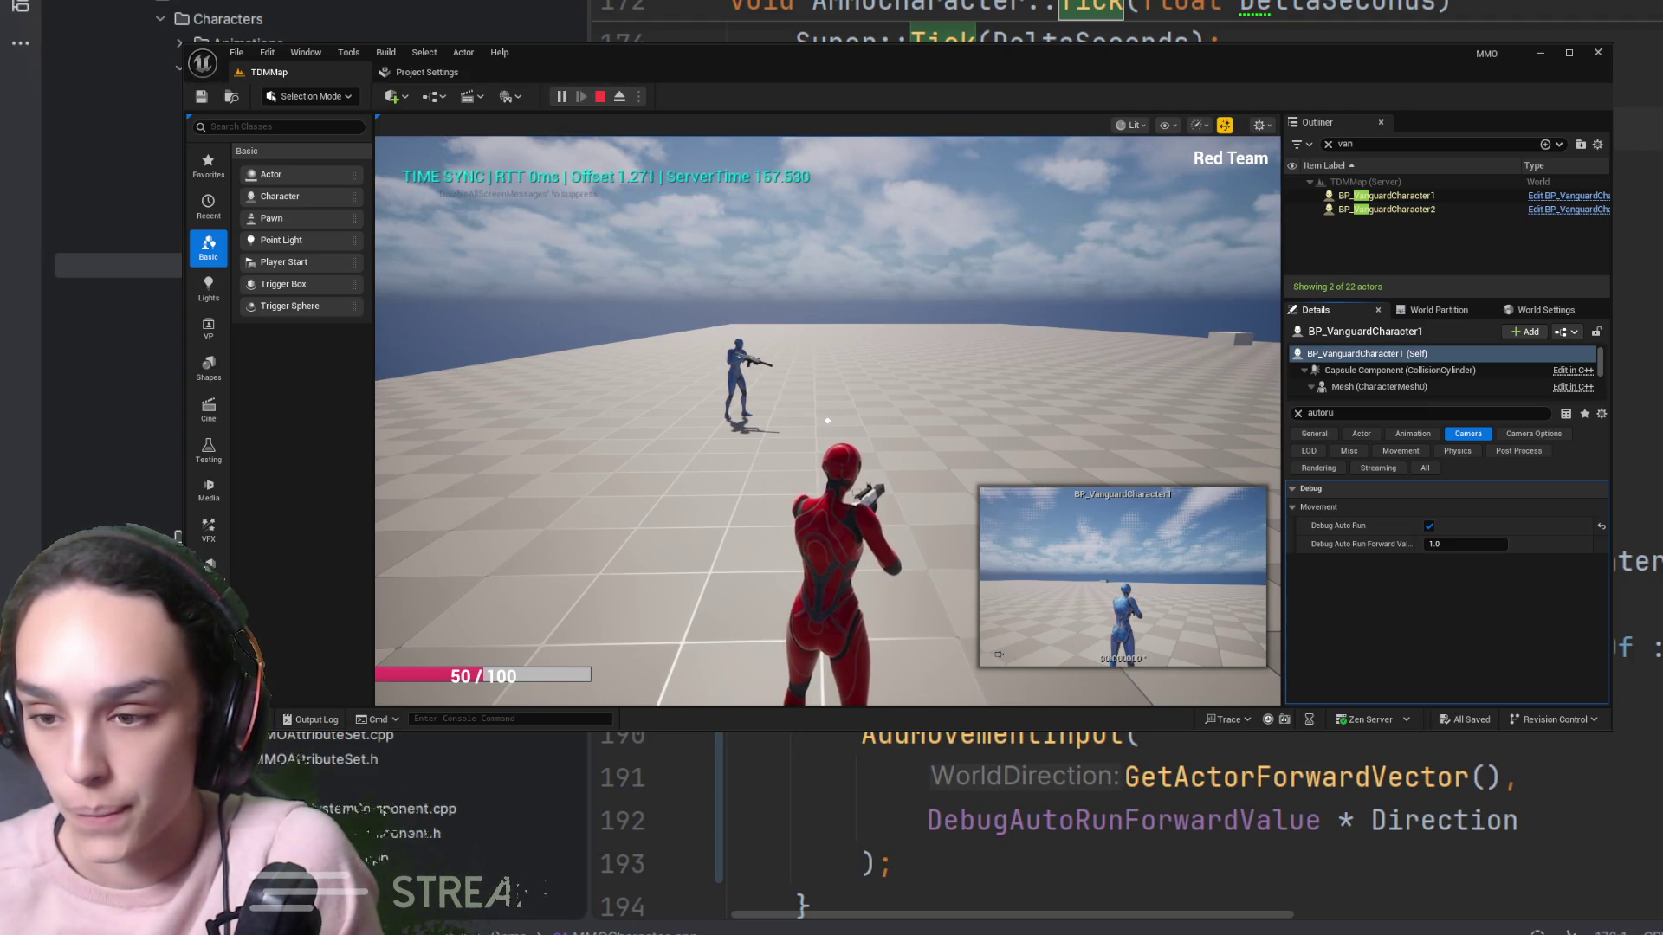
{"action": "scroll", "coordinate": [1083, 823], "scroll_direction": "up", "scroll_amount": 2}
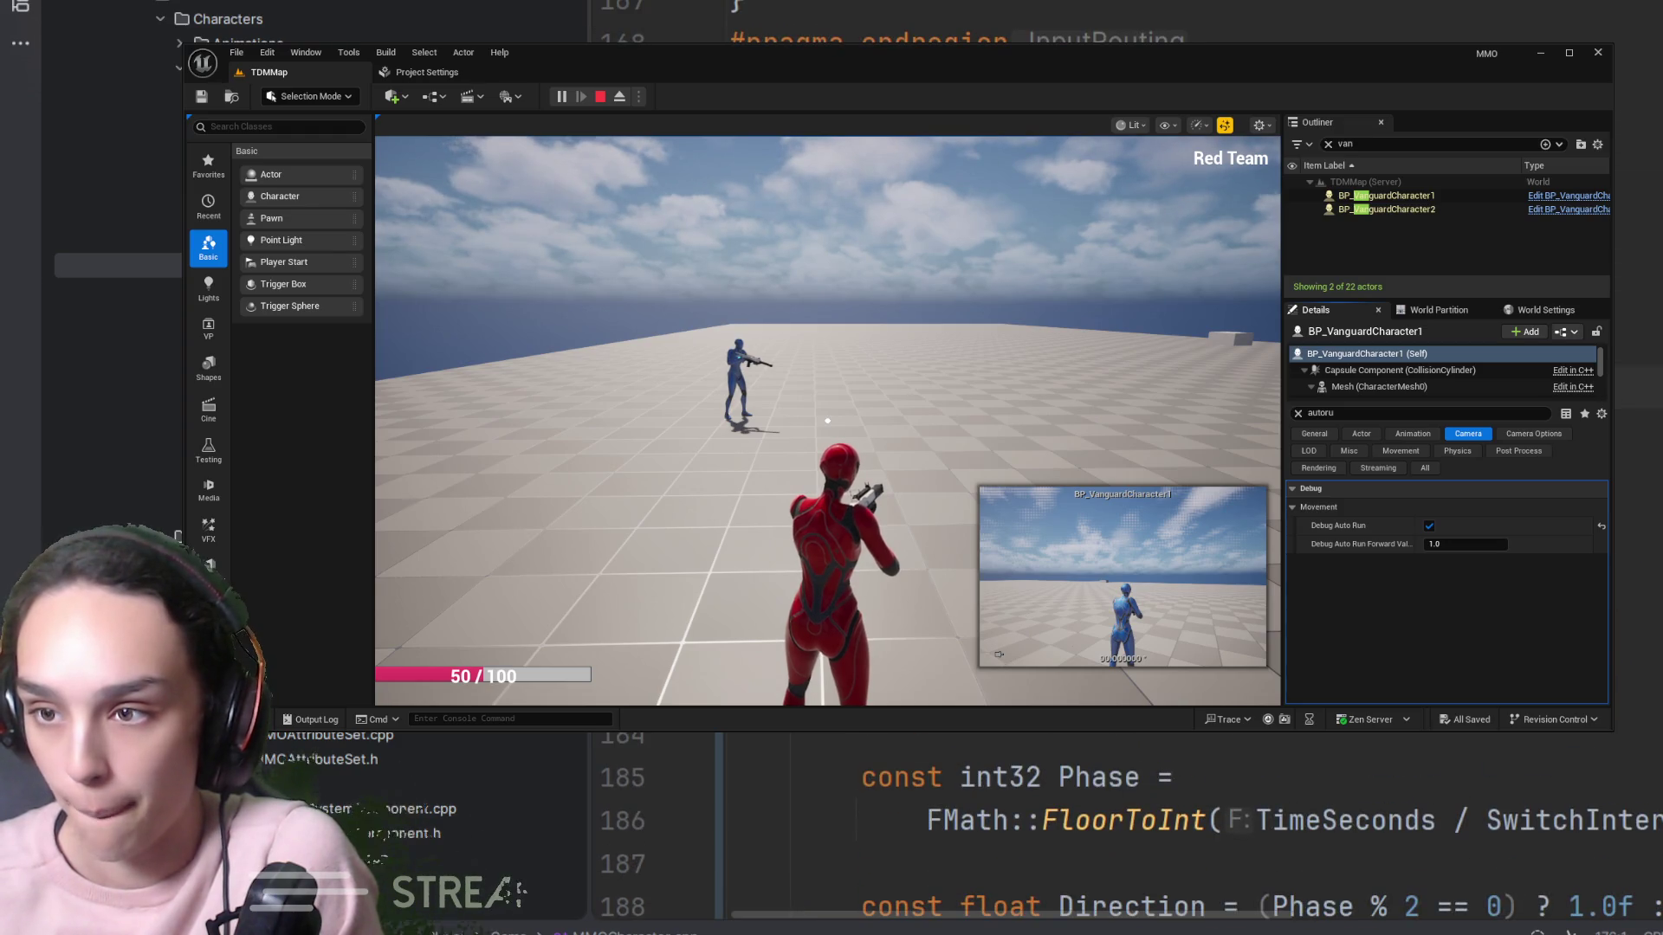
{"action": "scroll", "coordinate": [1083, 823], "scroll_direction": "down", "scroll_amount": 4}
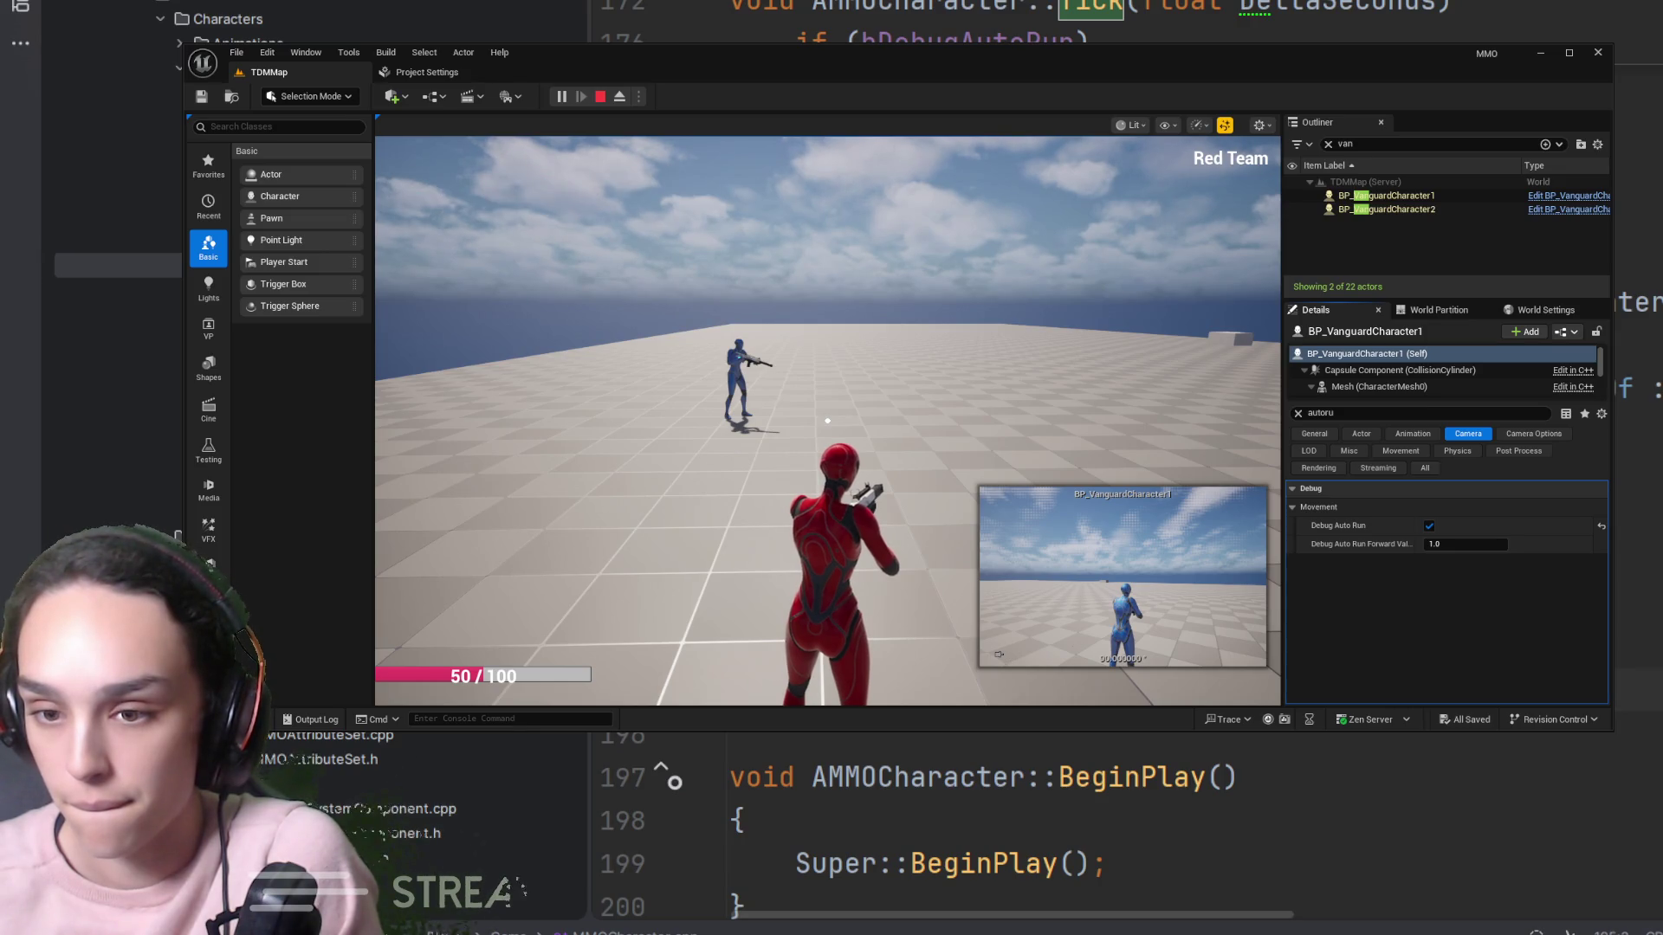
{"action": "scroll", "coordinate": [1082, 823], "scroll_direction": "up", "scroll_amount": 5}
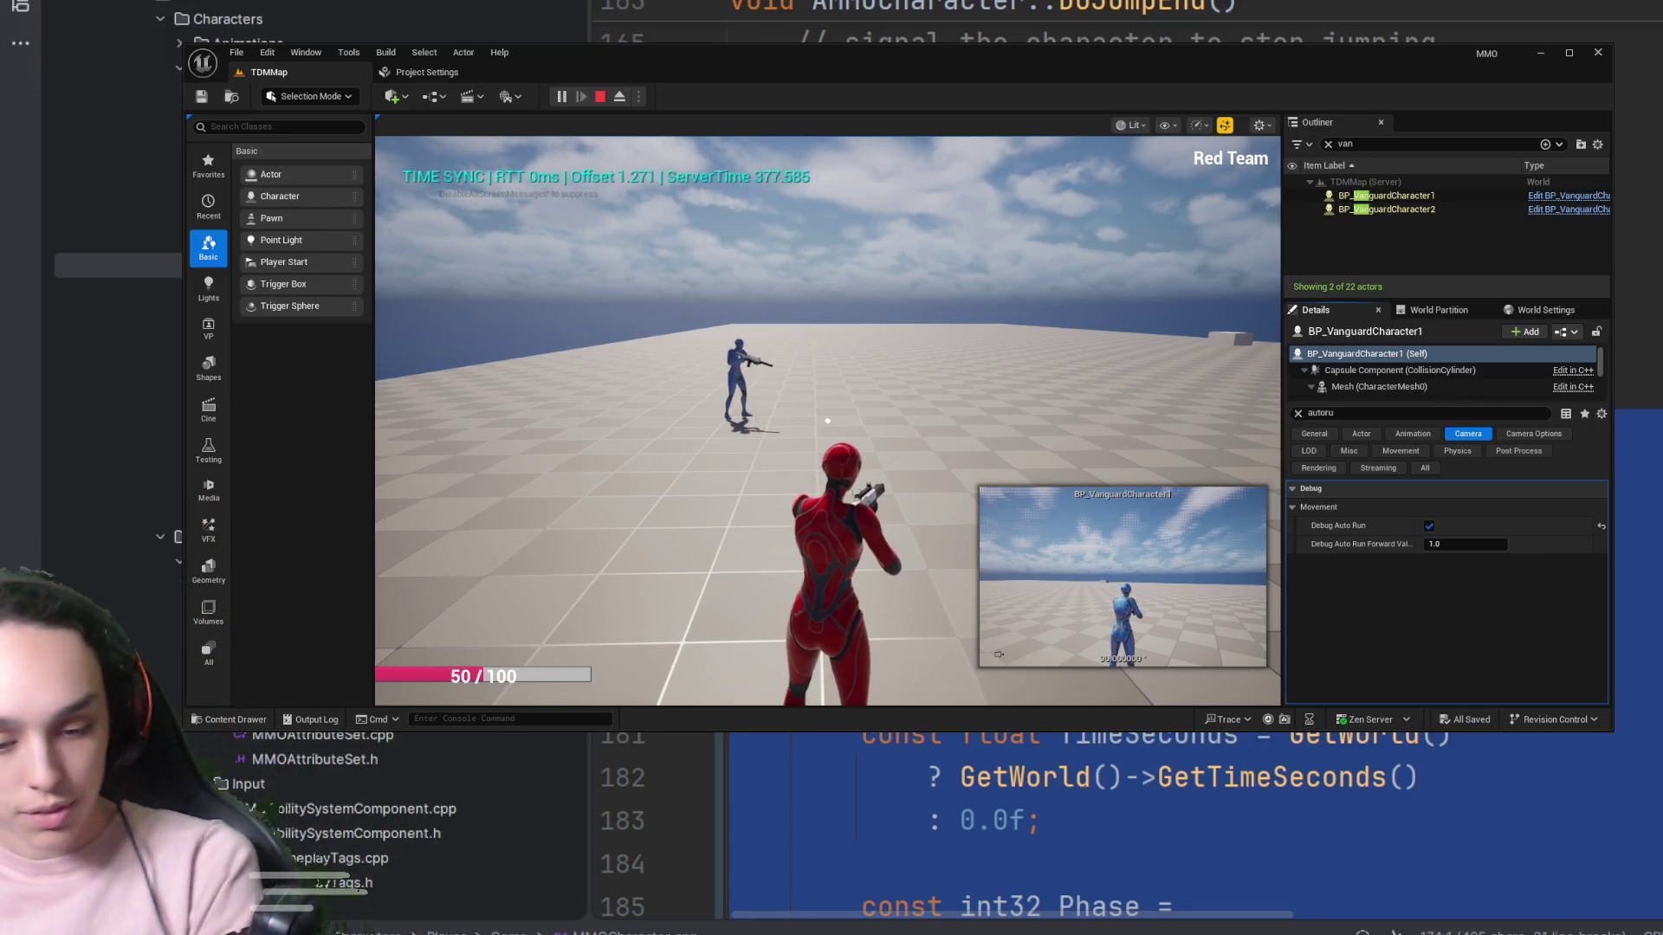
{"action": "scroll", "coordinate": [1196, 823], "scroll_direction": "down", "scroll_amount": 4}
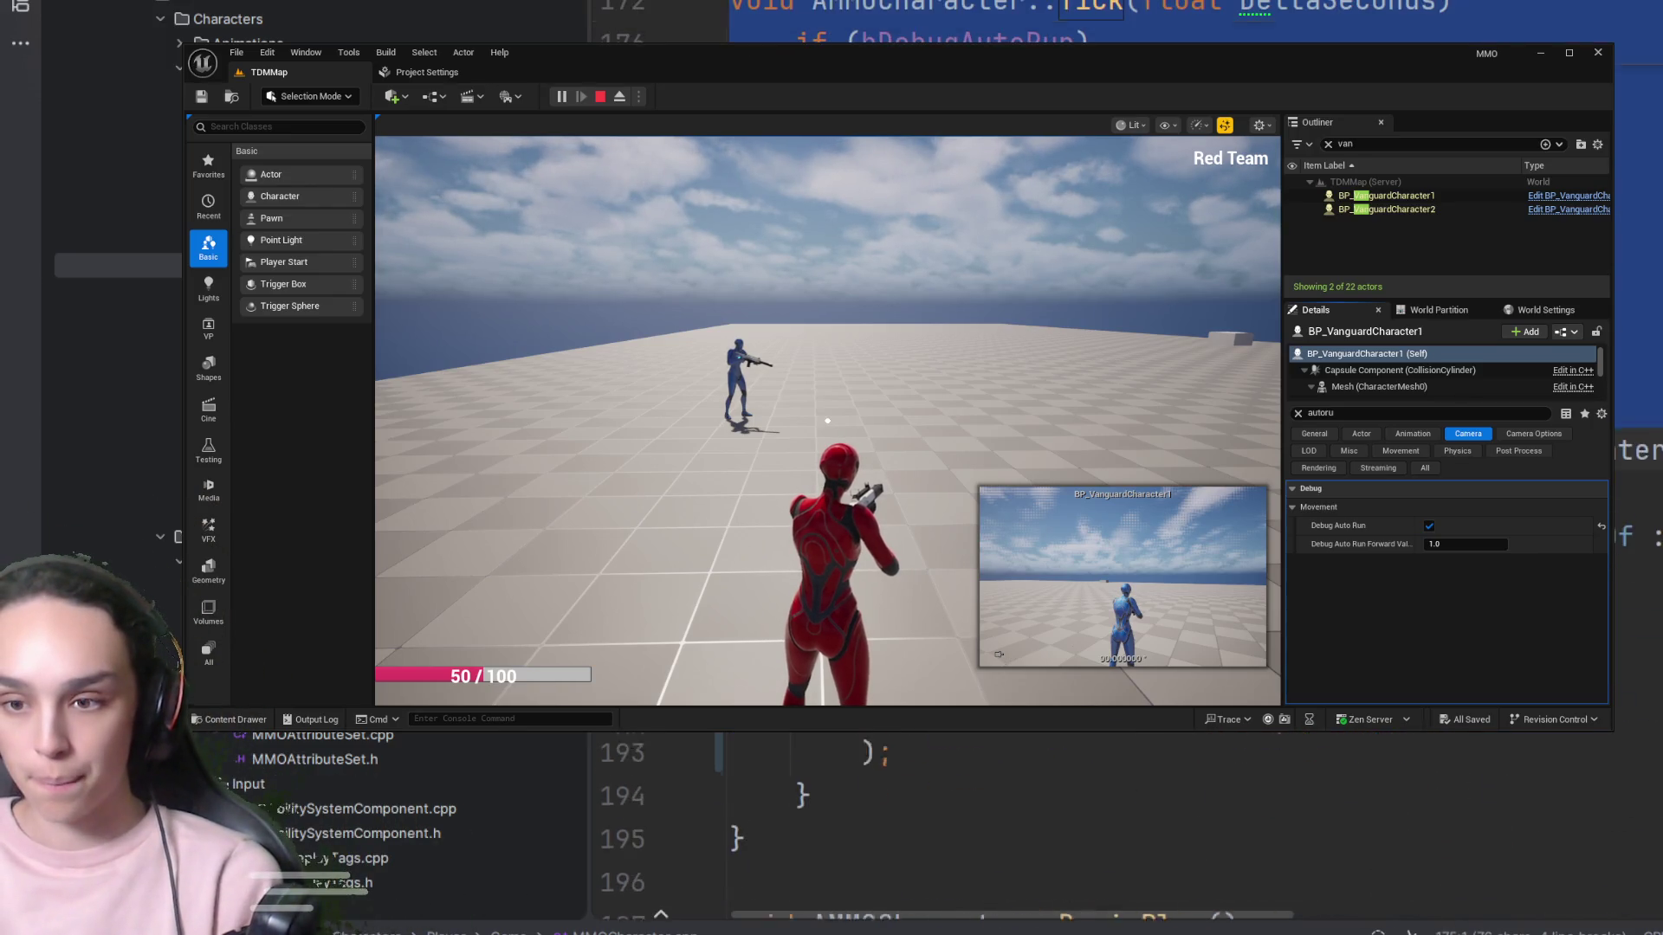
{"action": "scroll", "coordinate": [983, 794], "scroll_direction": "down", "scroll_amount": 1}
{"action": "left_click", "coordinate": [983, 795]}
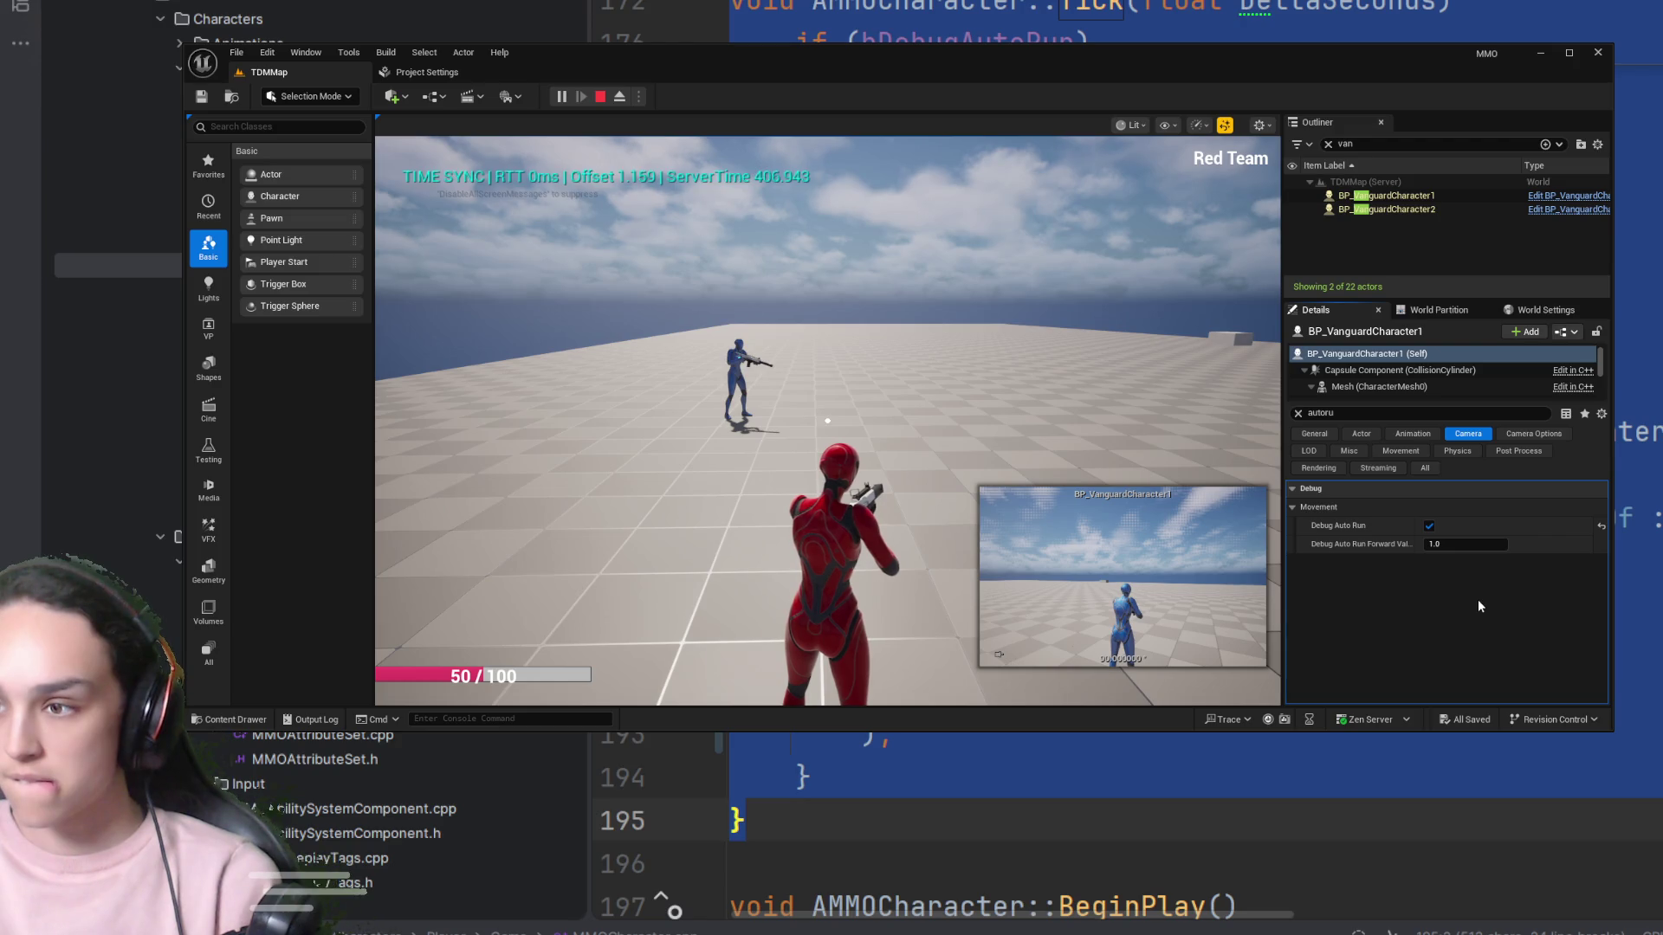
{"action": "left_click", "coordinate": [824, 416]}
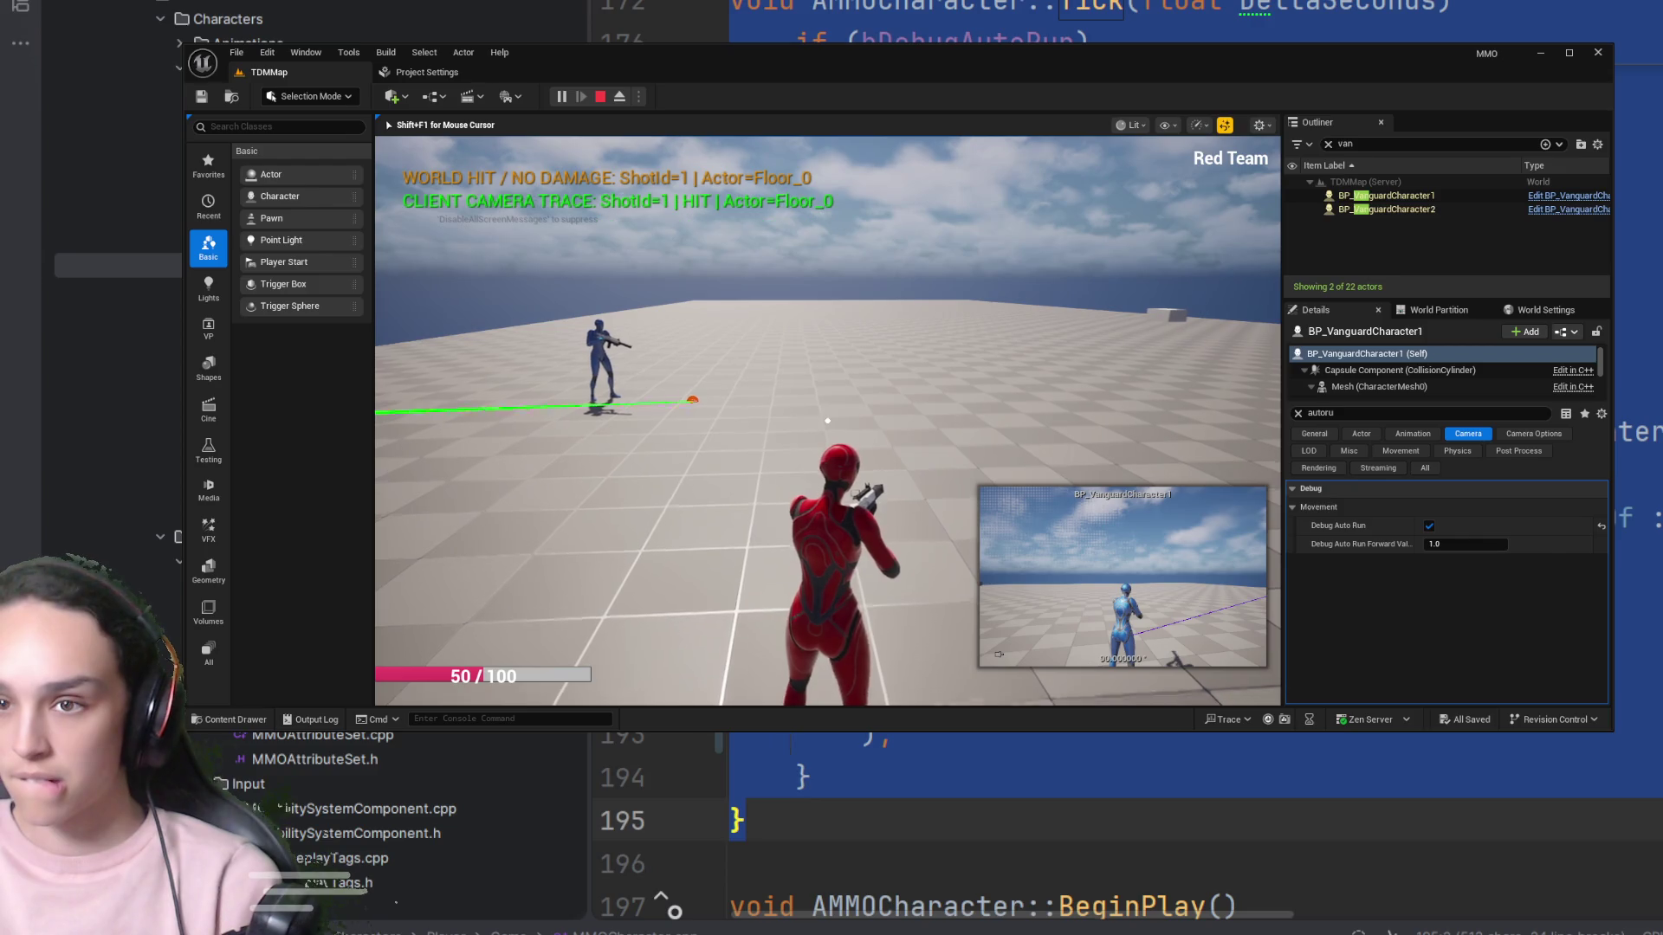
Fire a hip shot and two aimed shots at the blue character
{"action": "left_click", "coordinate": [827, 421]}
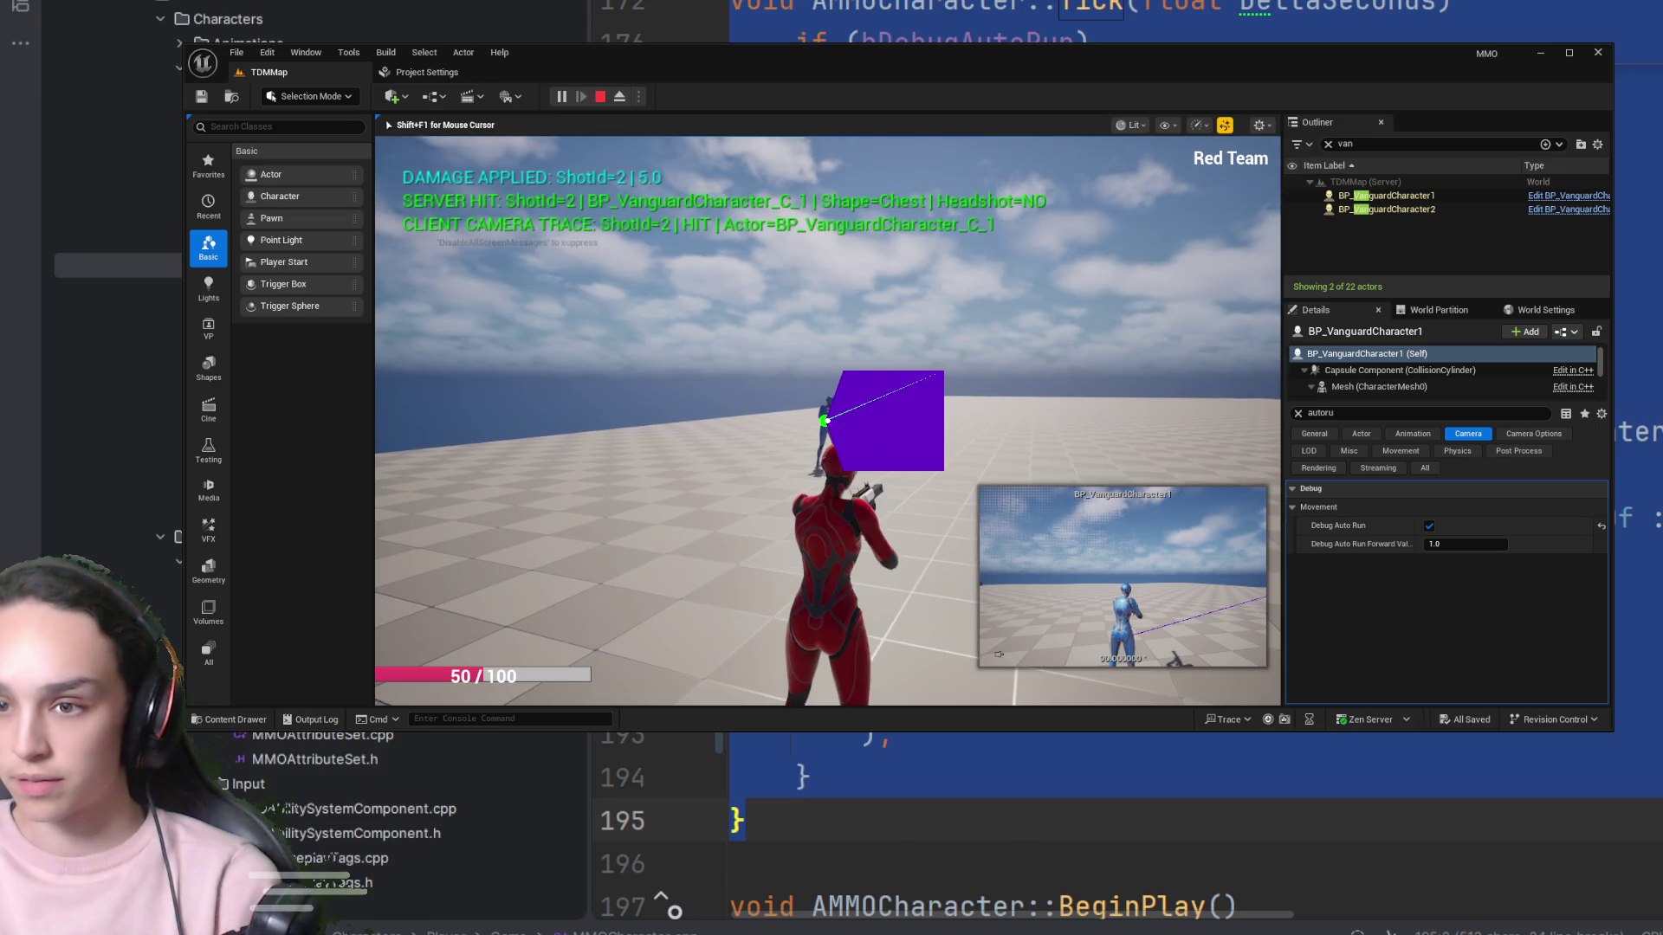
{"action": "right_click", "coordinate": [827, 421]}
{"action": "left_click", "coordinate": [828, 421]}
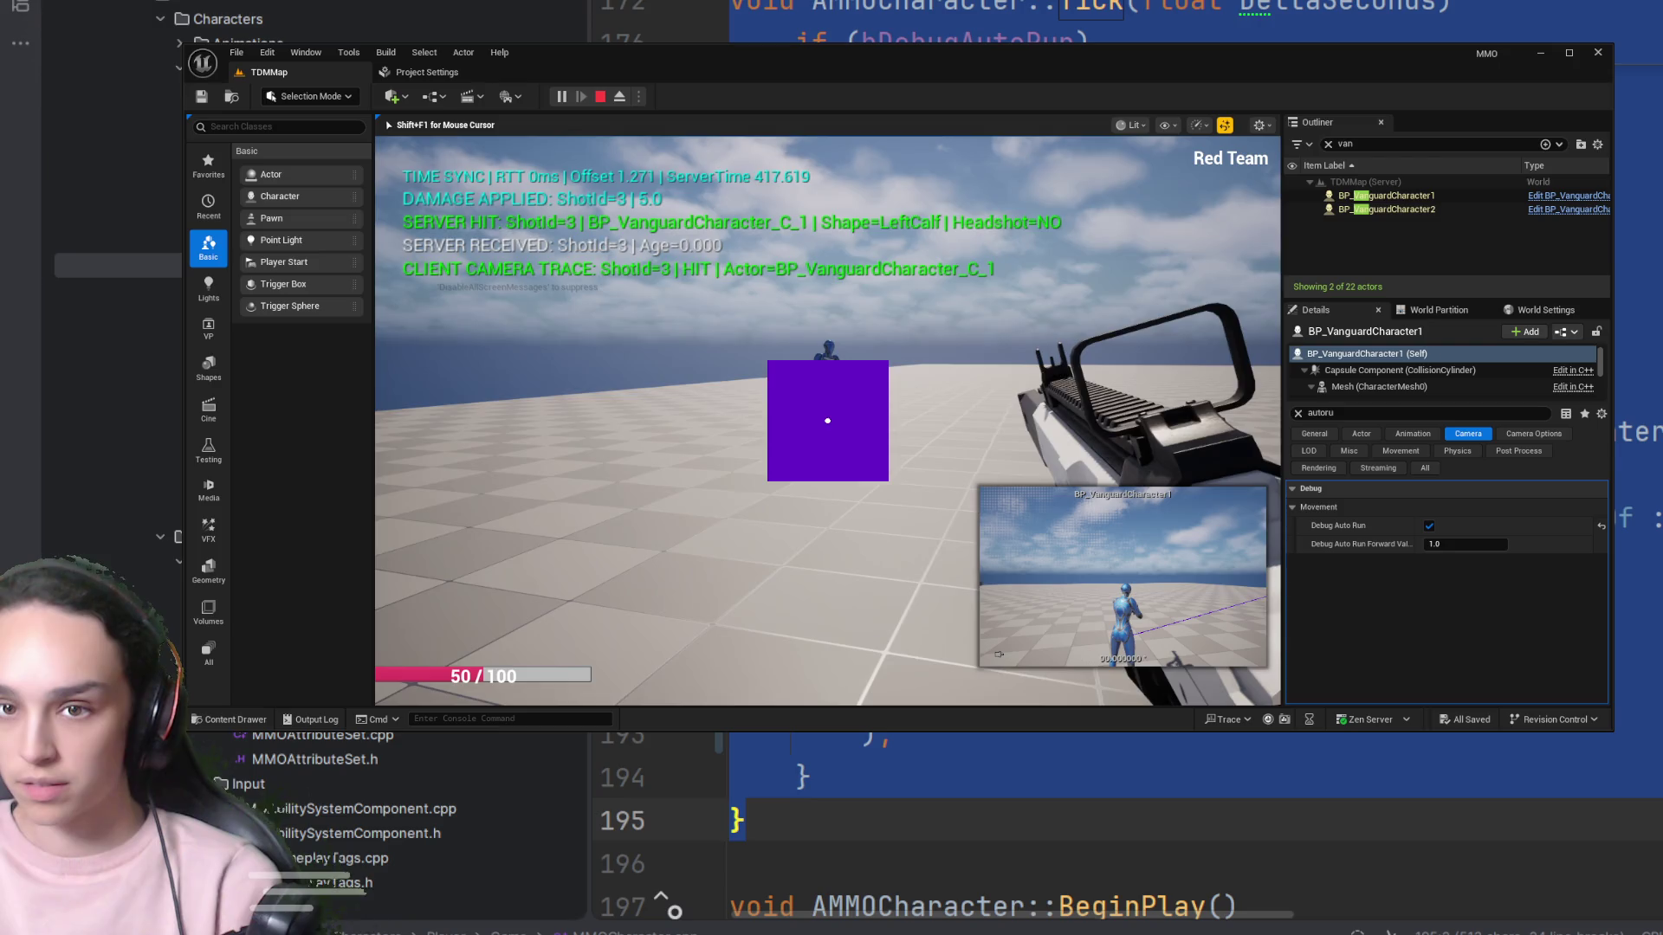
{"action": "right_click", "coordinate": [827, 421]}
{"action": "right_click", "coordinate": [828, 421]}
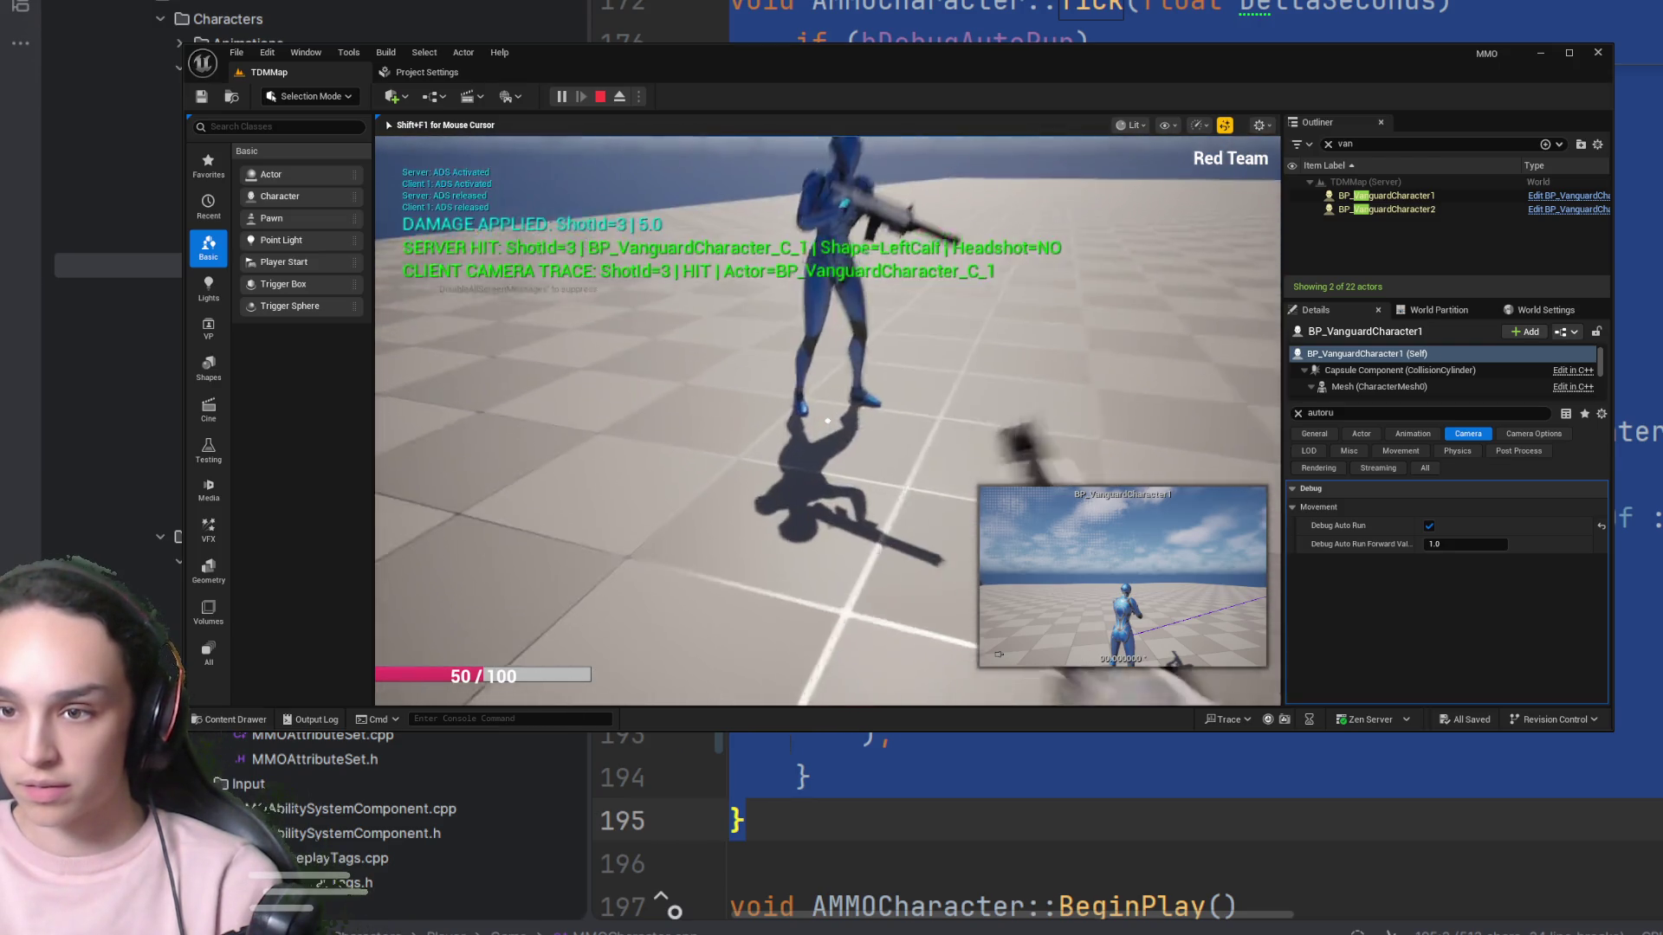
{"action": "left_click", "coordinate": [828, 421]}
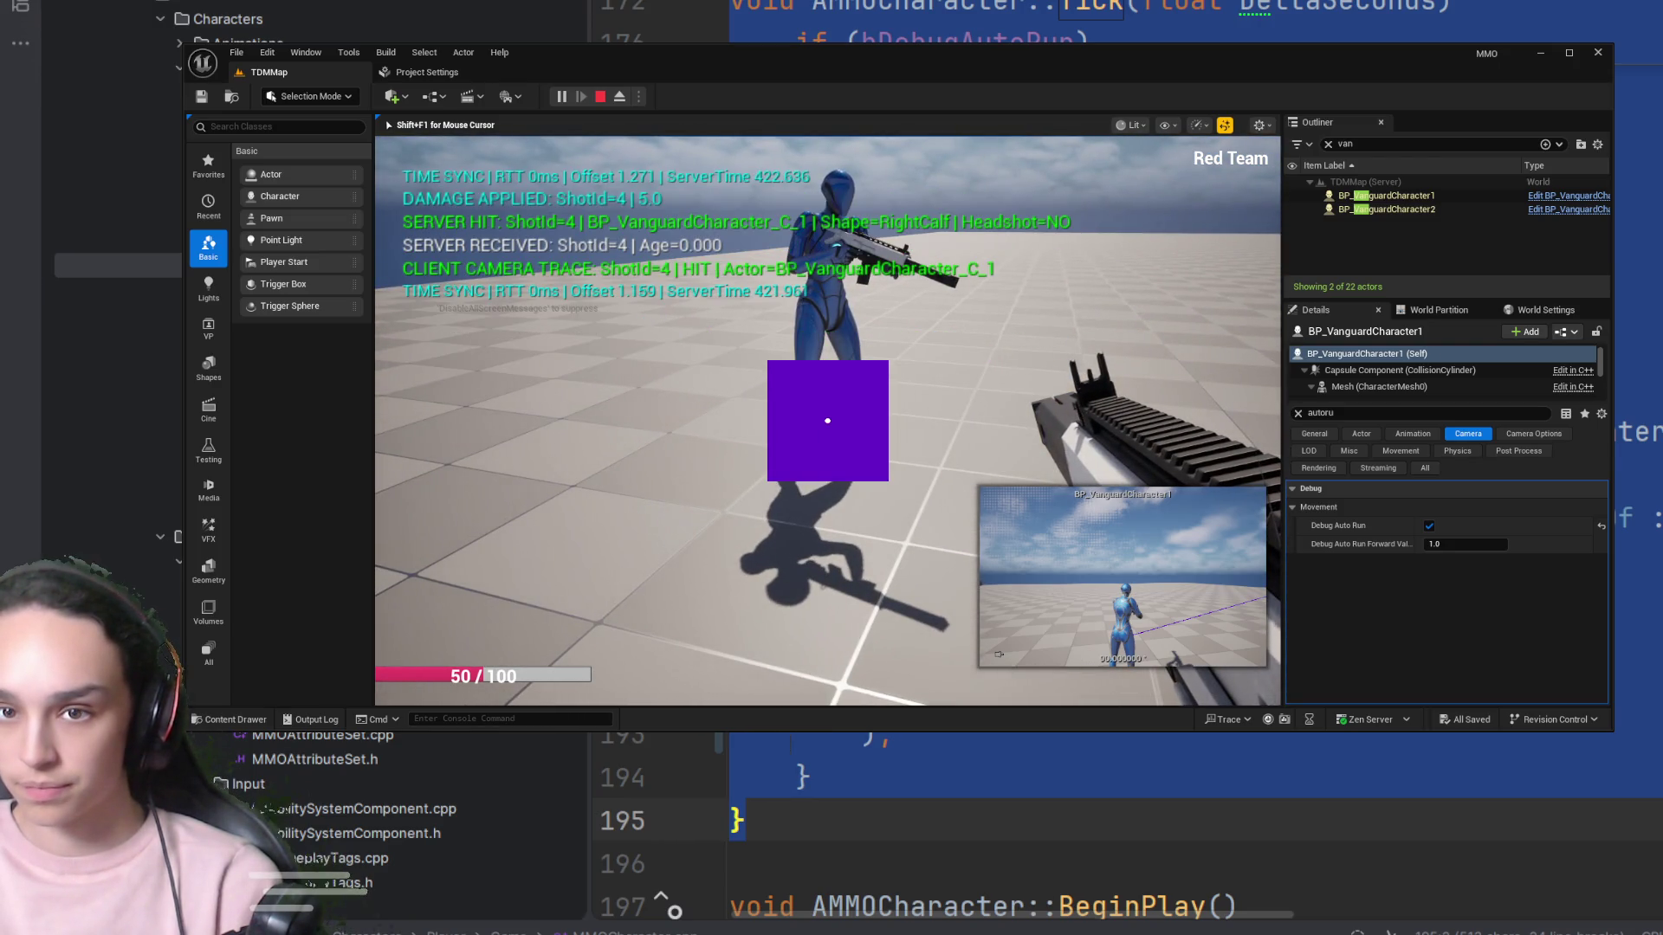
Fire one more aimed shot, end the TDMMap play session, and open the Content Drawer
{"action": "right_click", "coordinate": [827, 421]}
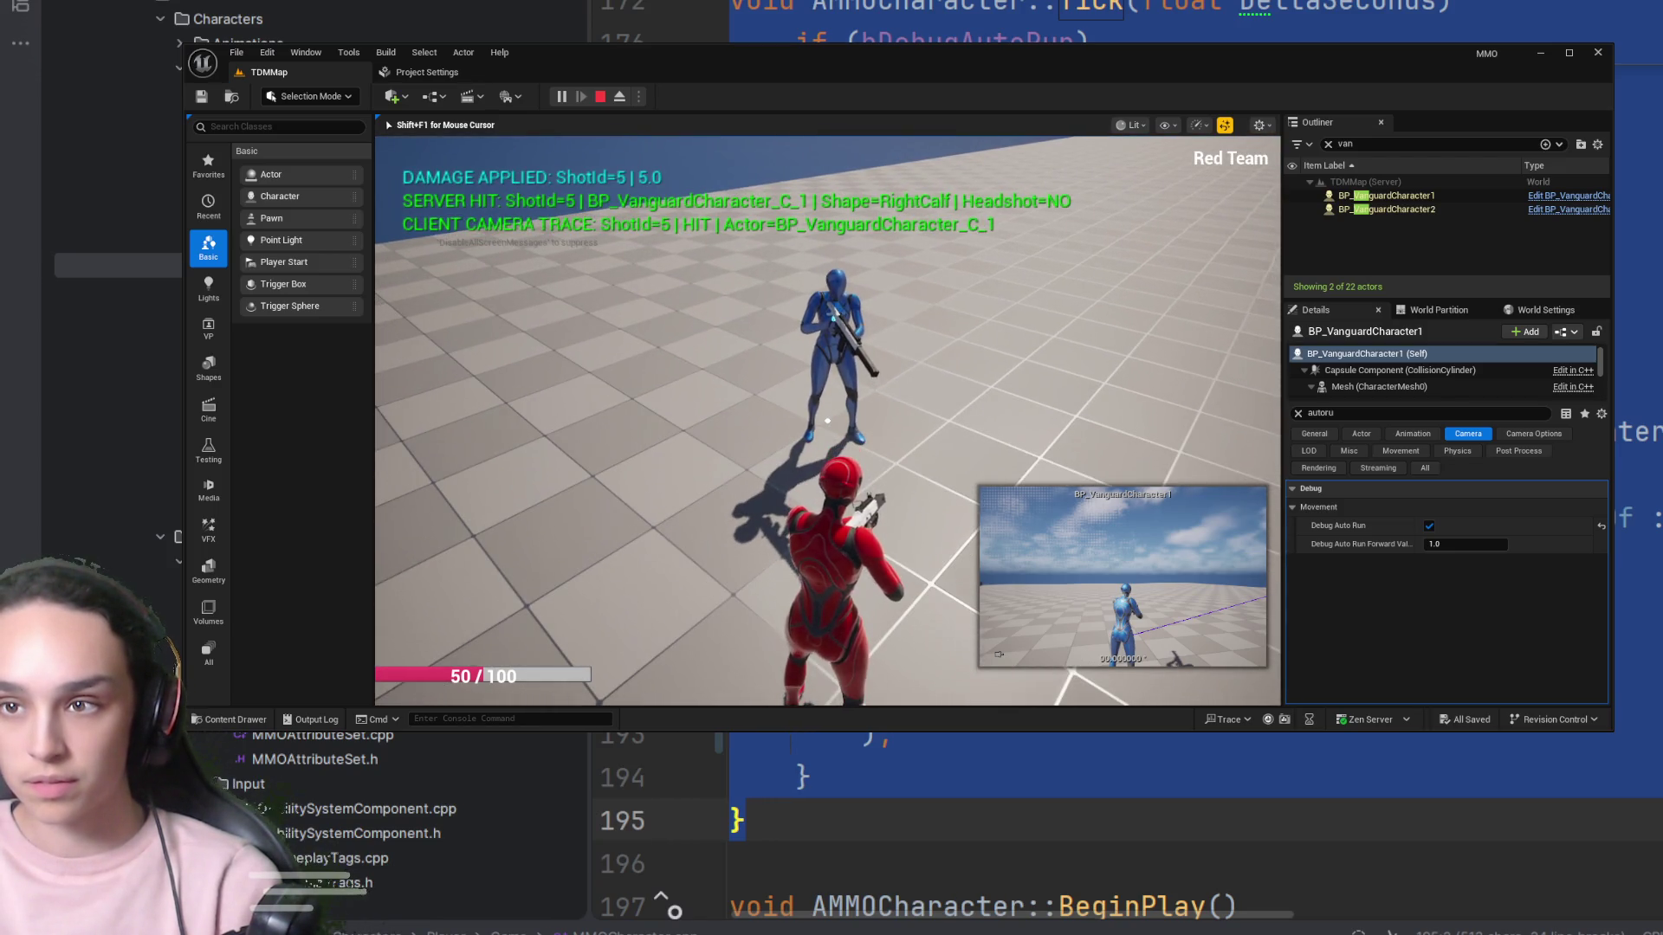
{"action": "right_click", "coordinate": [828, 421]}
{"action": "left_click", "coordinate": [827, 421]}
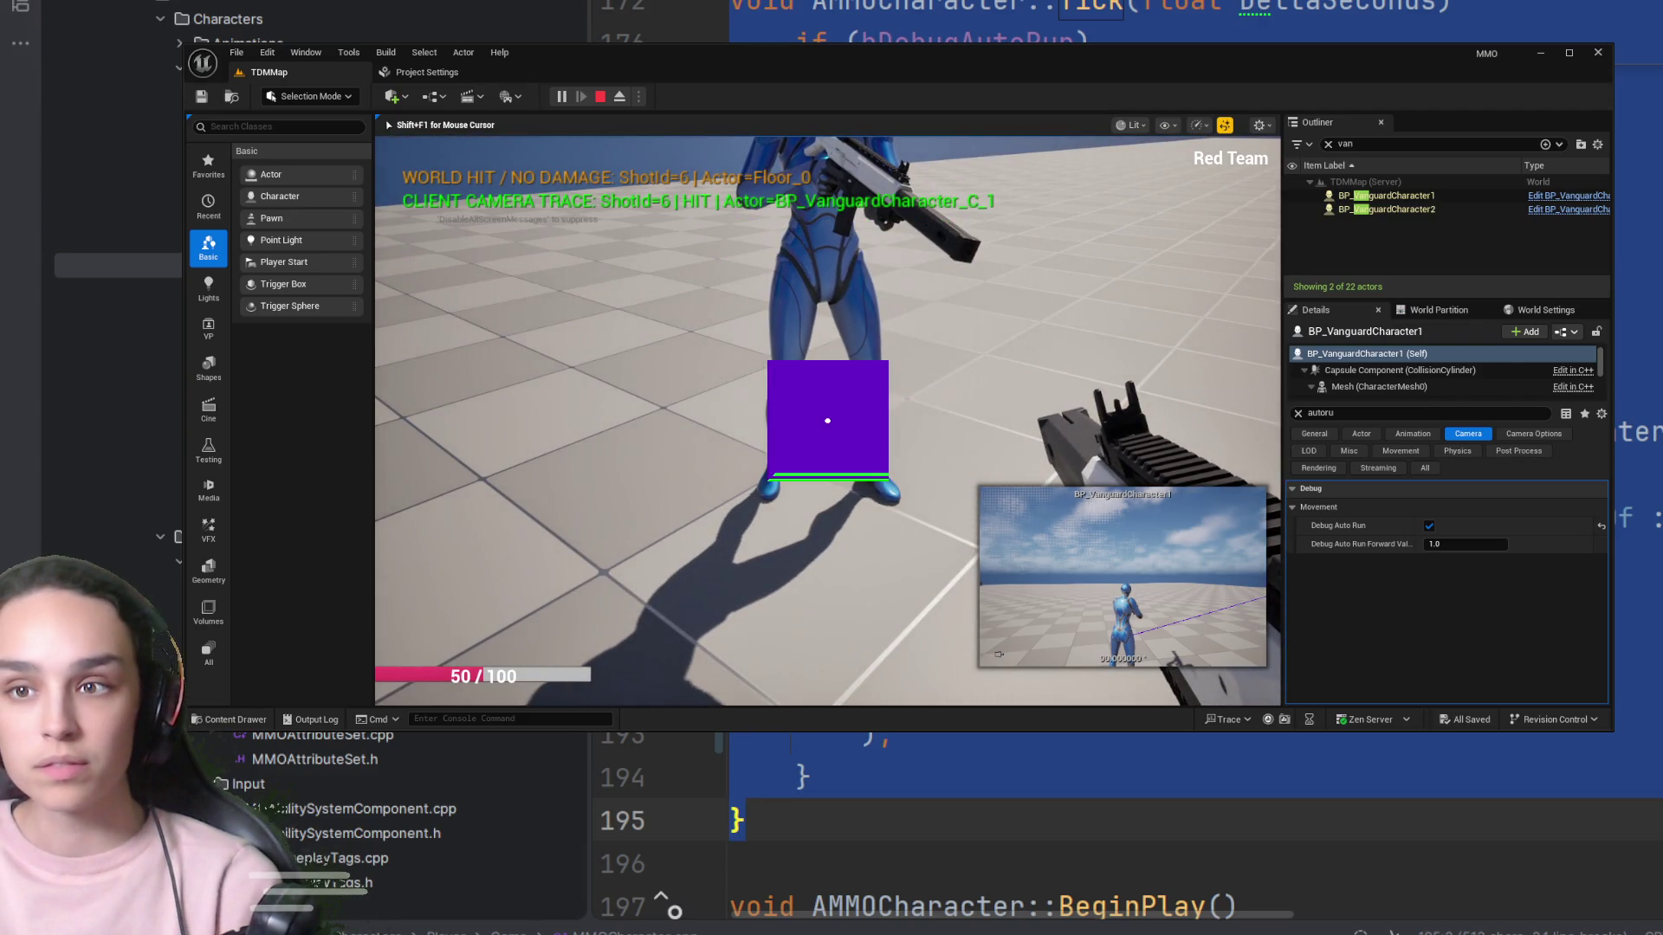
{"action": "right_click", "coordinate": [827, 421]}
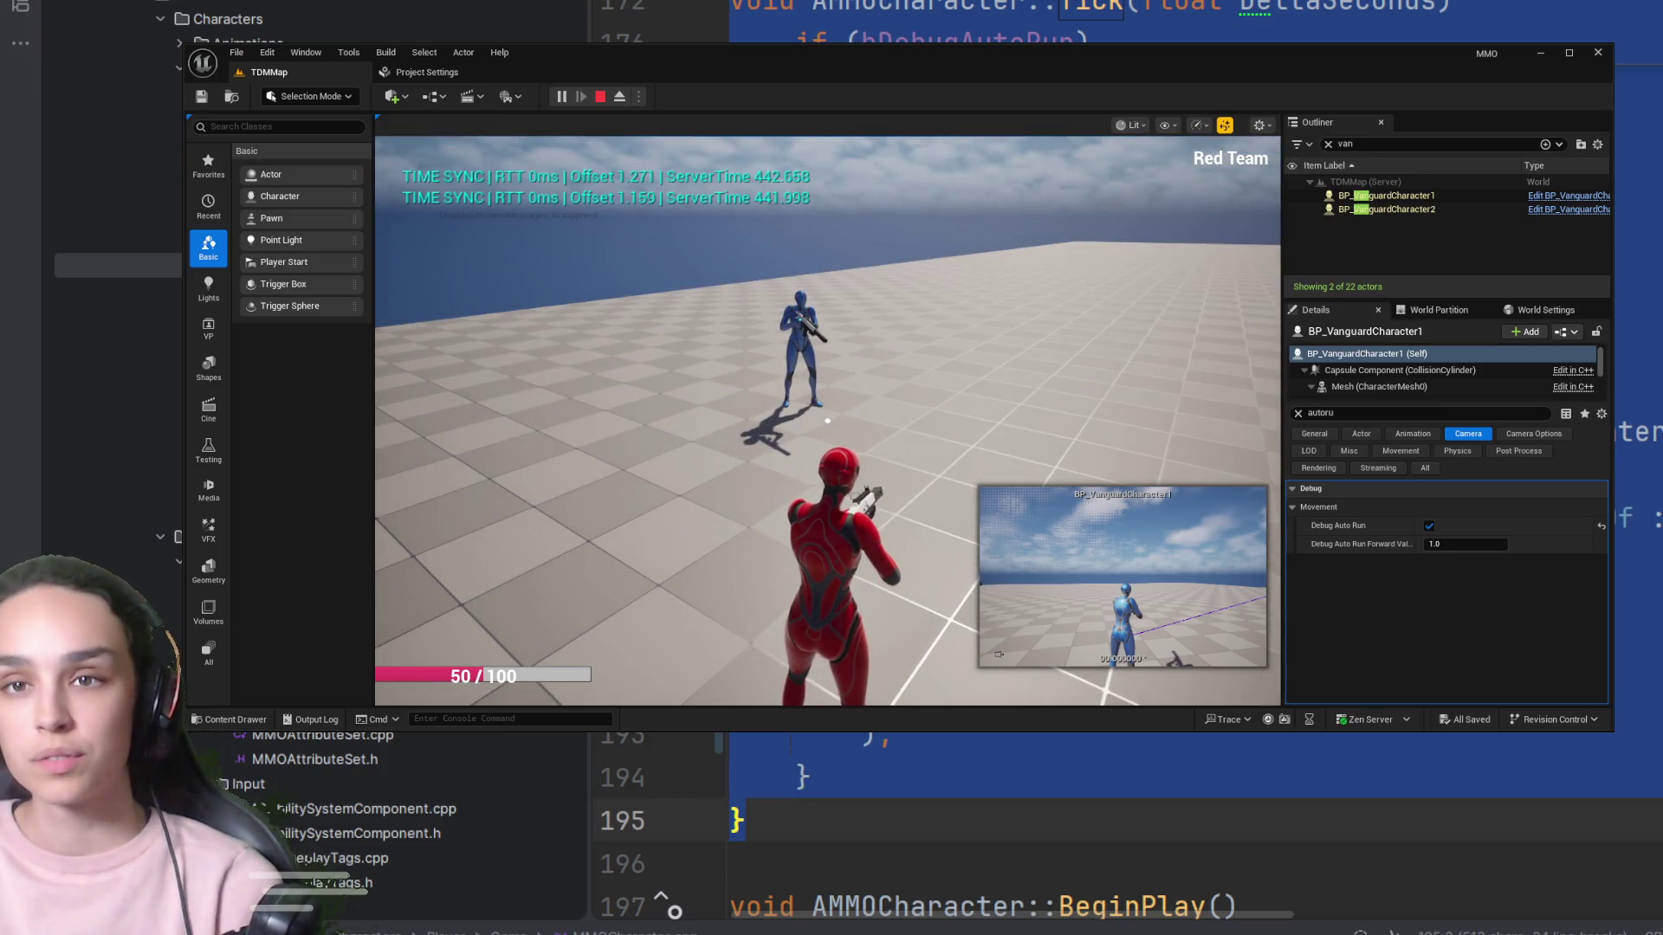
{"action": "key", "text": "Escape"}
{"action": "left_click", "coordinate": [251, 720]}
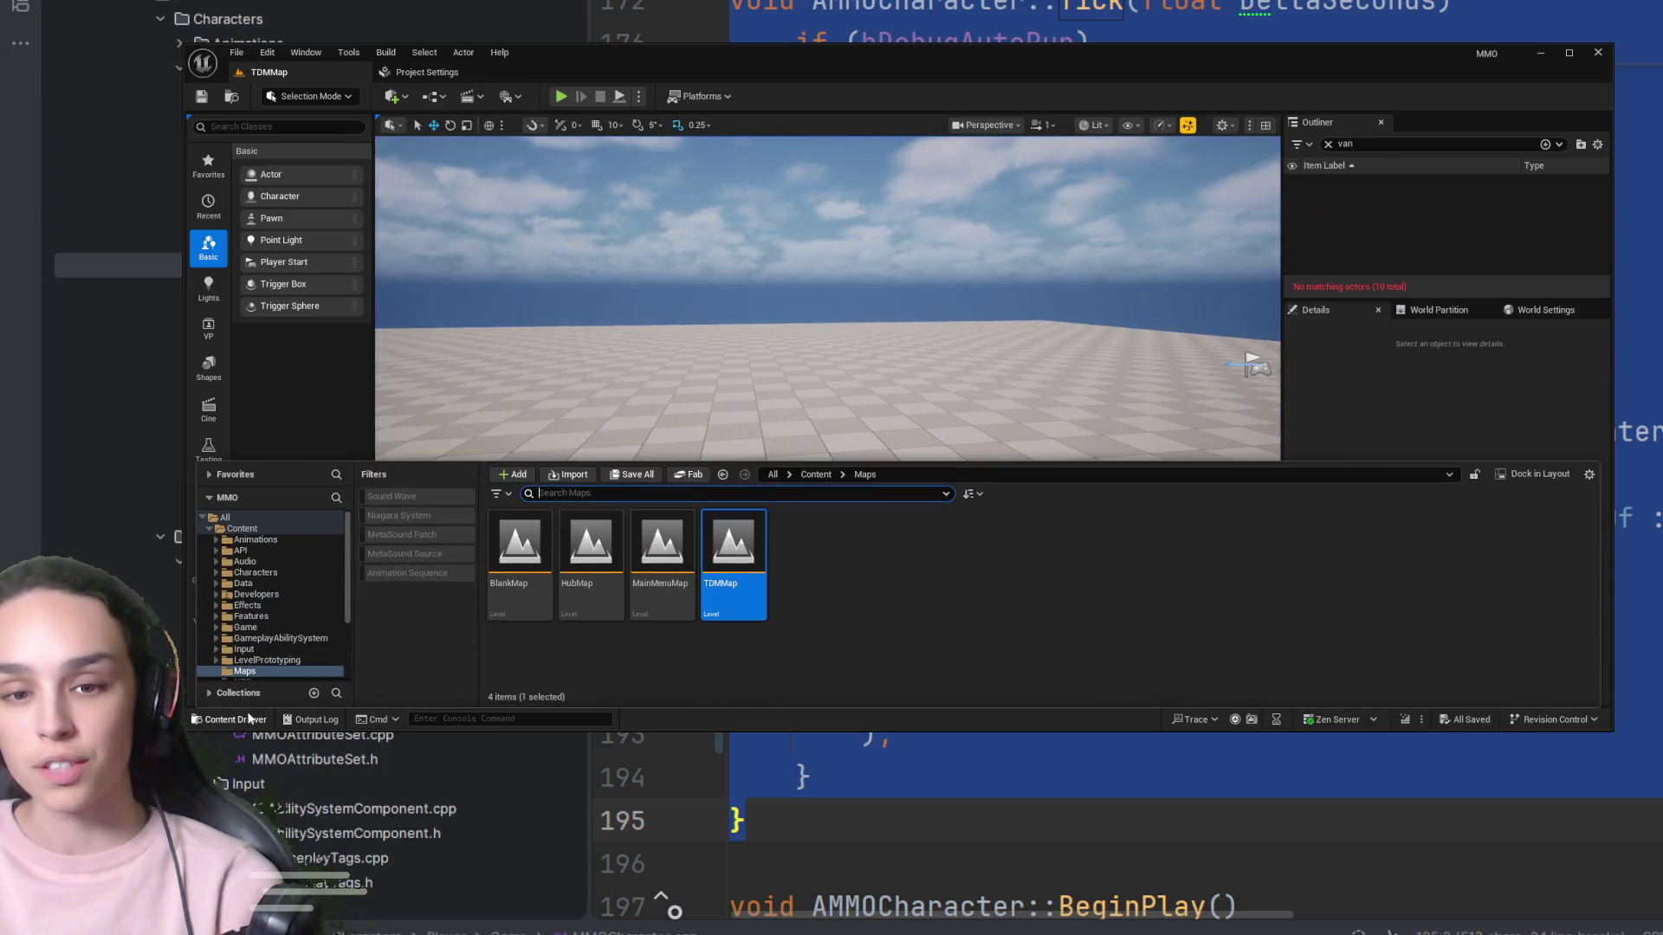
Open BP_ThirdPersonCharacter from the ThirdPerson > Blueprints folder
{"action": "left_click", "coordinate": [815, 476]}
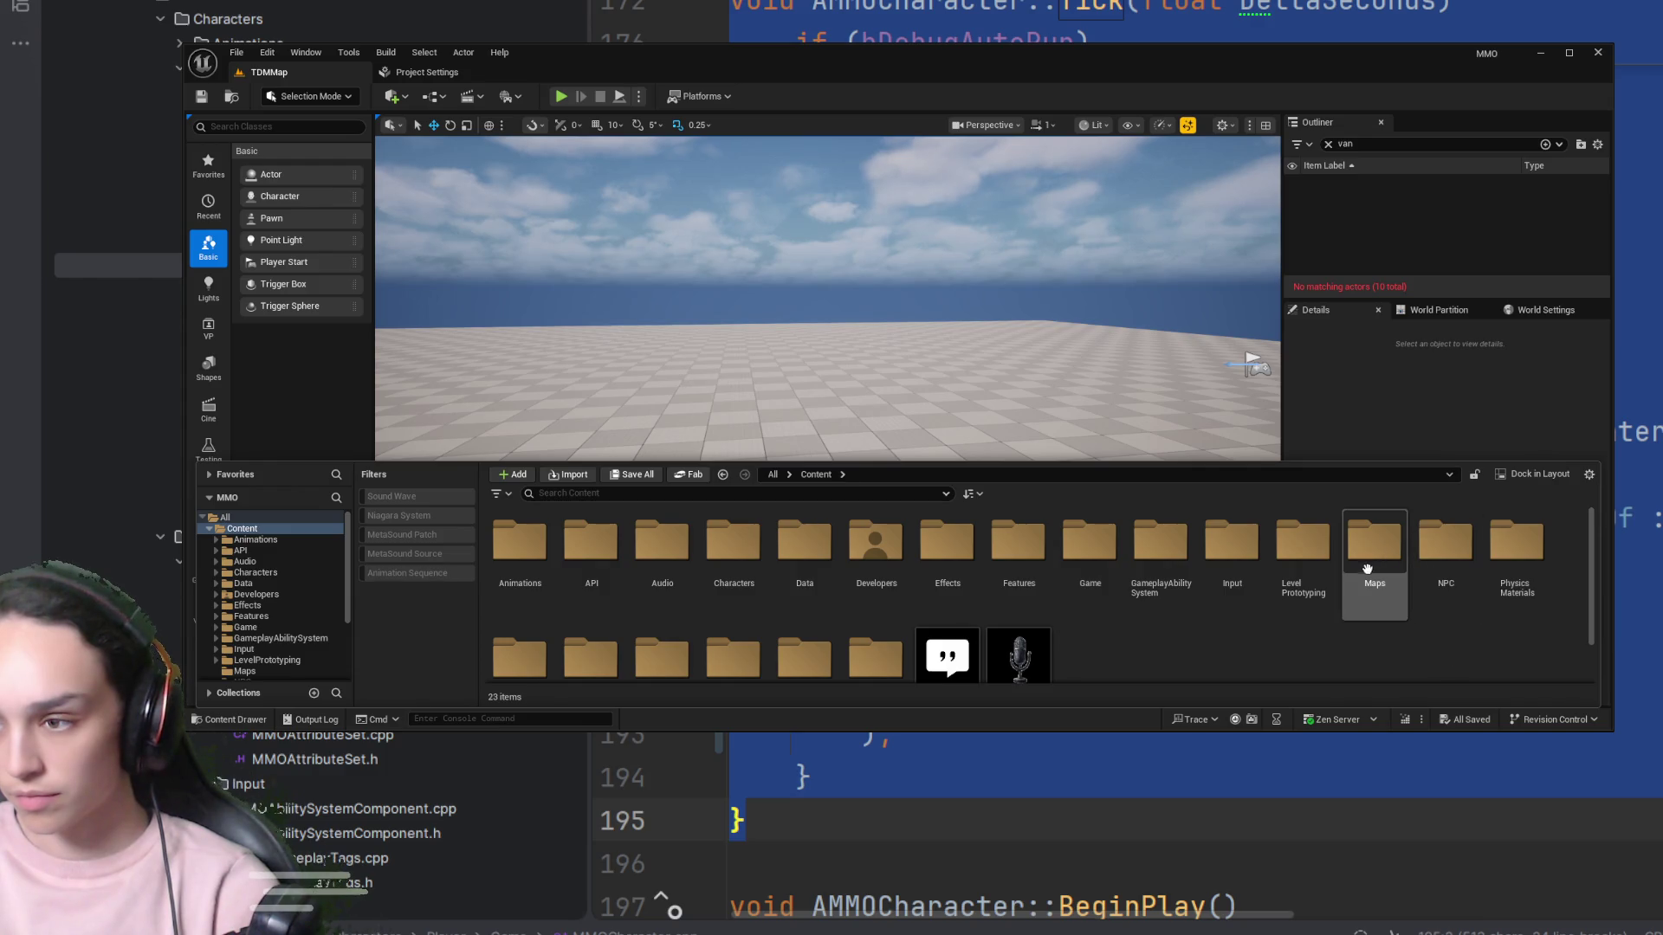
{"action": "scroll", "coordinate": [628, 643], "scroll_direction": "down", "scroll_amount": 2}
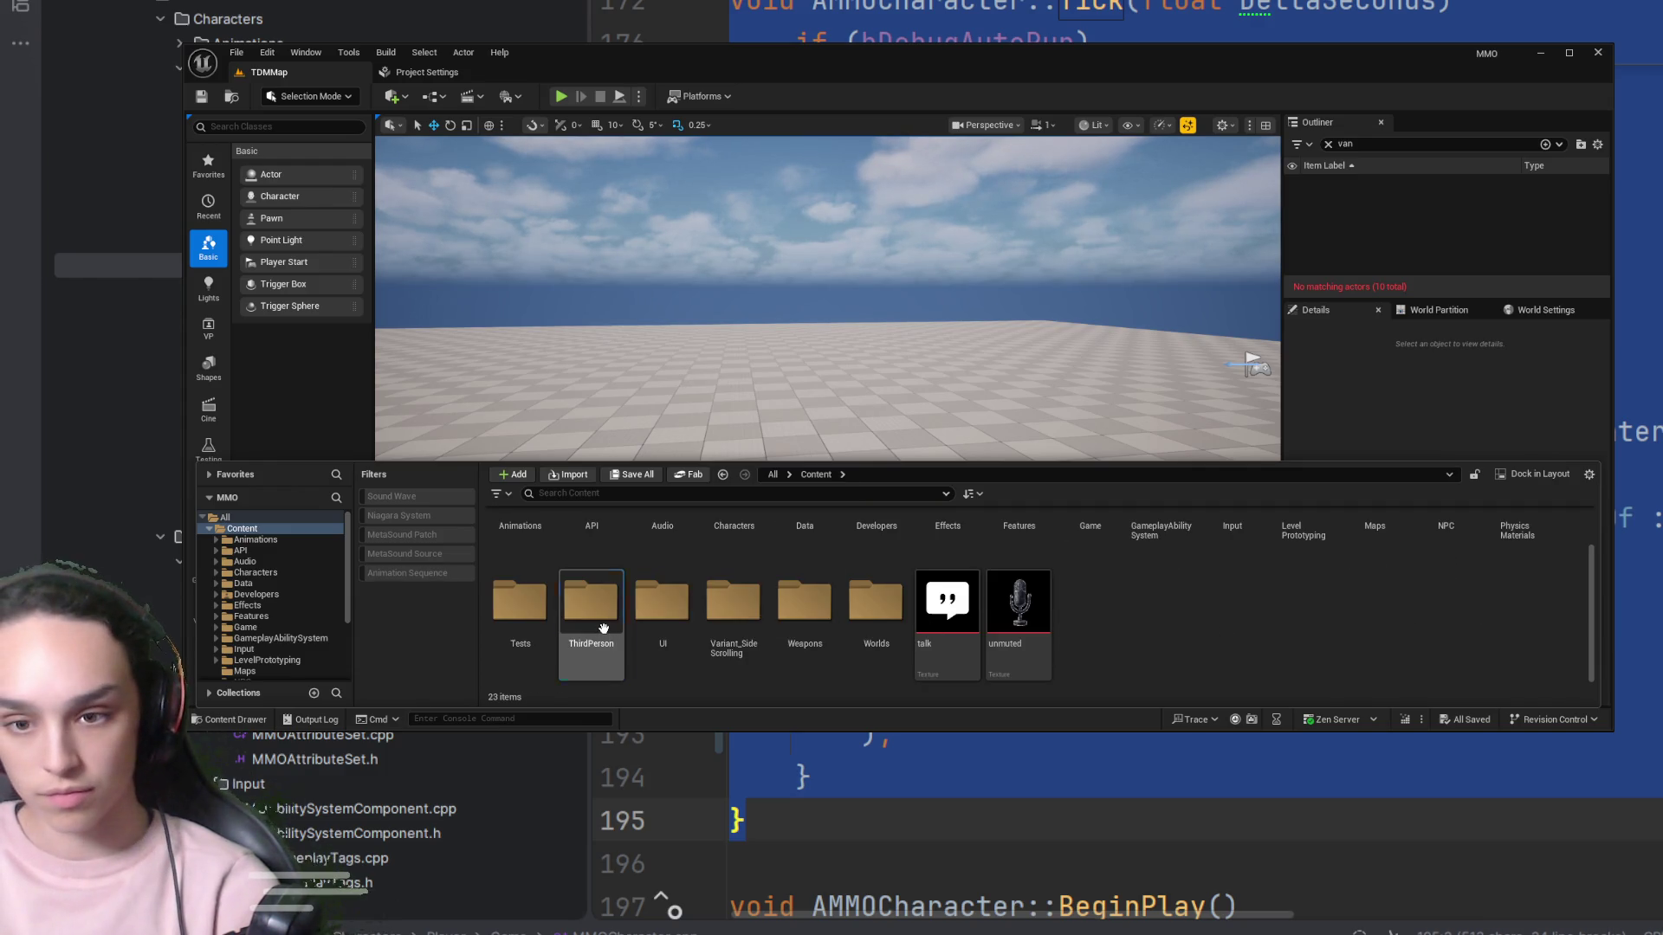
{"action": "double_click", "coordinate": [607, 631]}
{"action": "double_click", "coordinate": [524, 553]}
{"action": "left_click", "coordinate": [550, 541]}
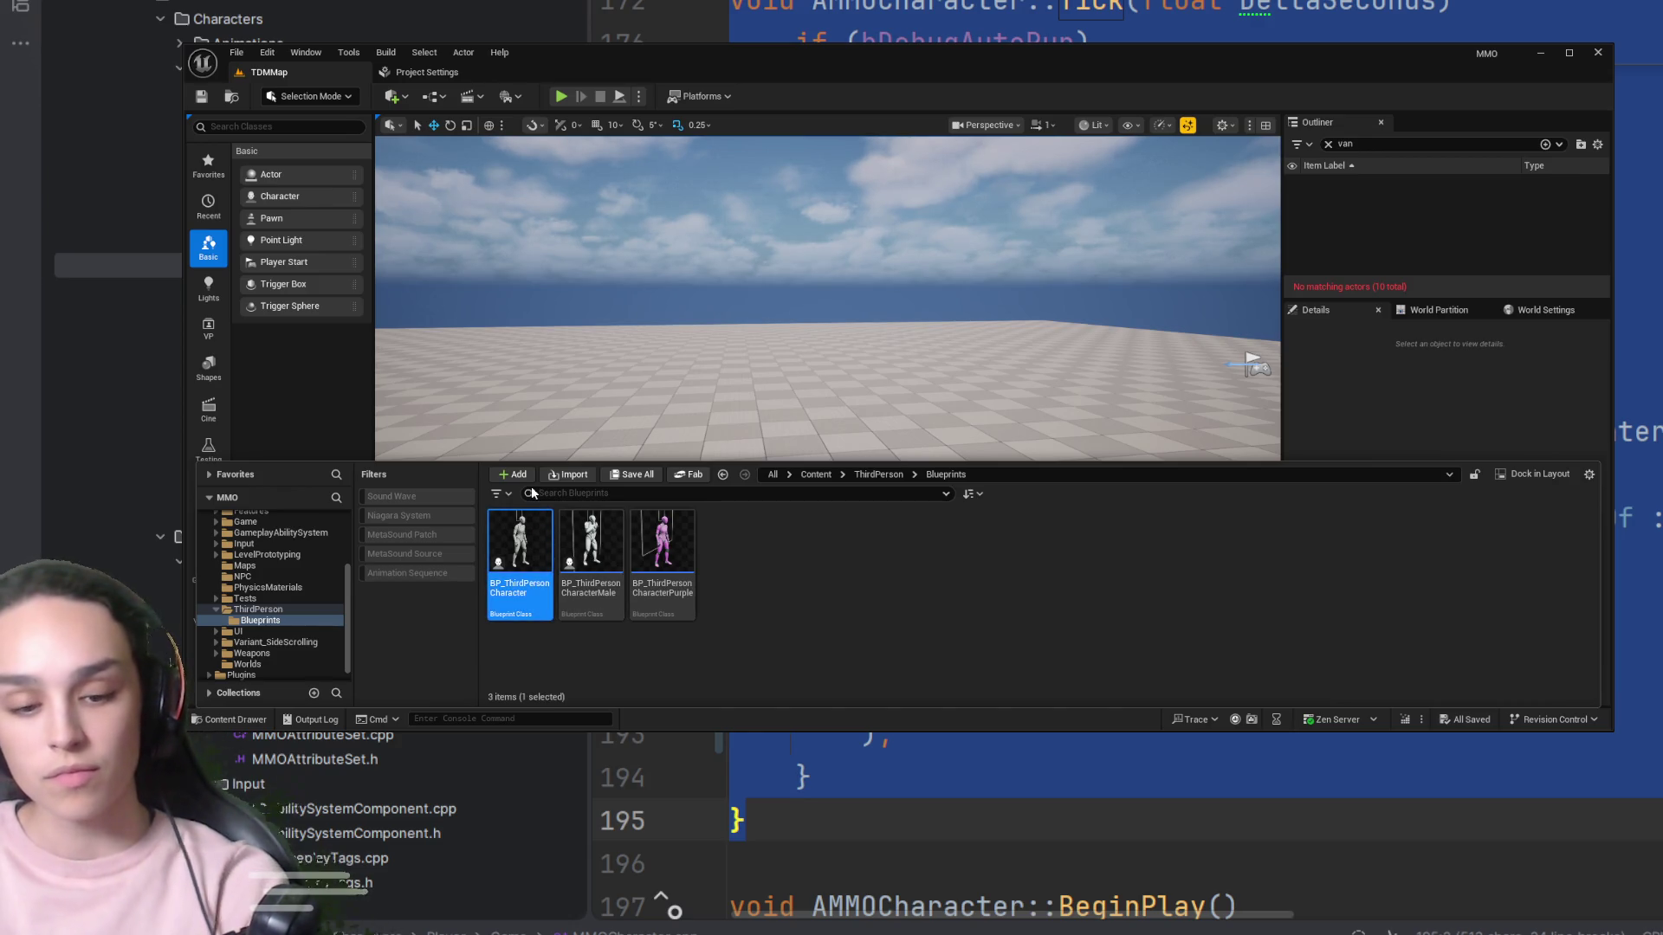
{"action": "double_click", "coordinate": [527, 565]}
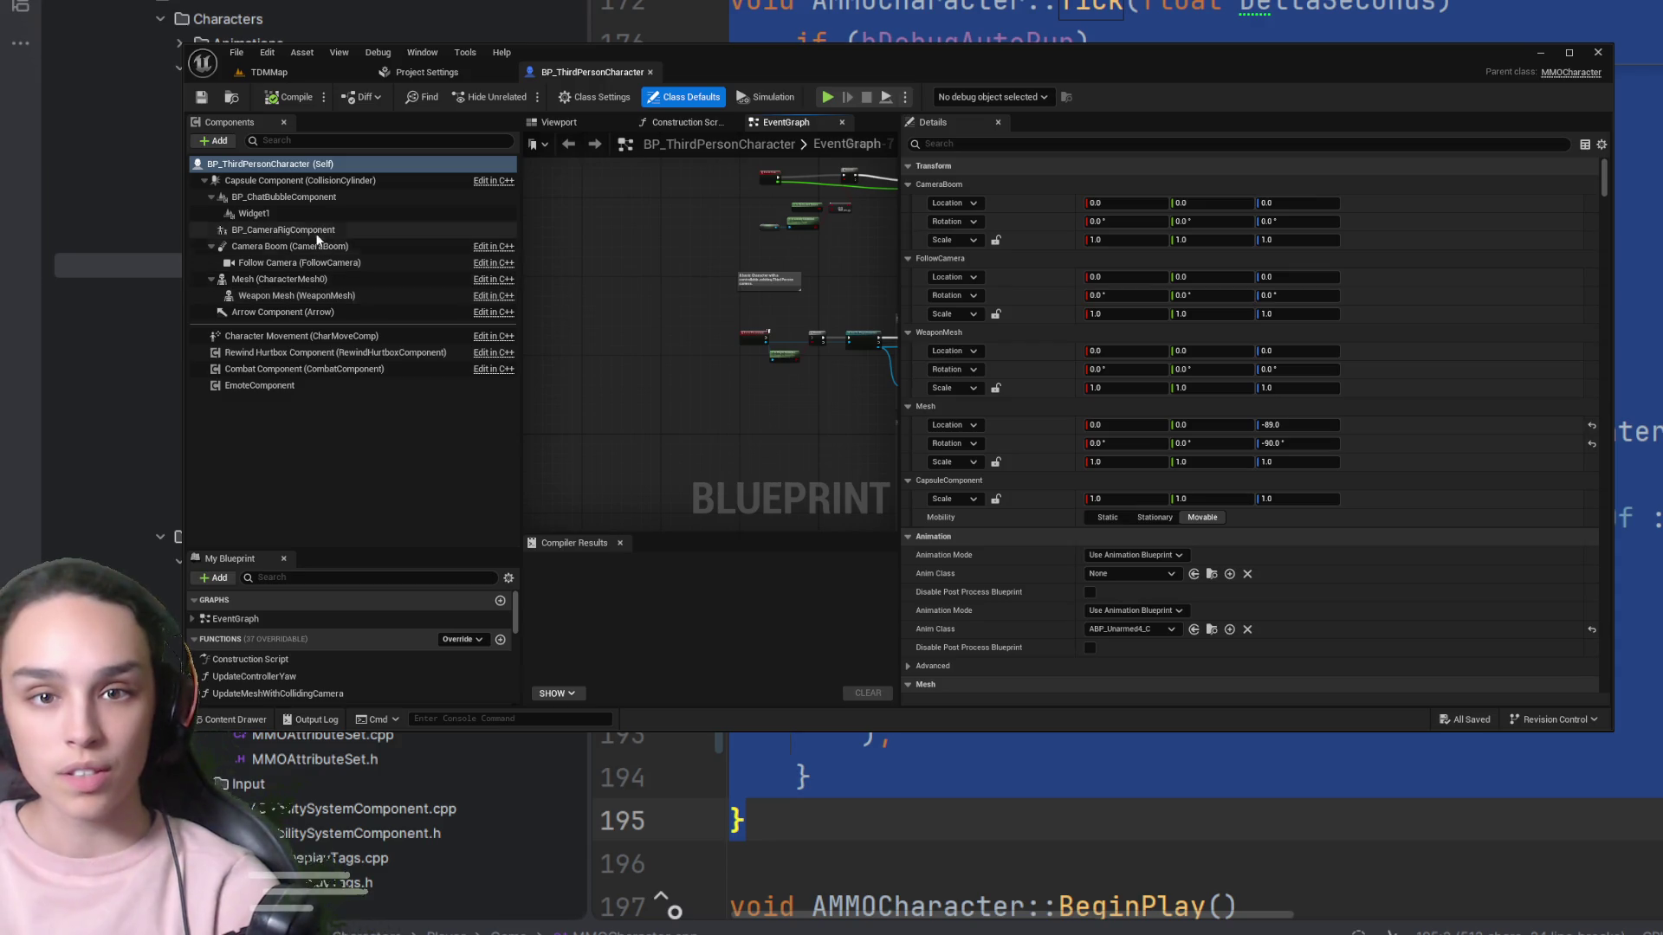
Set the Capsule Component's collision to Ignore the Weapon trace channel
{"action": "left_click", "coordinate": [295, 180]}
{"action": "left_click", "coordinate": [1083, 143]}
{"action": "type", "text": "c"}
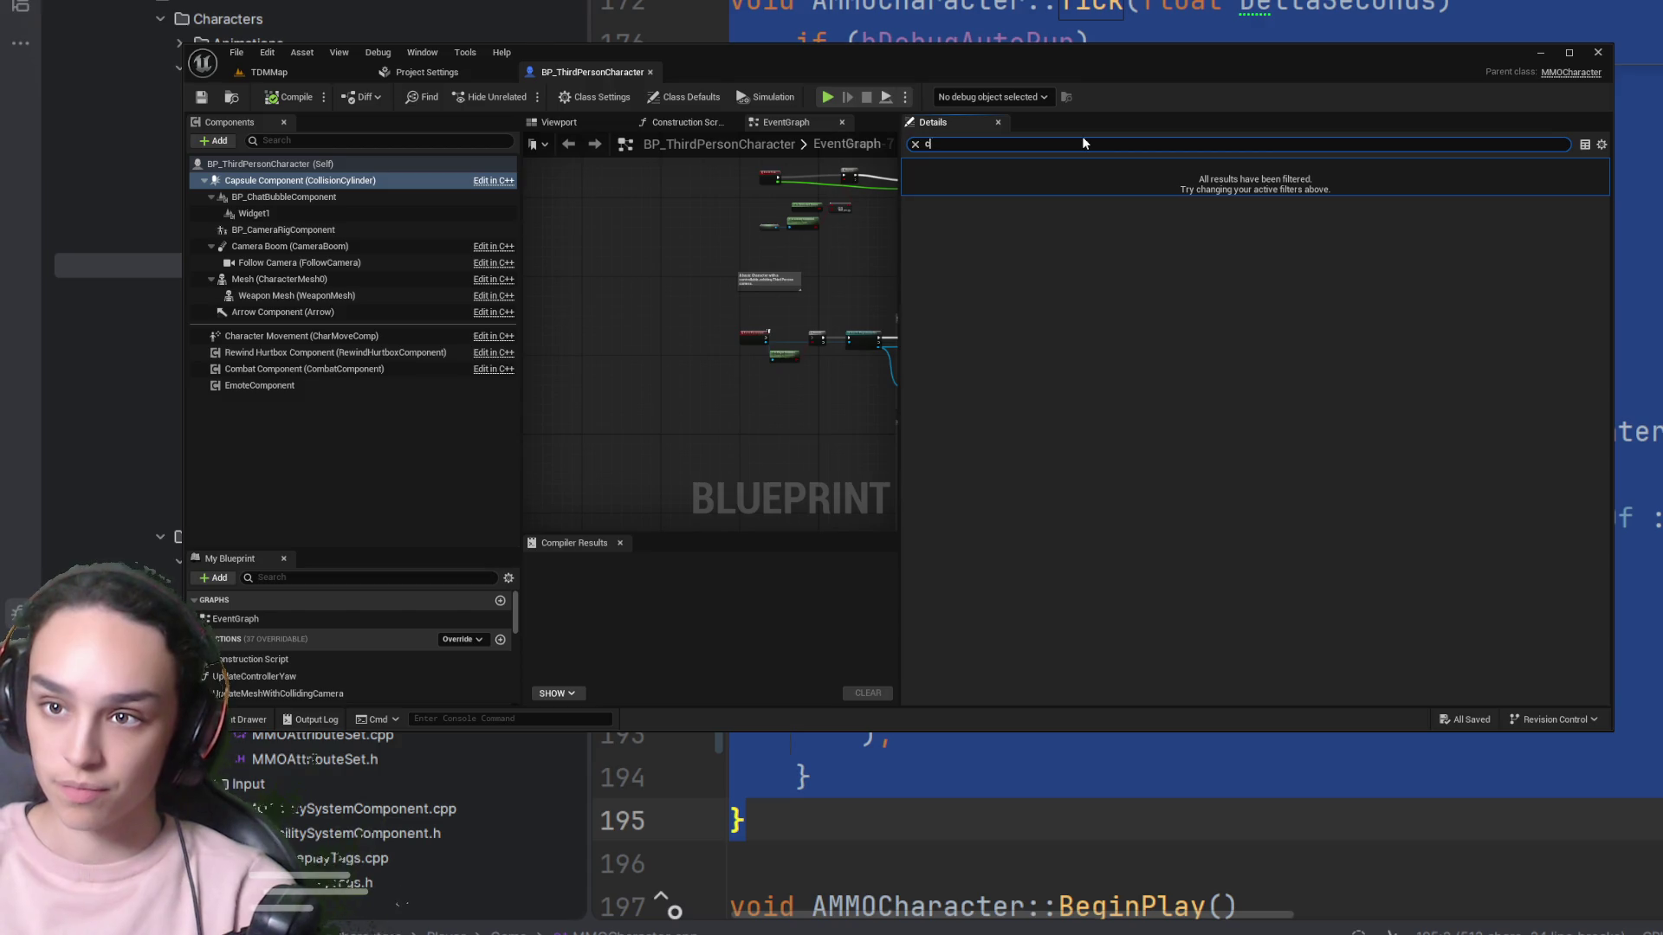
{"action": "type", "text": "llll"}
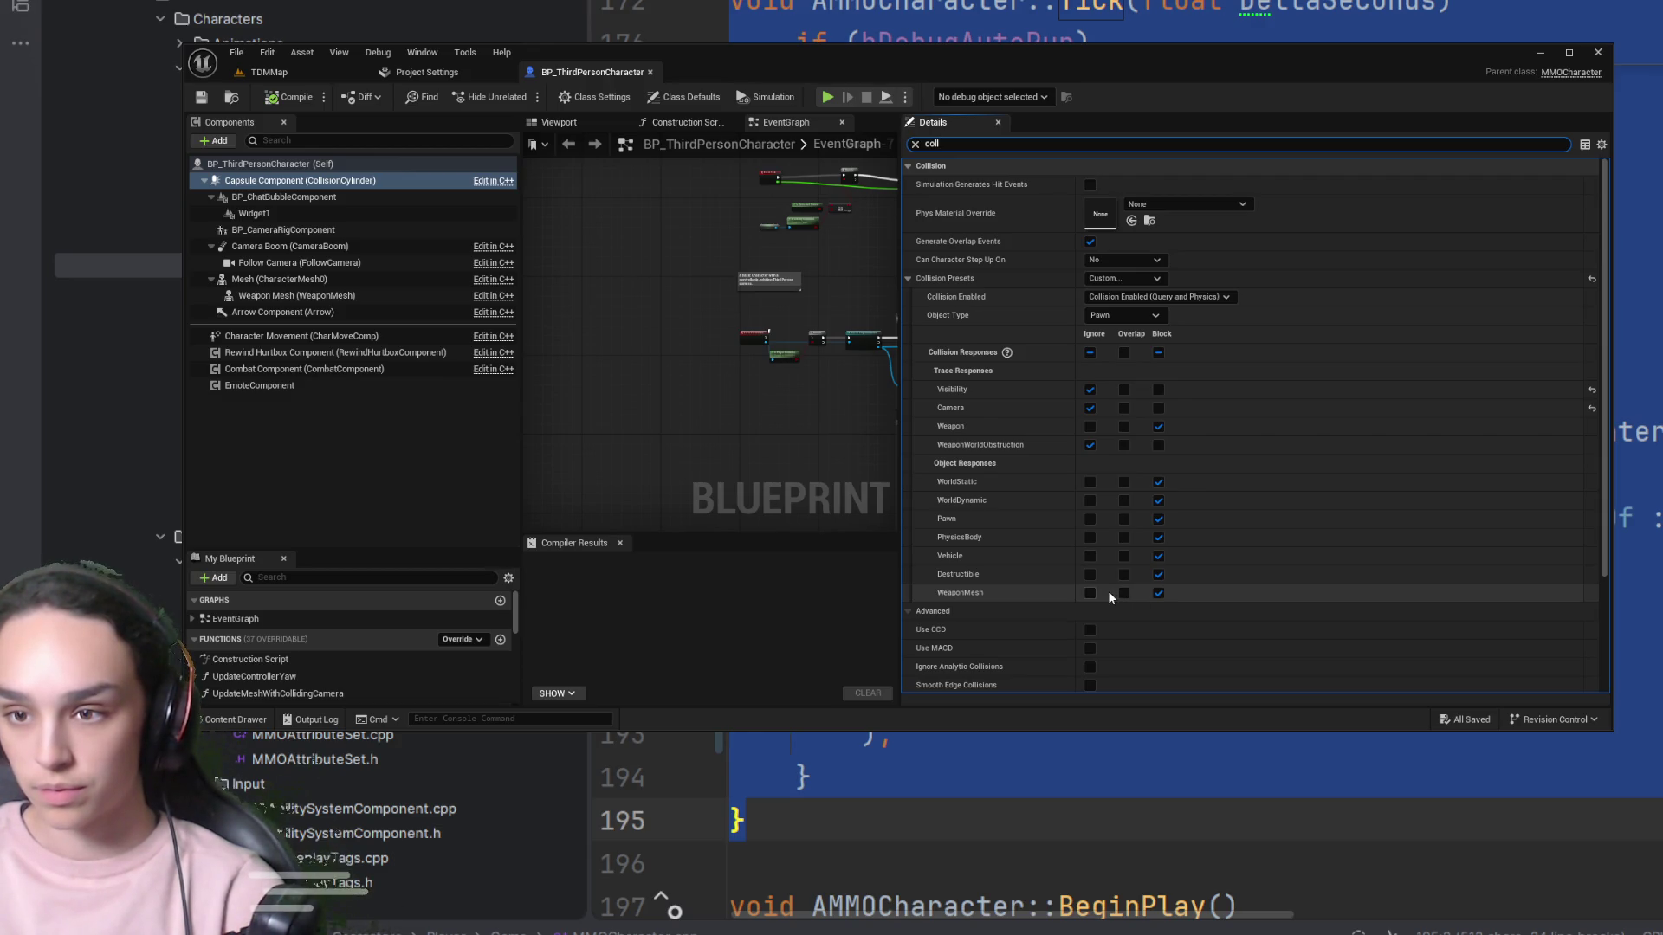
{"action": "left_click", "coordinate": [1083, 424]}
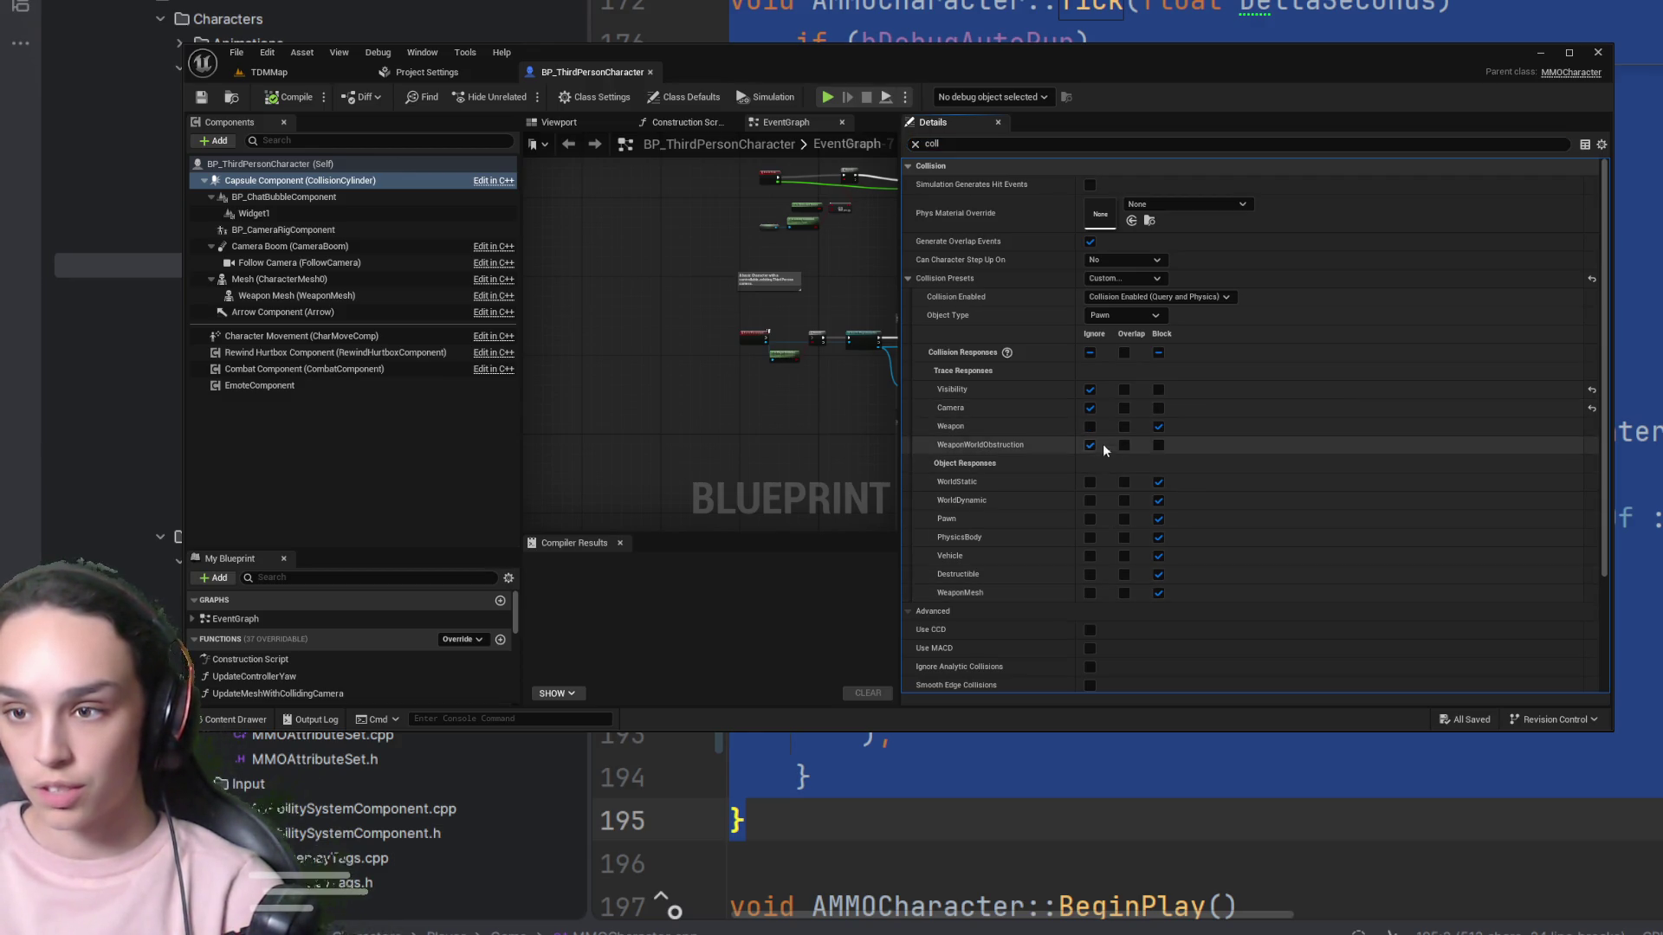
{"action": "left_click", "coordinate": [1091, 425]}
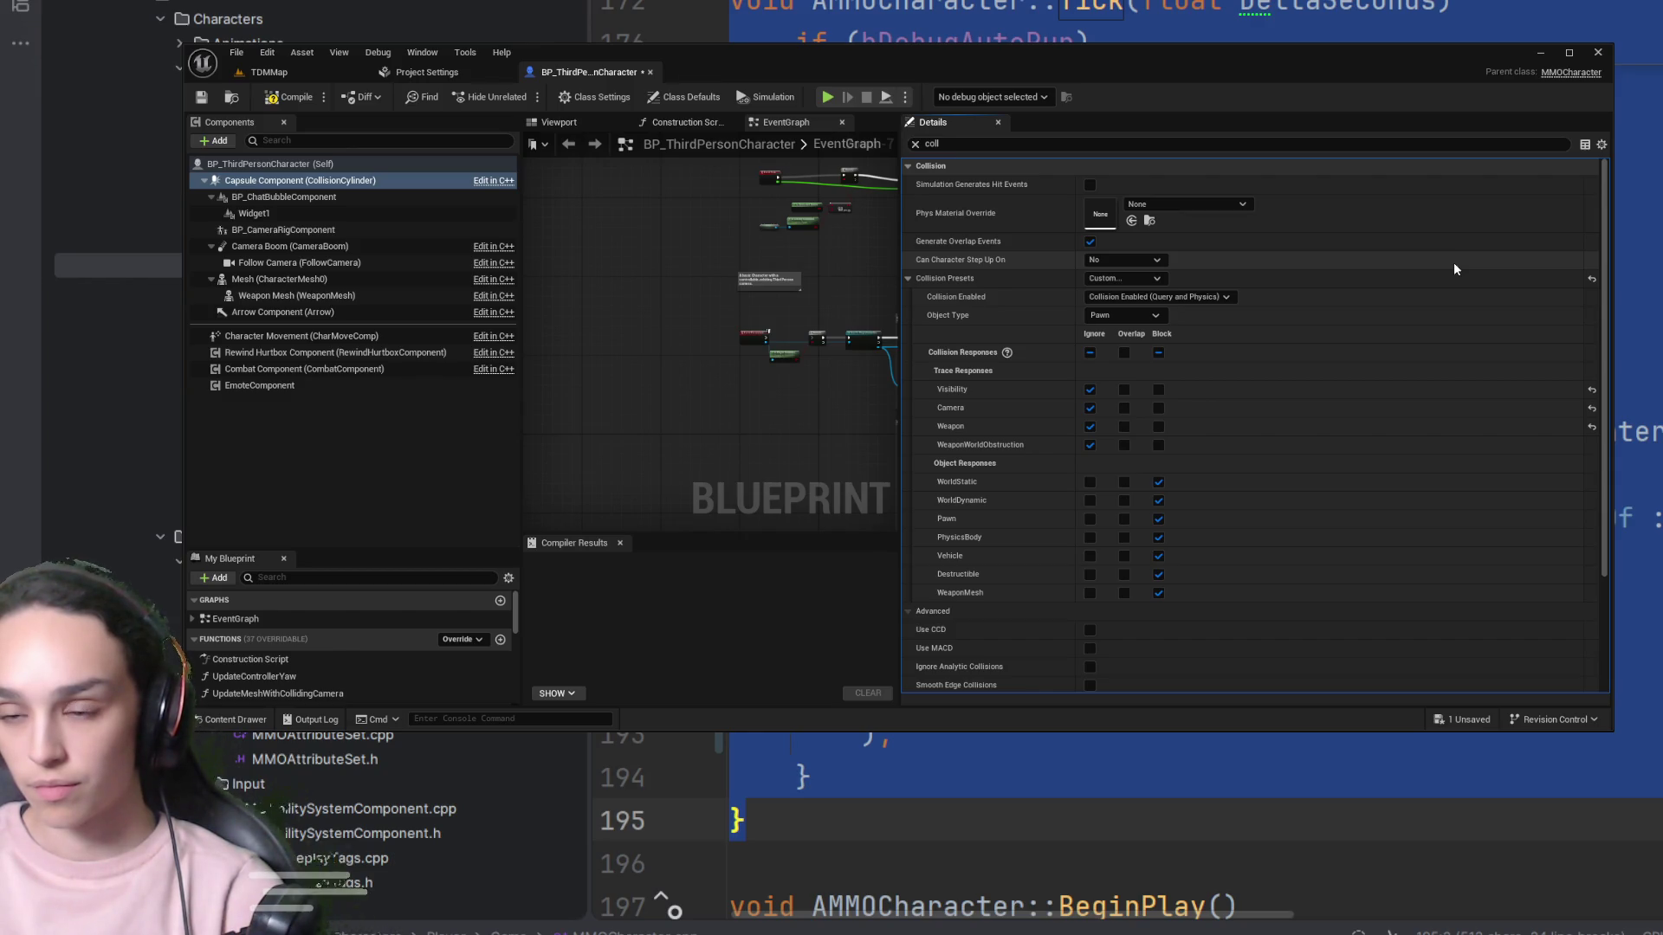
Compile and save BP_ThirdPersonCharacter, then start a TDMMap play session
{"action": "left_click", "coordinate": [290, 97]}
{"action": "left_click", "coordinate": [202, 98]}
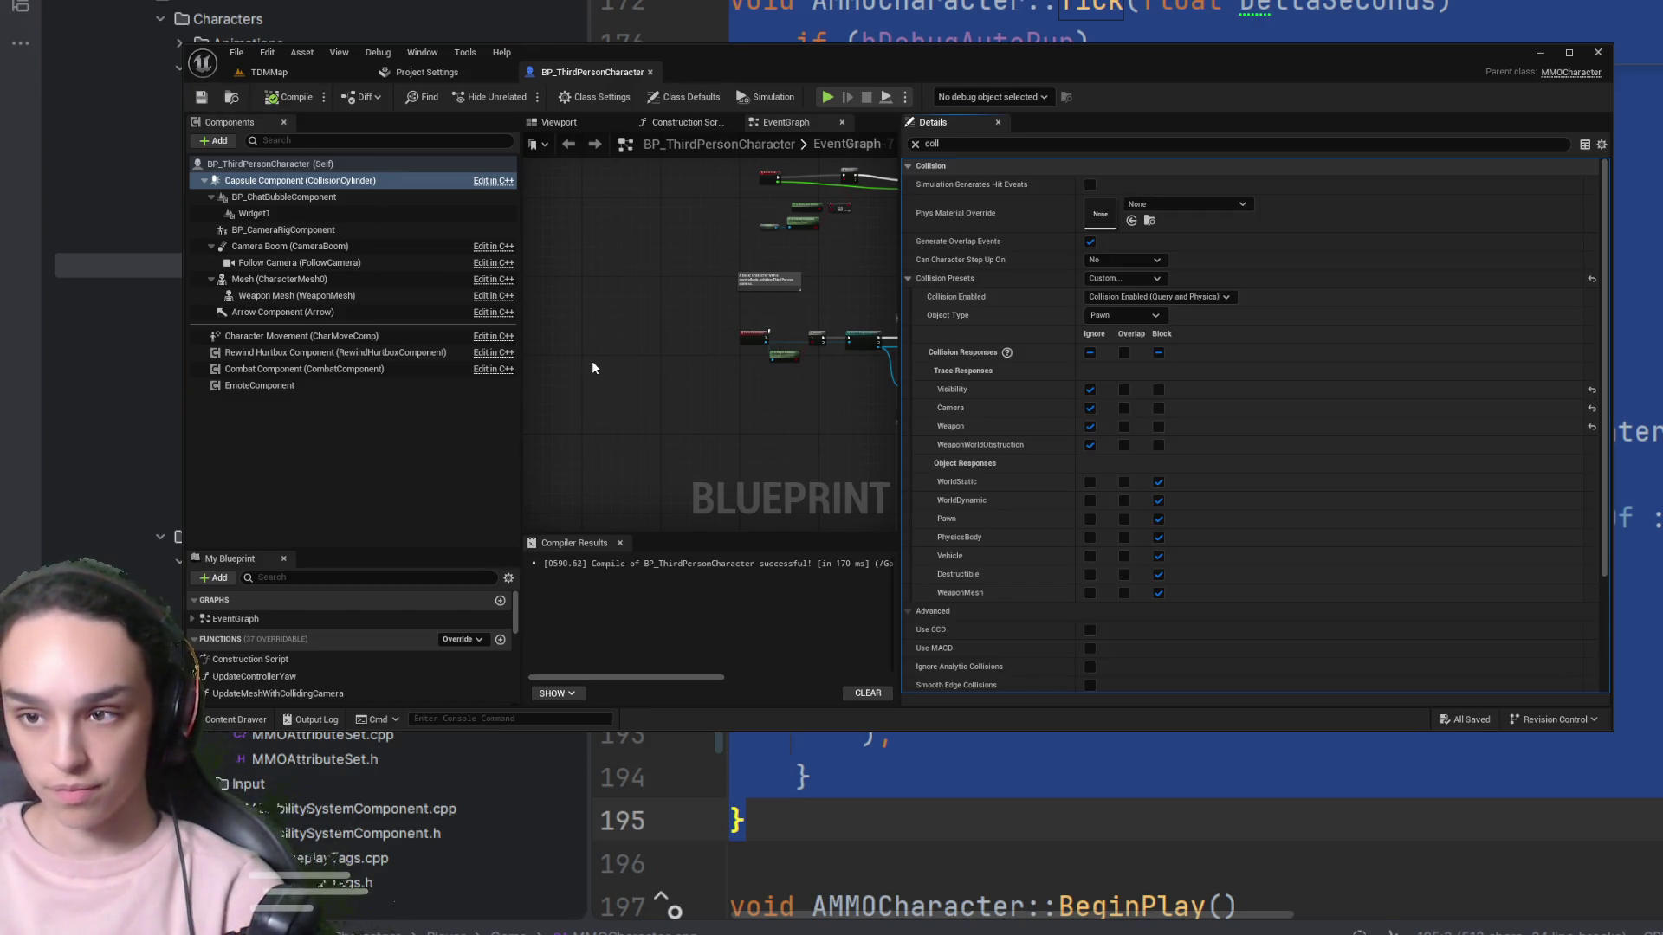
{"action": "left_click", "coordinate": [307, 277]}
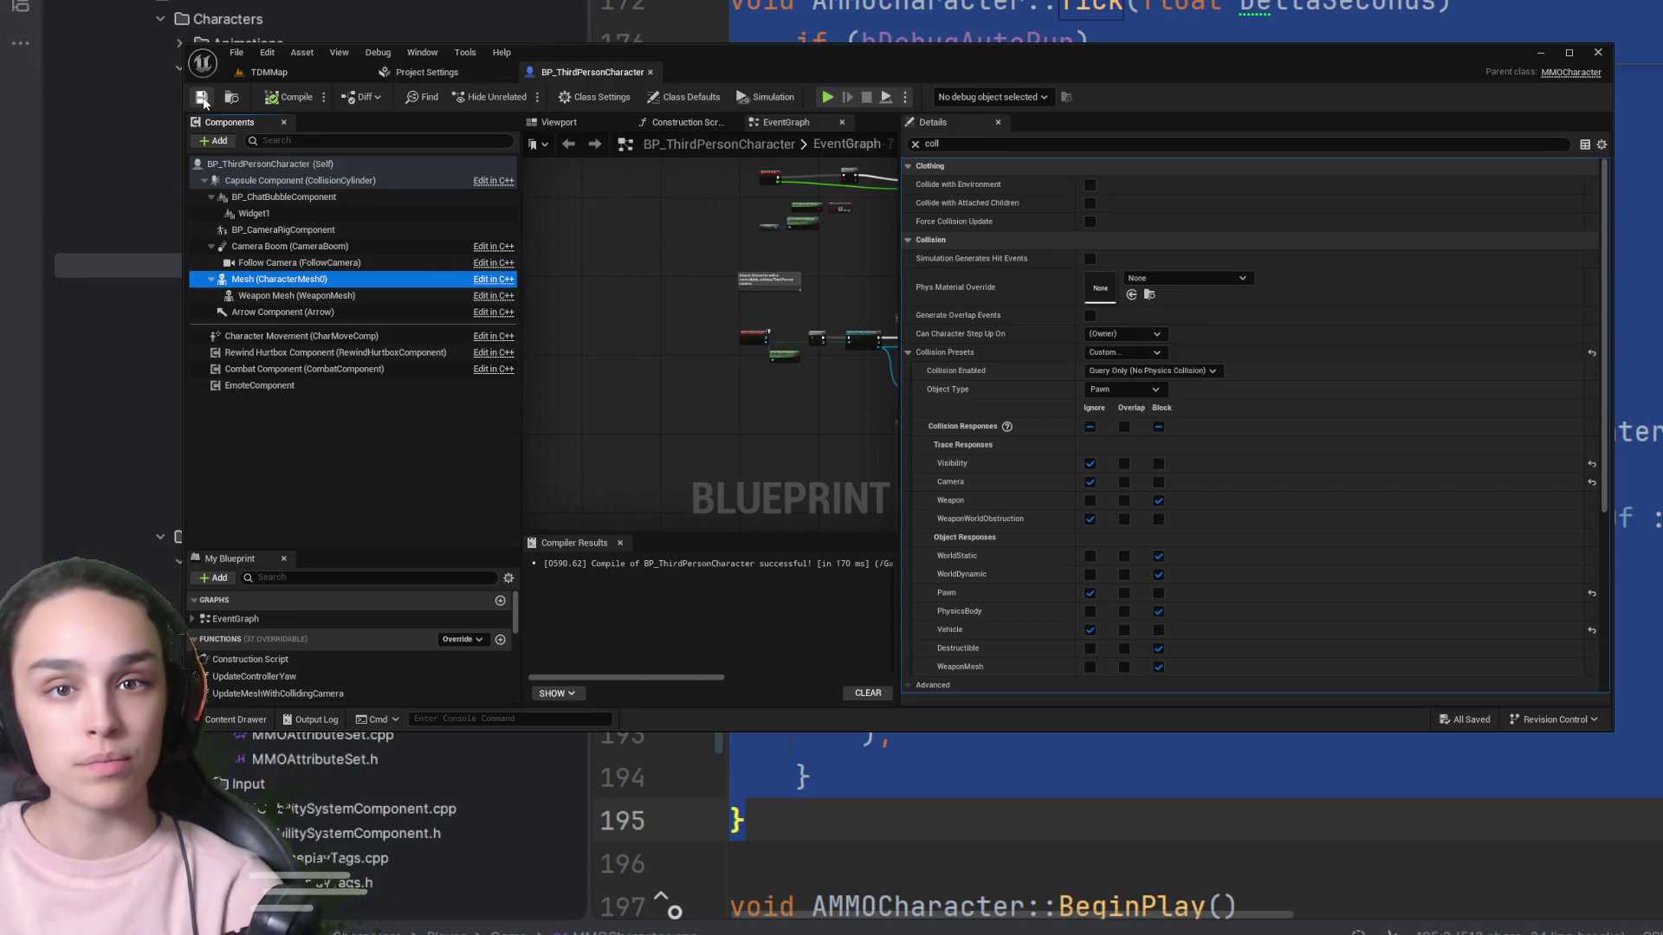
{"action": "left_click", "coordinate": [269, 71]}
{"action": "left_click", "coordinate": [562, 97]}
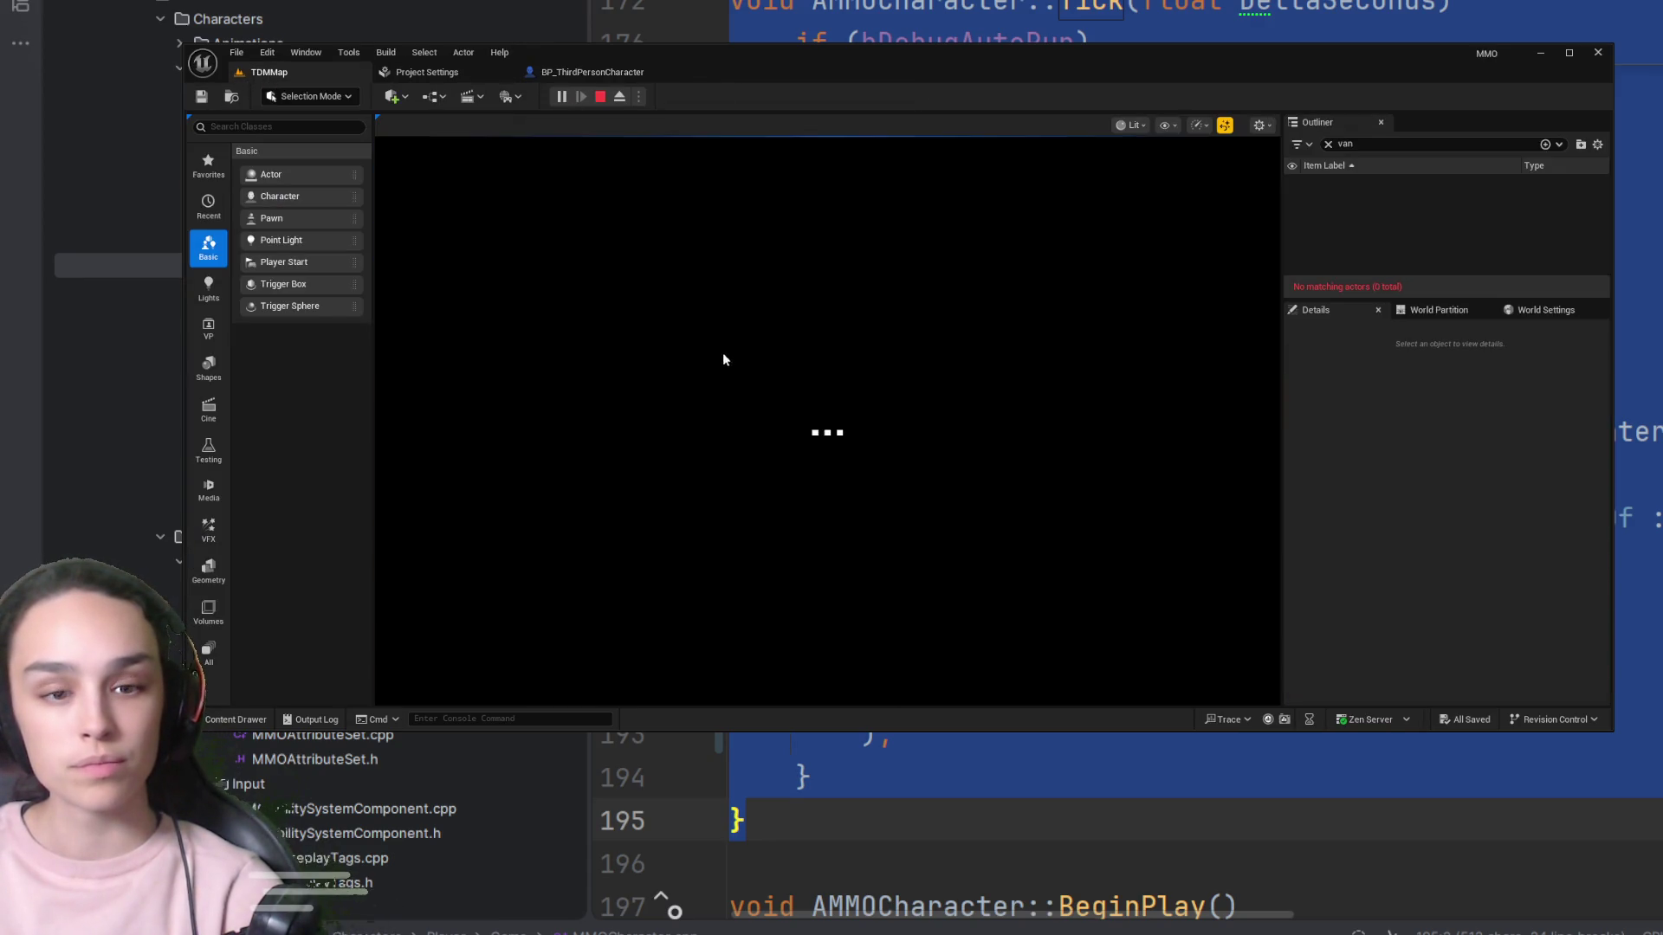
Fire two aimed shots at the blue character, end the play session, and select the old auto-run code
{"action": "right_click", "coordinate": [827, 421]}
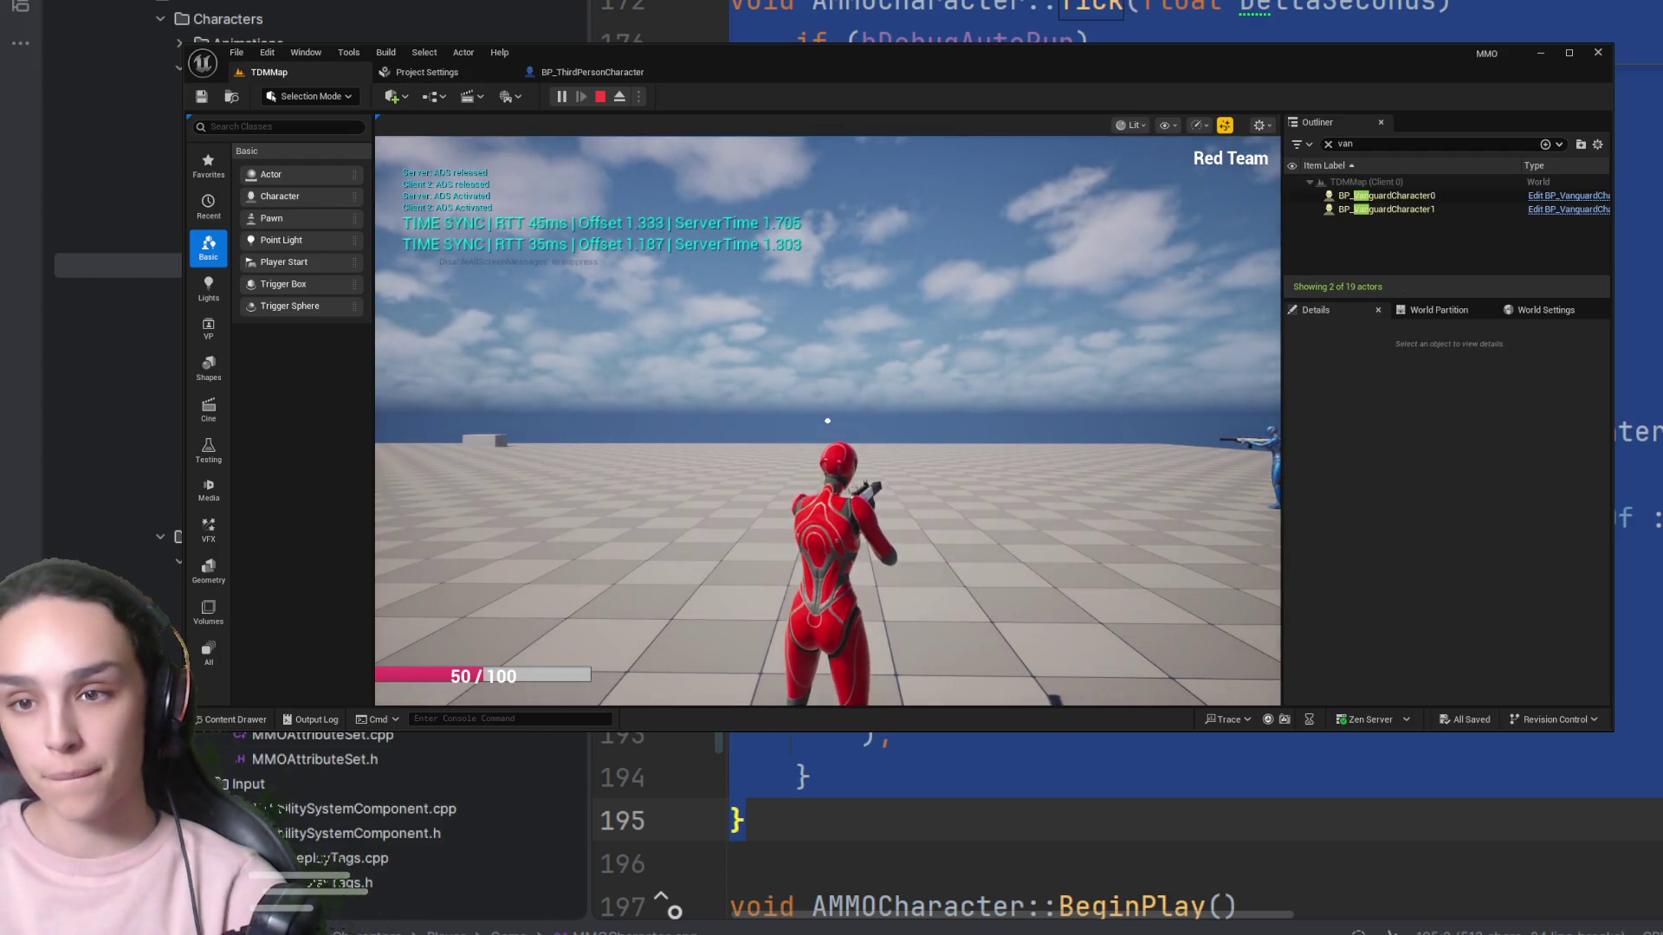
{"action": "left_click", "coordinate": [827, 421]}
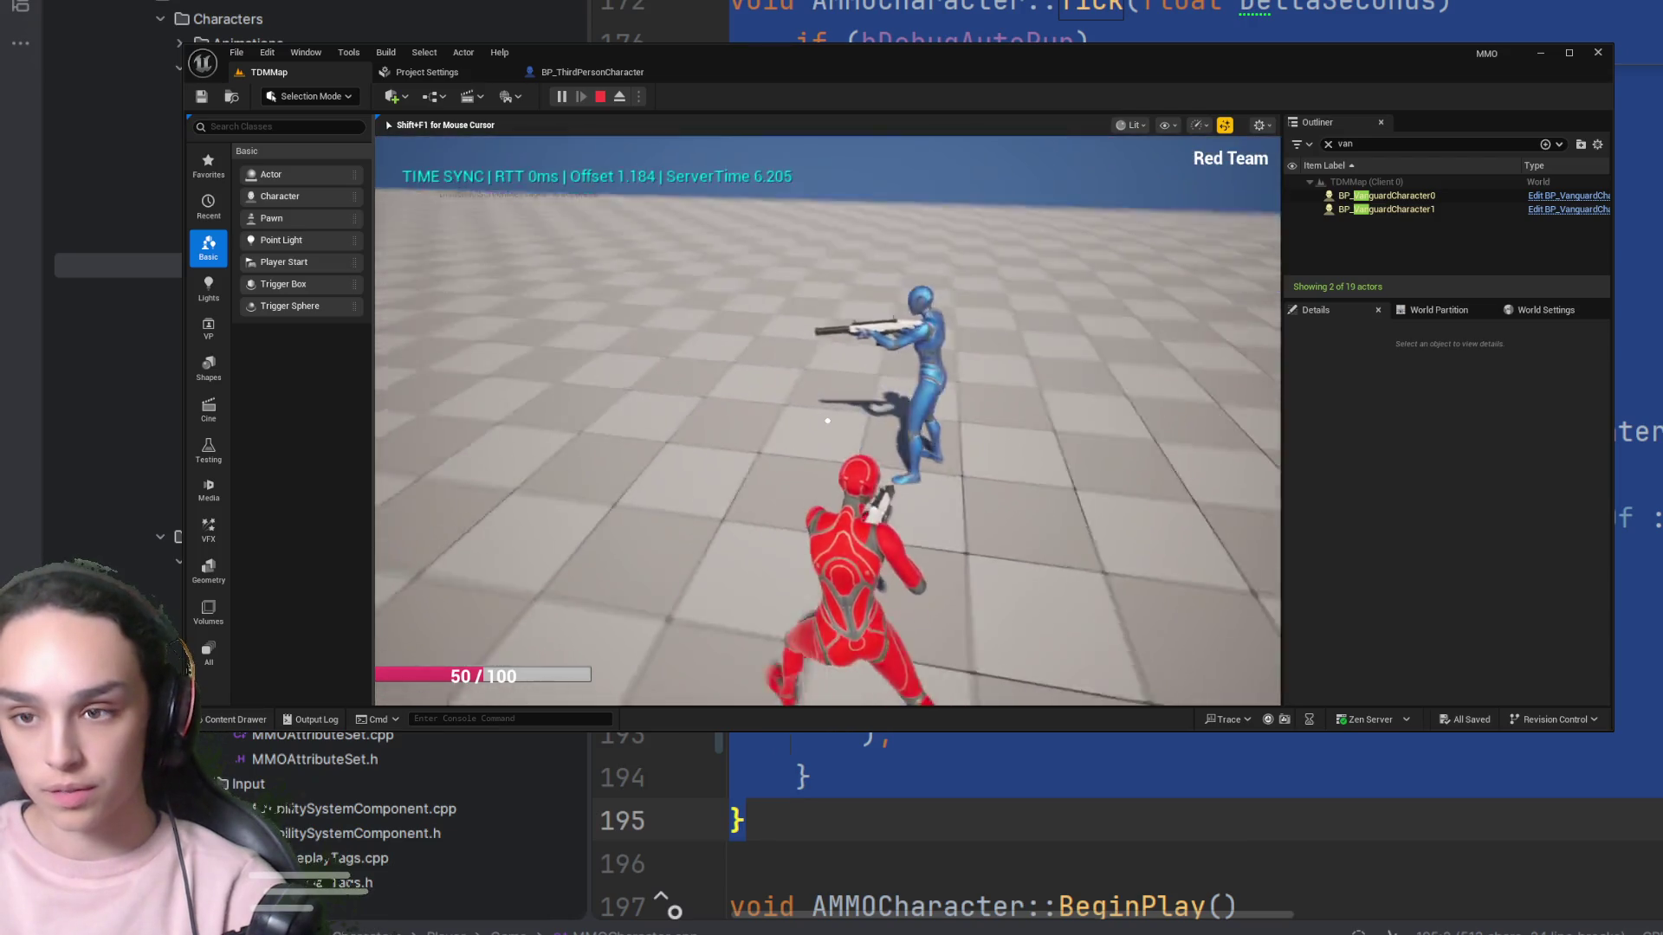
{"action": "right_click", "coordinate": [827, 421]}
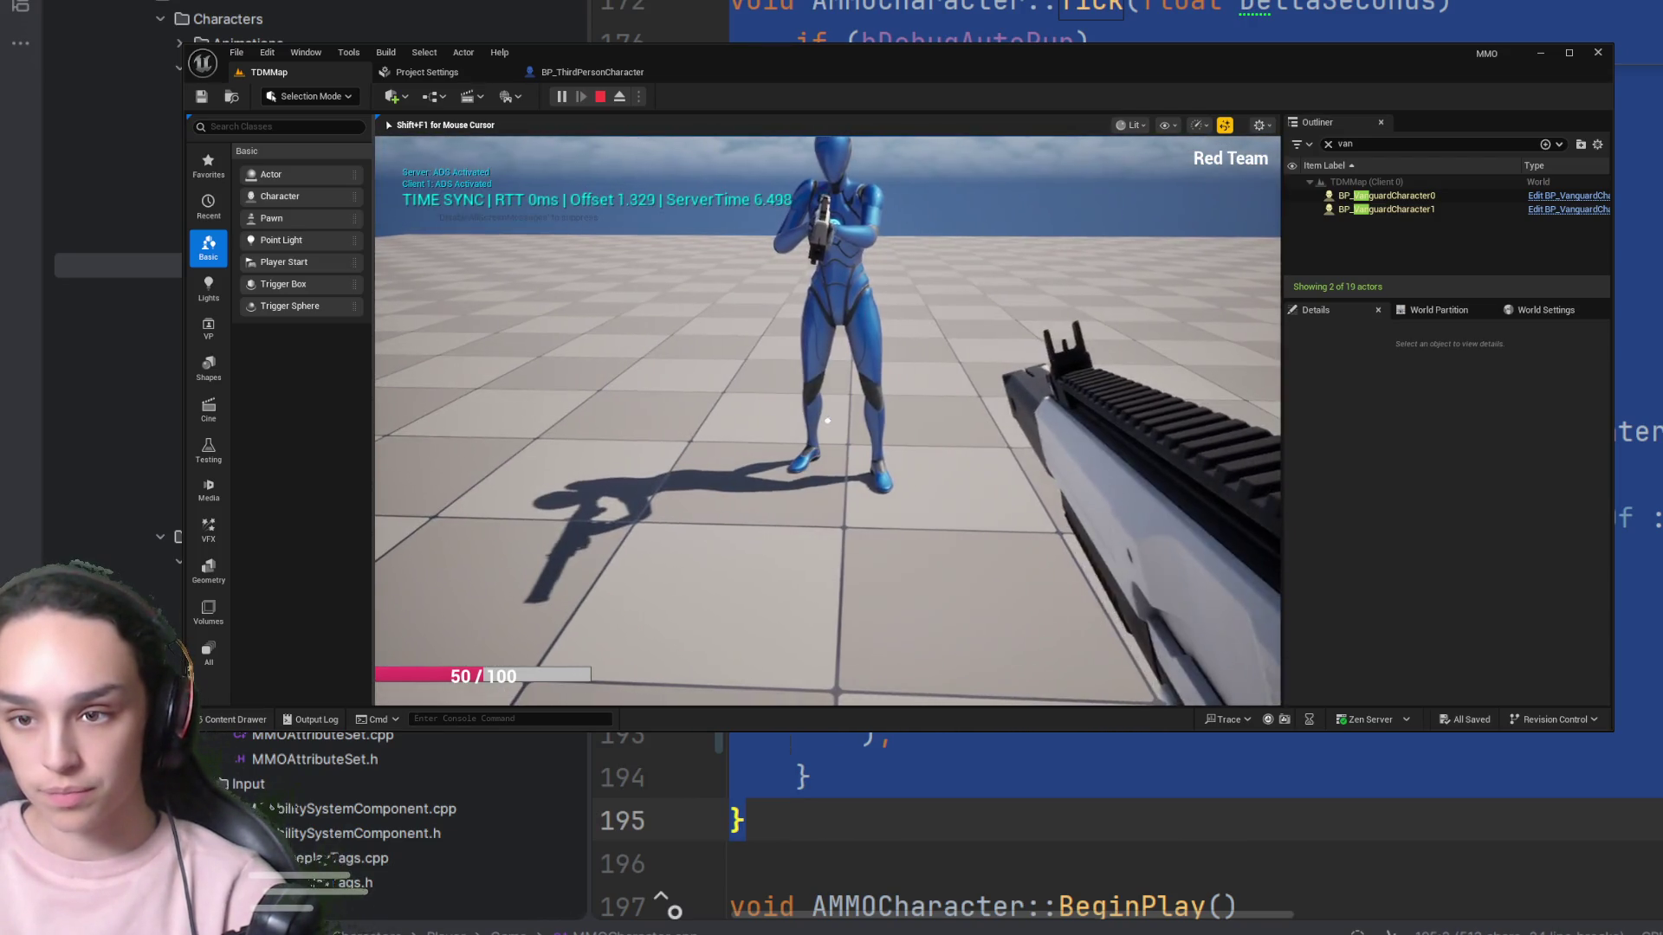
{"action": "left_click", "coordinate": [827, 421]}
{"action": "left_click", "coordinate": [827, 421]}
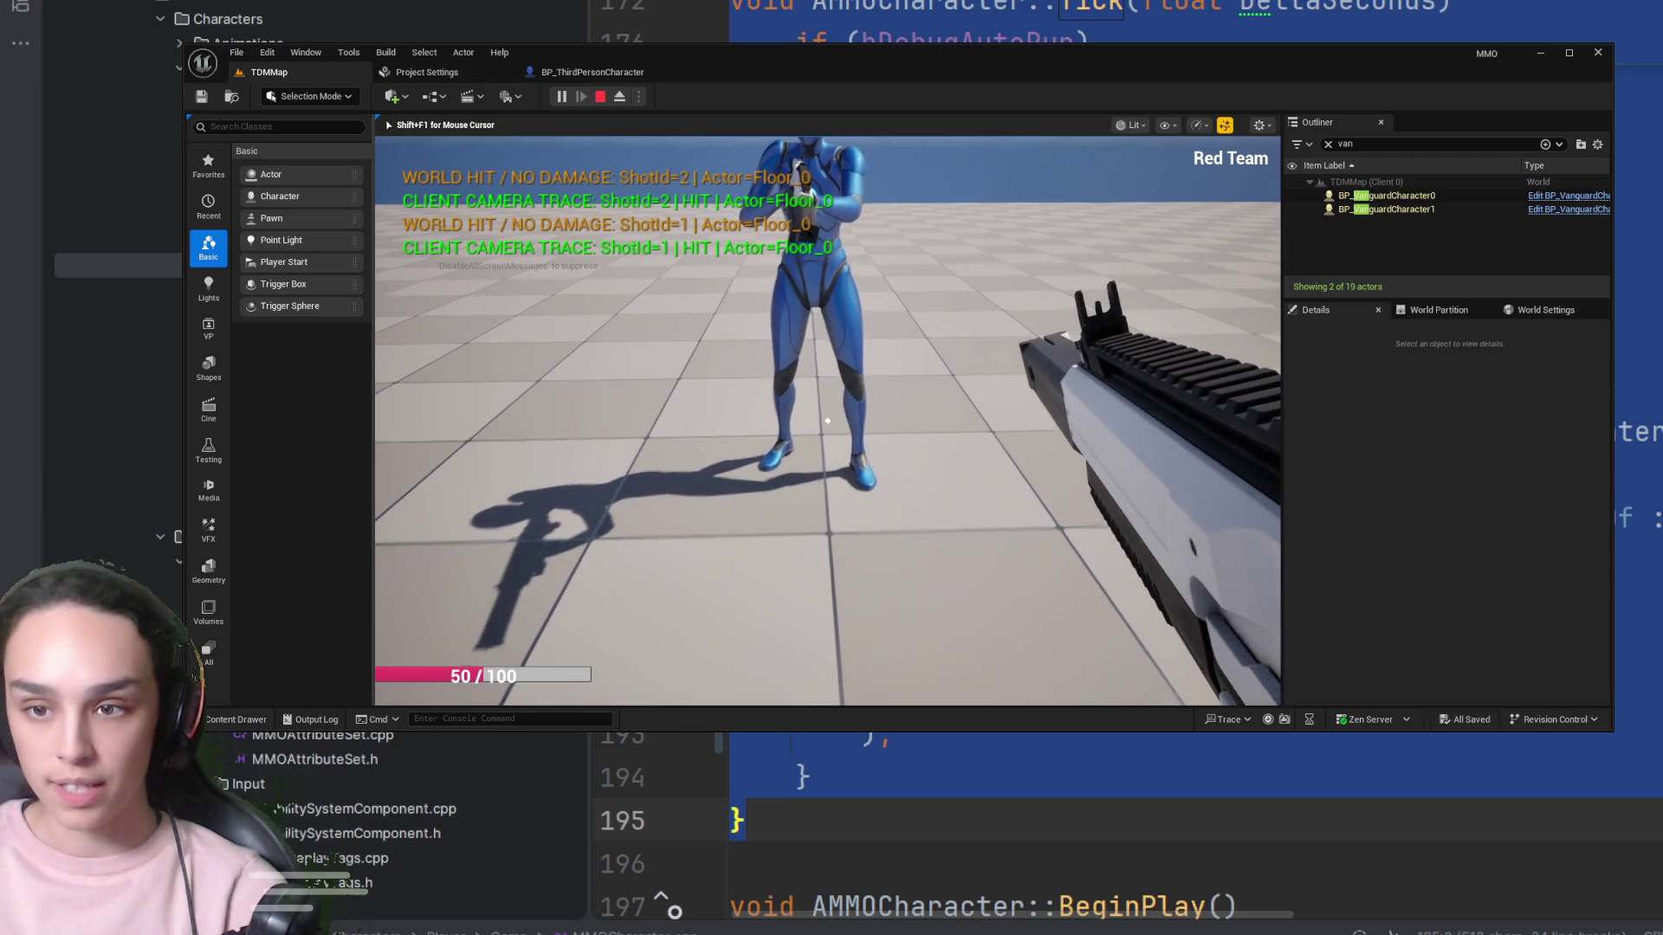
{"action": "left_click", "coordinate": [827, 421]}
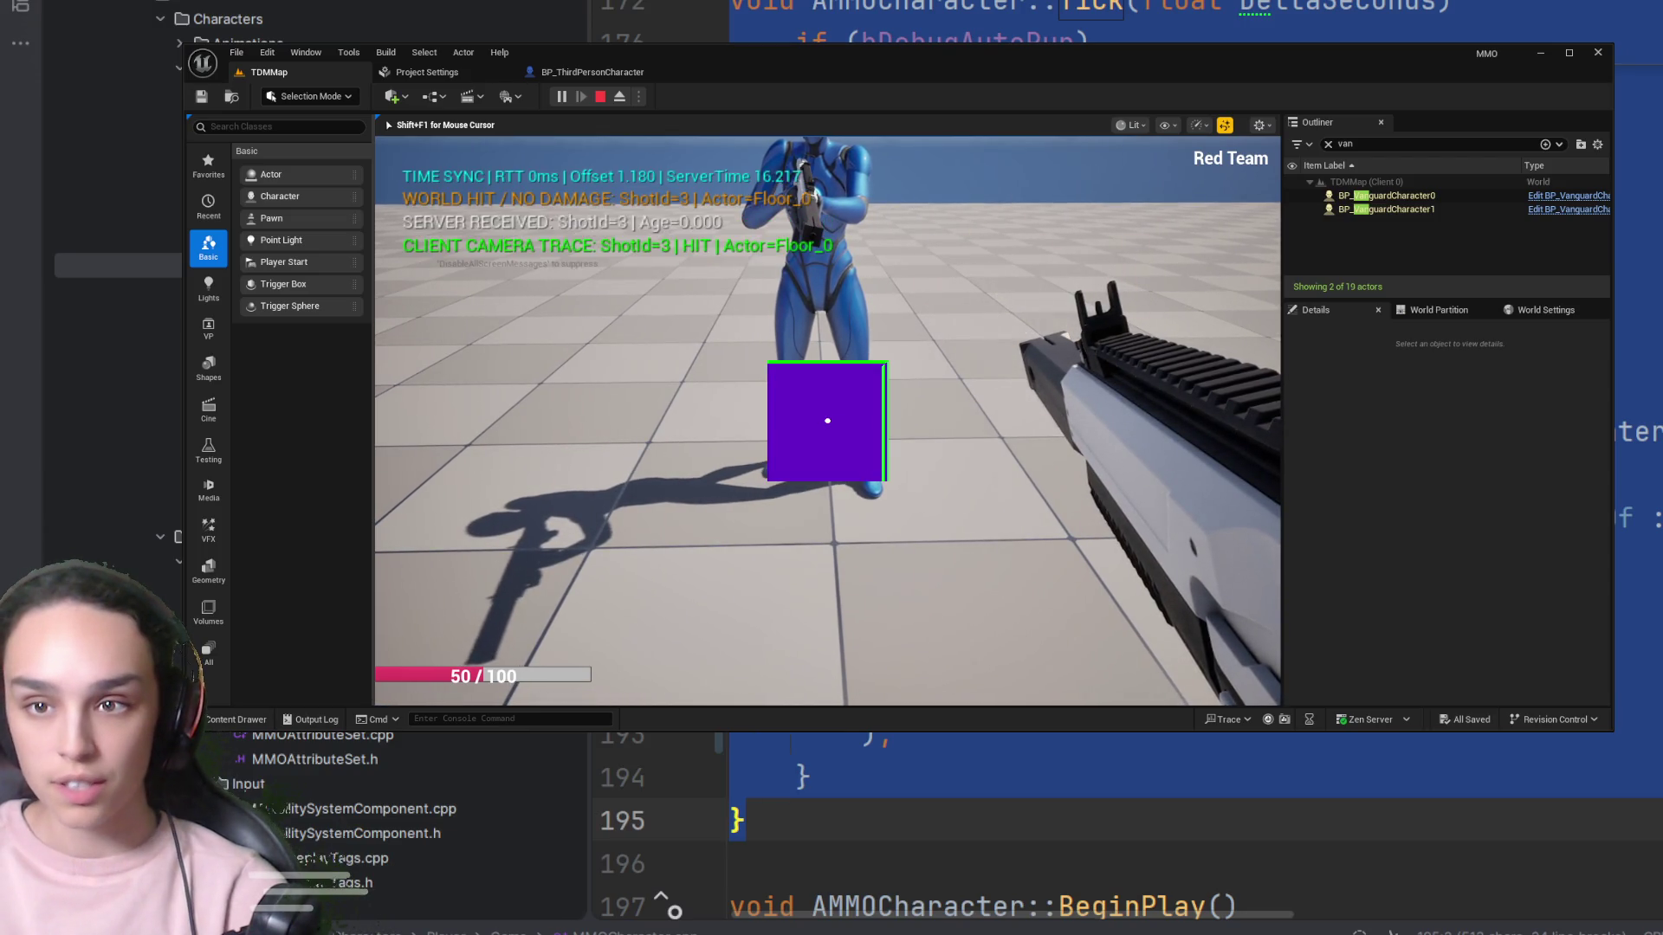
{"action": "right_click", "coordinate": [827, 421]}
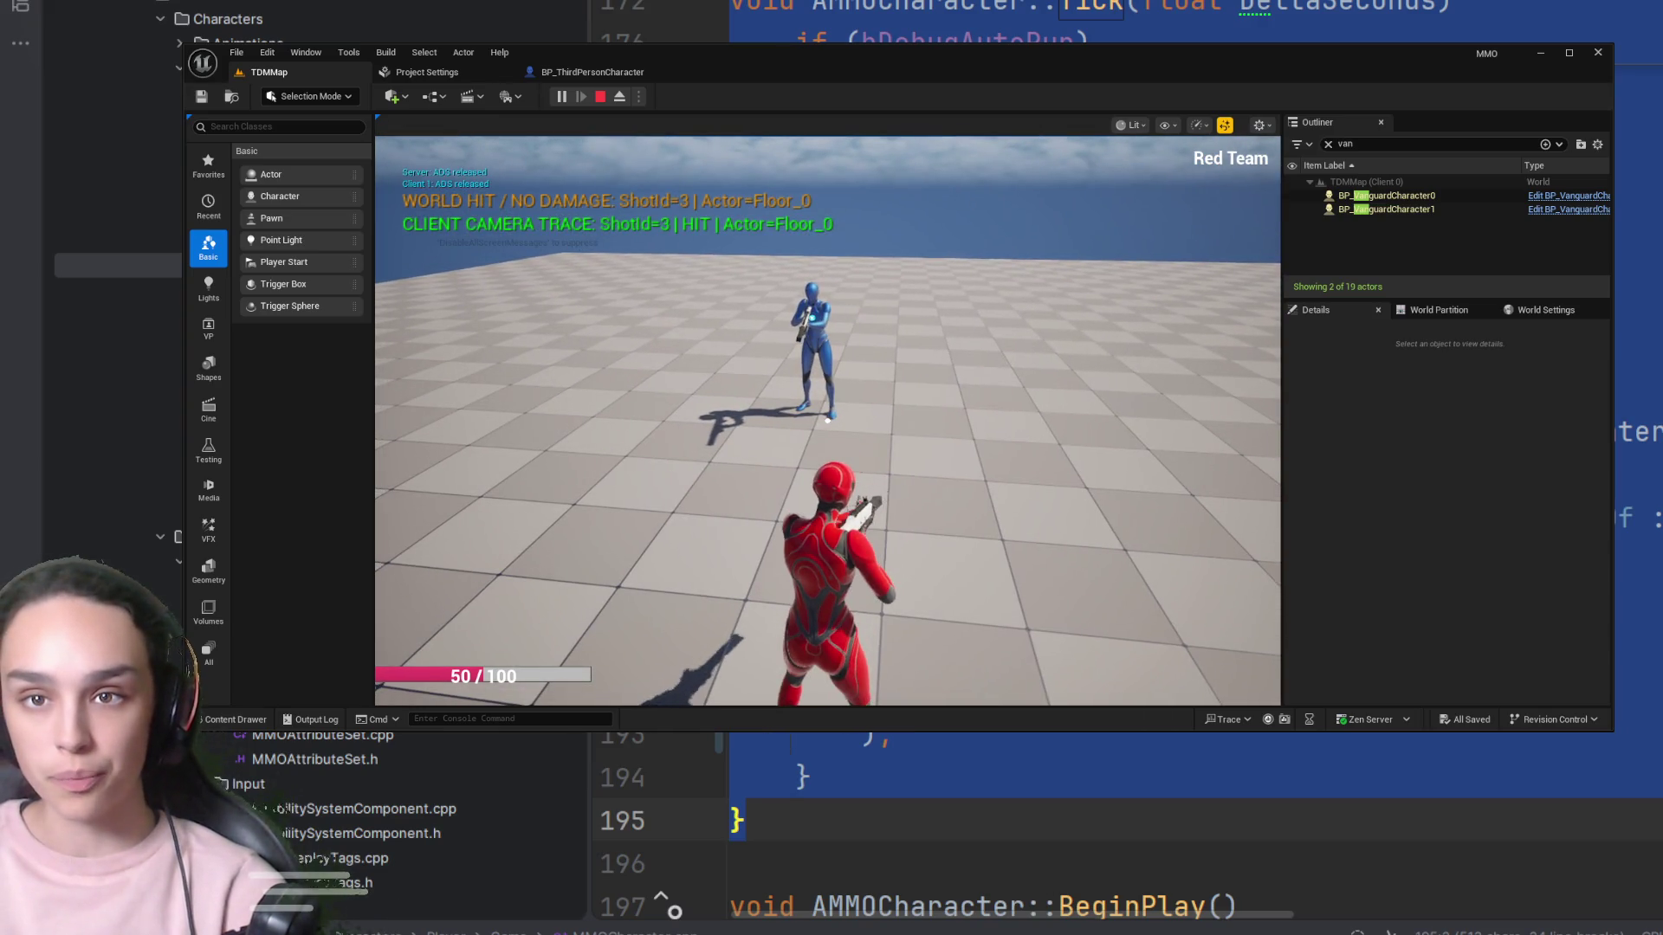
{"action": "key", "text": "Escape"}
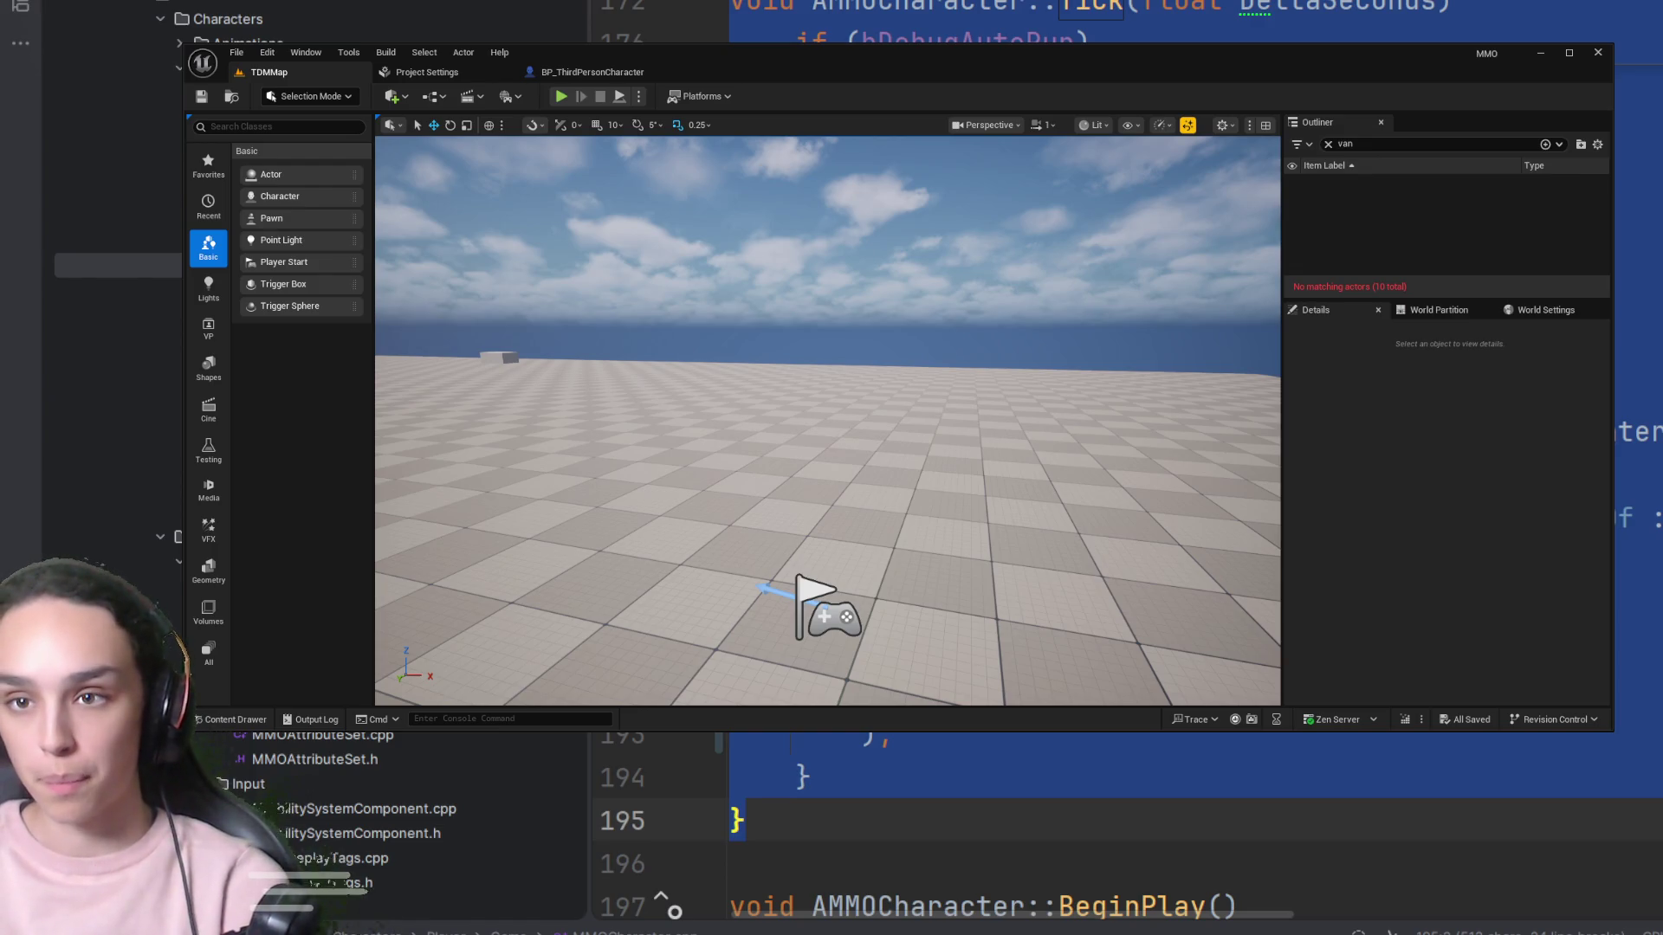
{"action": "key", "text": "shift+Up"}
{"action": "key", "text": "shift+Up"}
{"action": "key", "text": "shift+Up"}
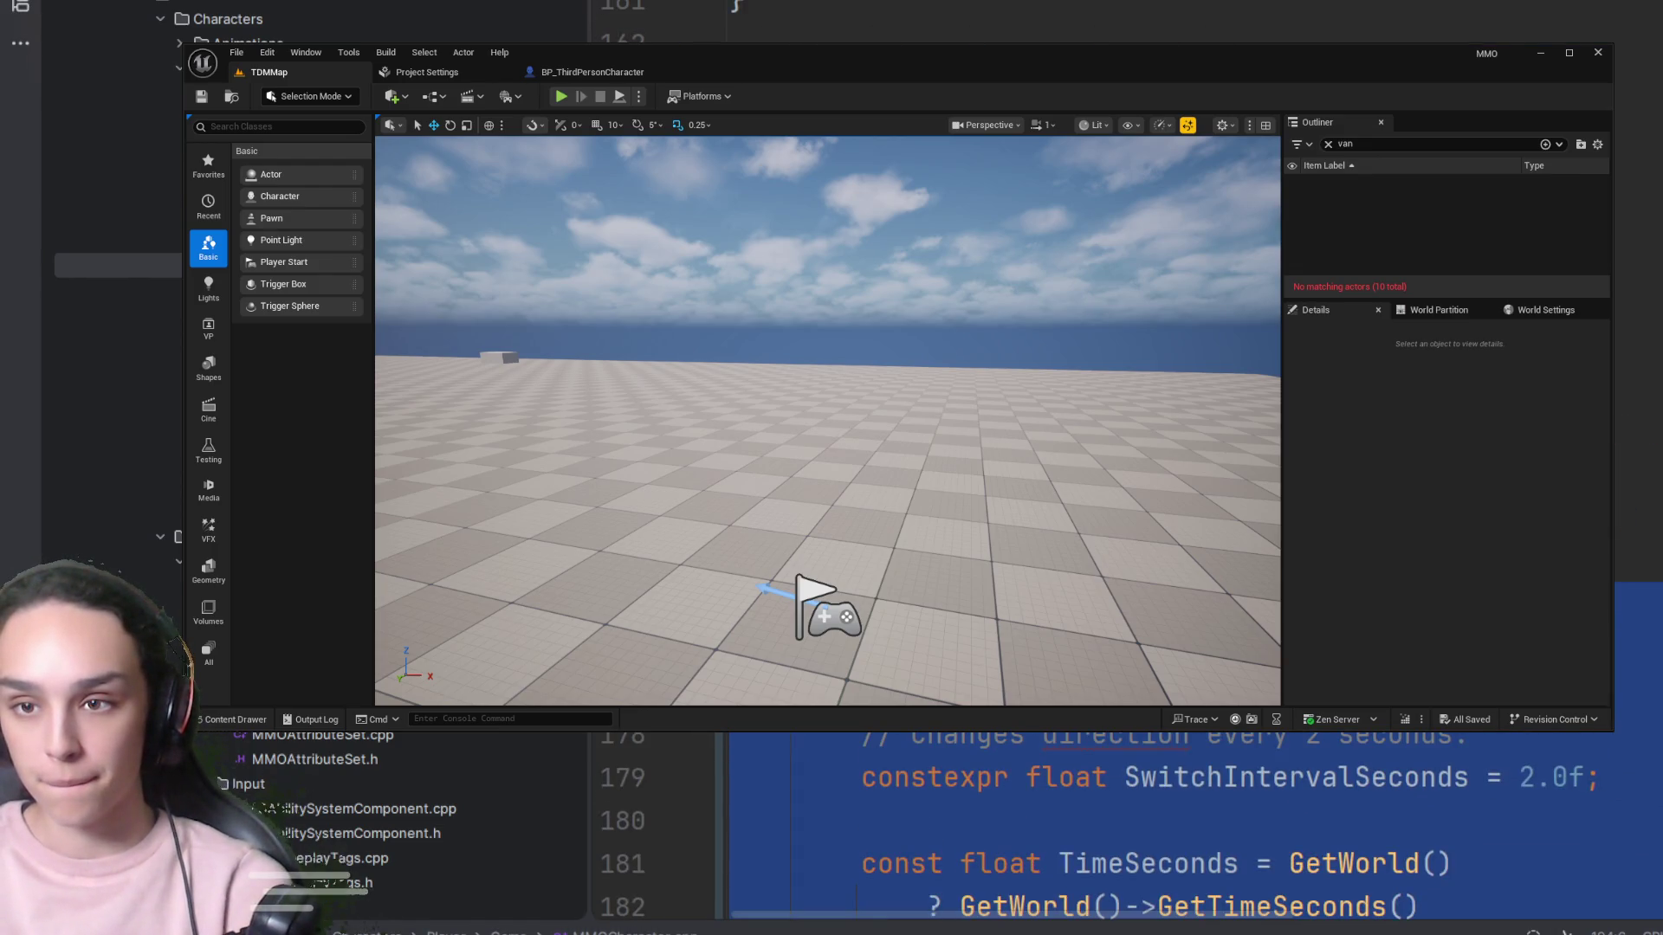
Paste auto-run code that switches direction every 2 seconds using swept AddActorWorldOffset
{"action": "key", "text": "ctrl+v"}
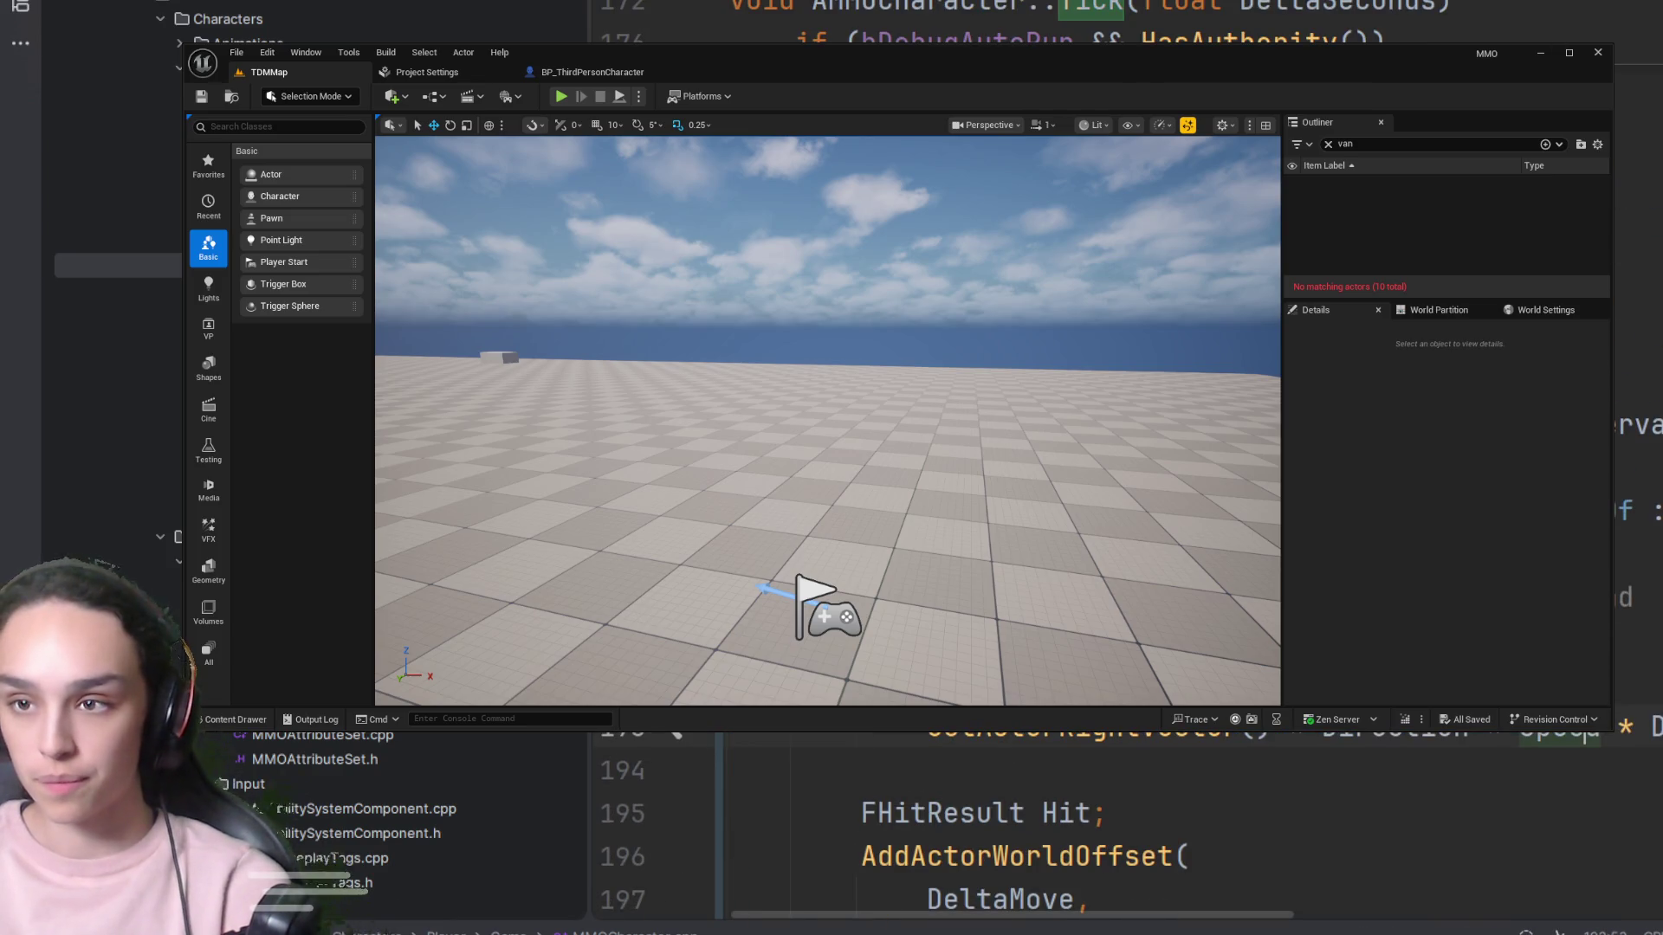
{"action": "scroll", "coordinate": [1126, 476], "scroll_direction": "up", "scroll_amount": 2}
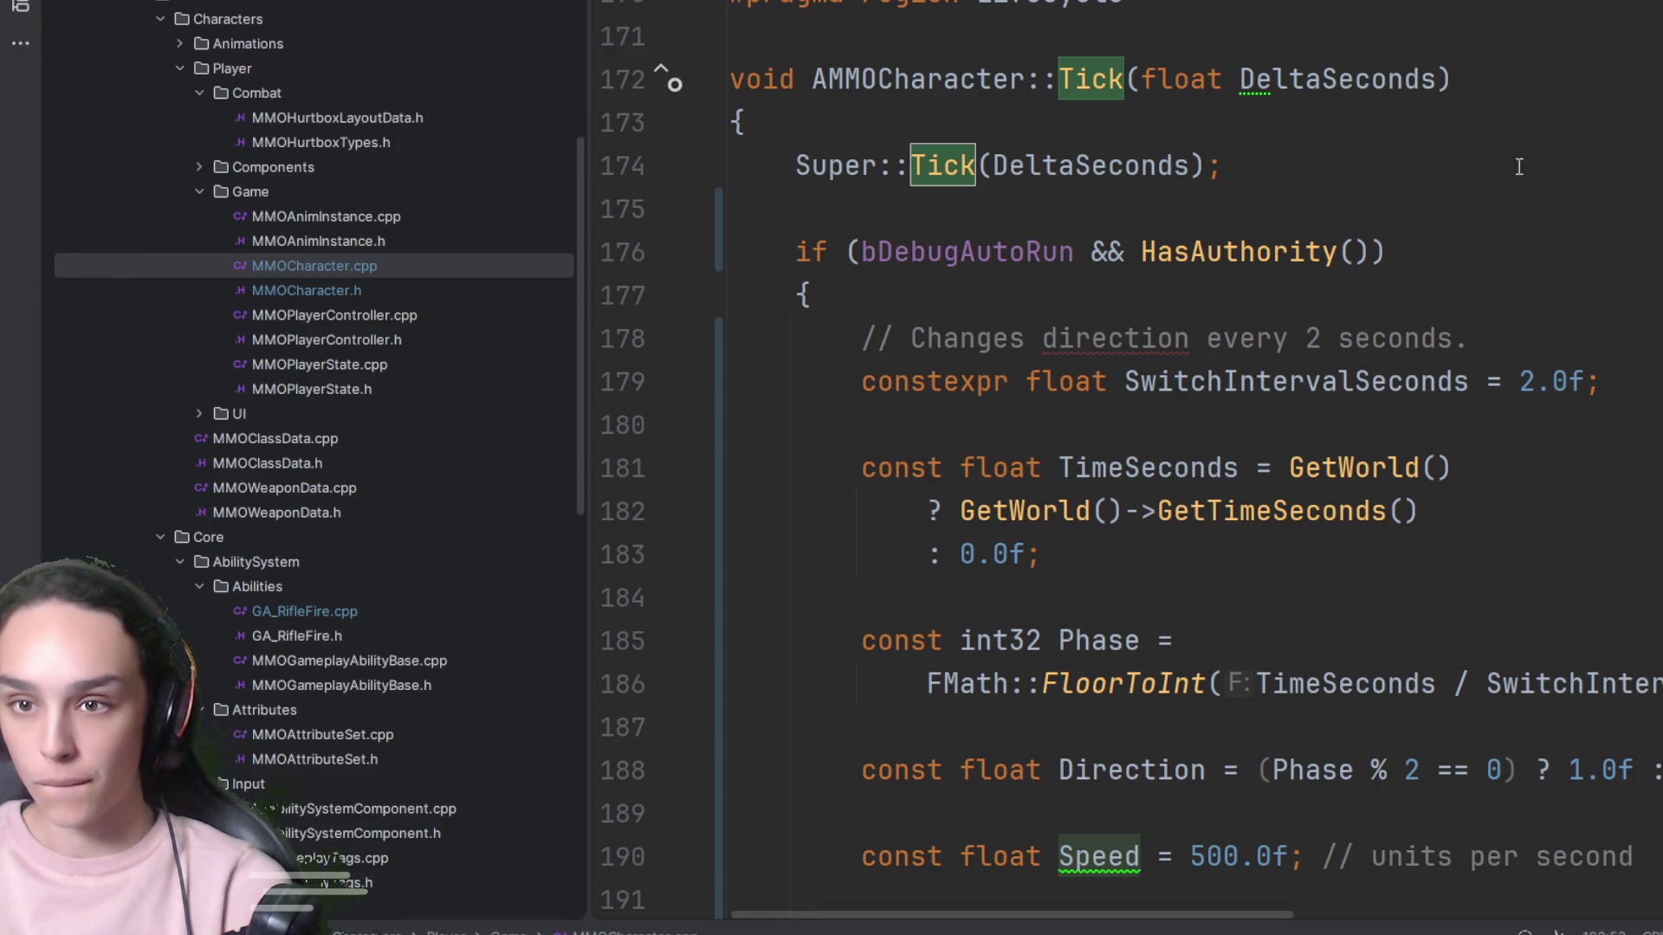
{"action": "scroll", "coordinate": [1473, 342], "scroll_direction": "down", "scroll_amount": 5}
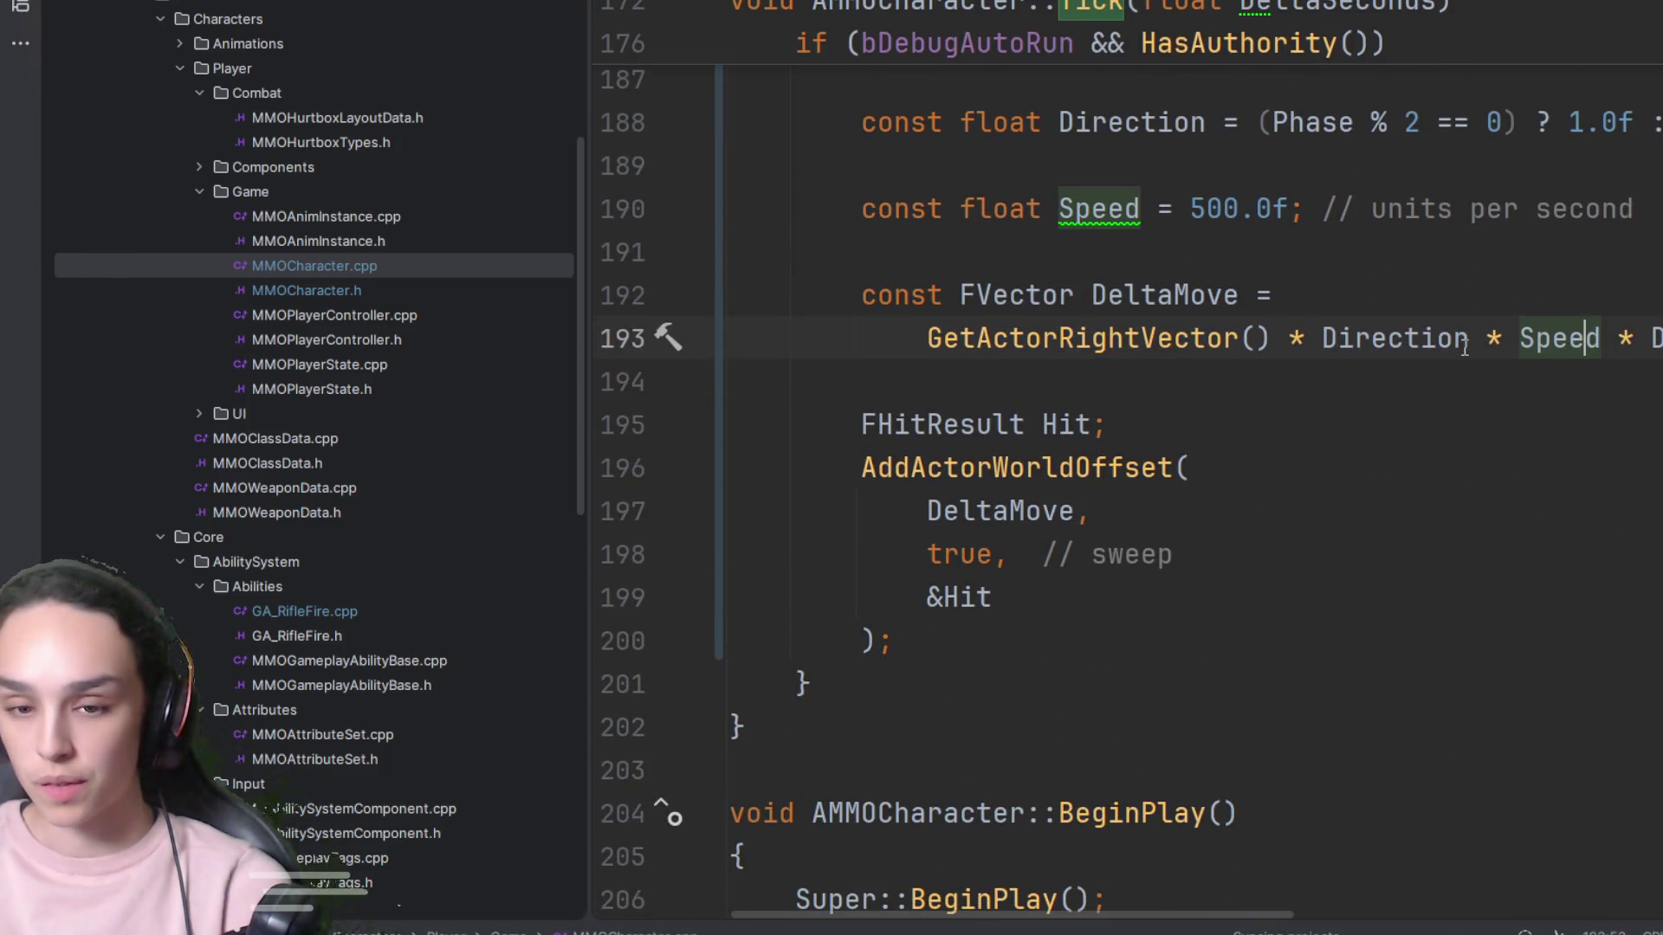